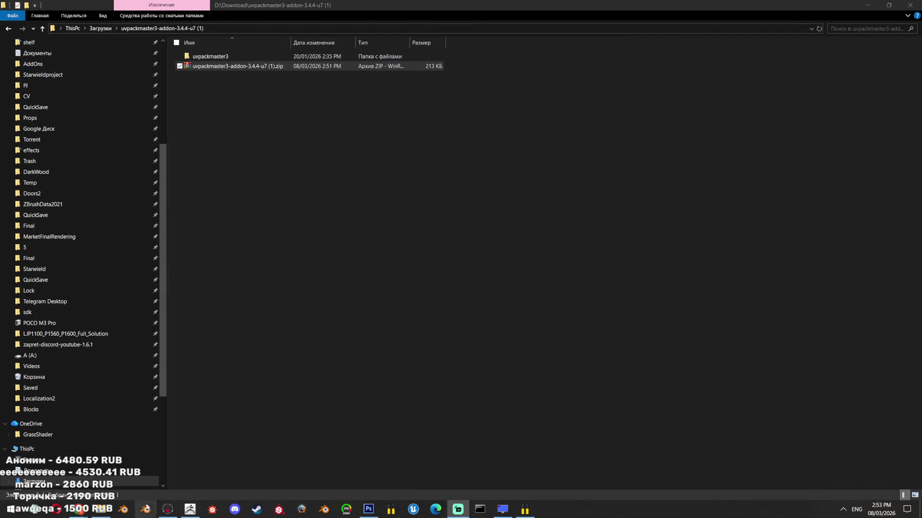
key(alt+Tab)
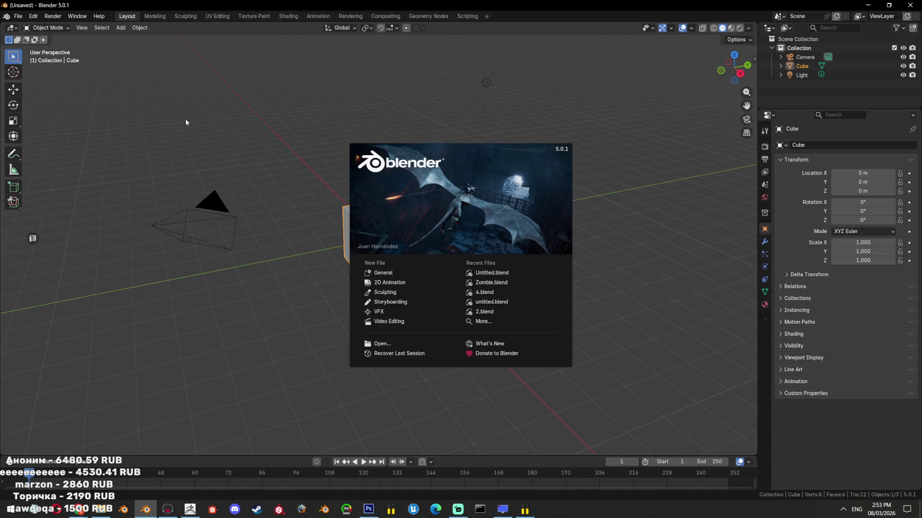
- Switch from the addon folder to the newly launched Blender and dismiss its splash screen
click(186, 122)
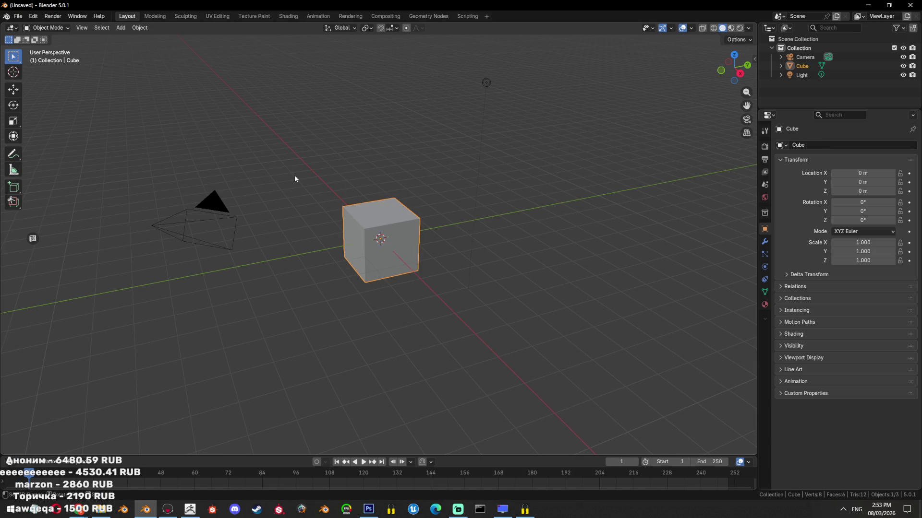
- Delete the default cube, camera and light, then install the uvpackmaster3 zip from disk in Add-ons preferences
key(a)
key(Delete)
click(33, 16)
click(58, 131)
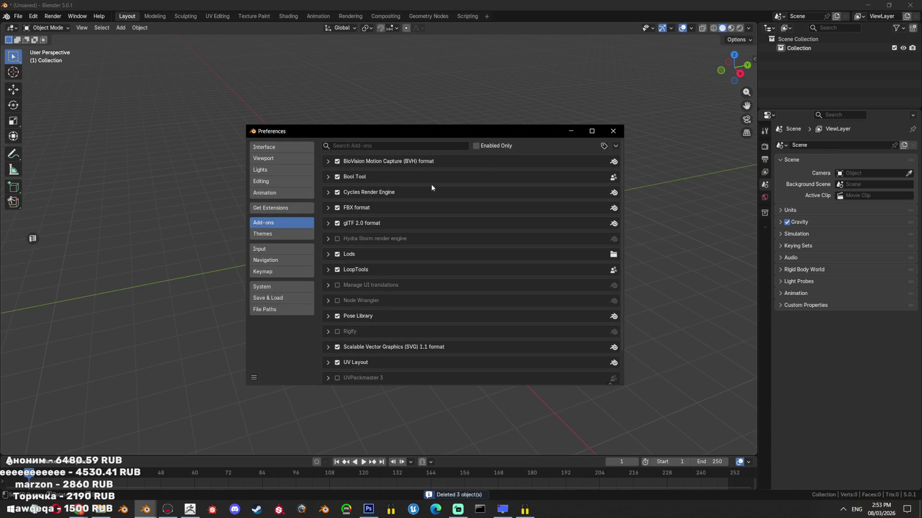
click(615, 146)
click(552, 169)
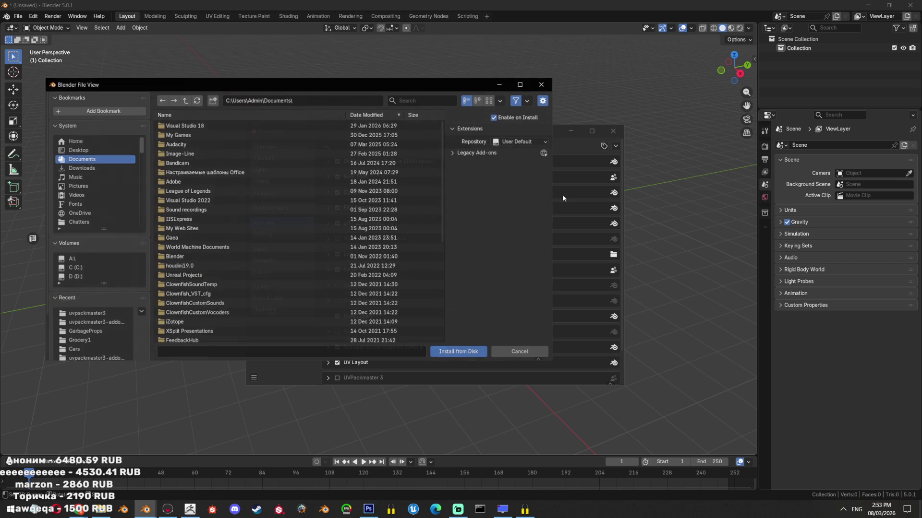
click(93, 313)
click(102, 323)
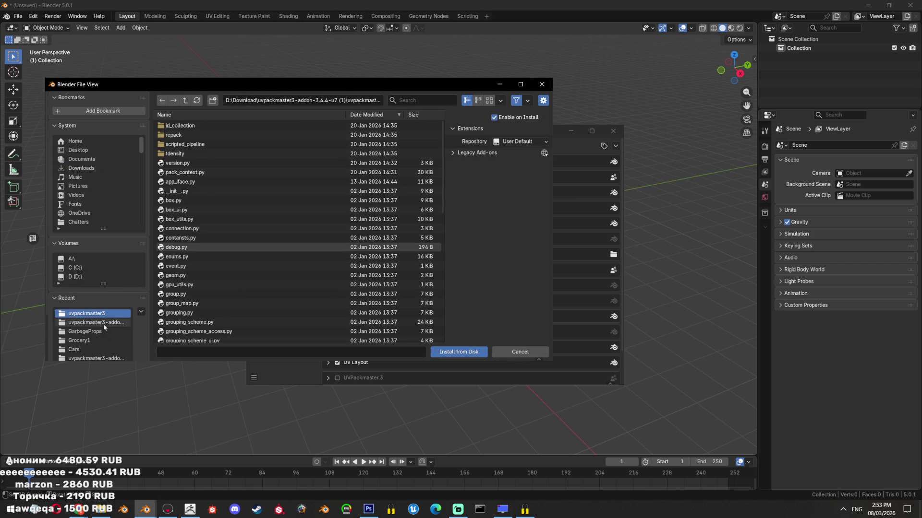
click(258, 137)
click(446, 349)
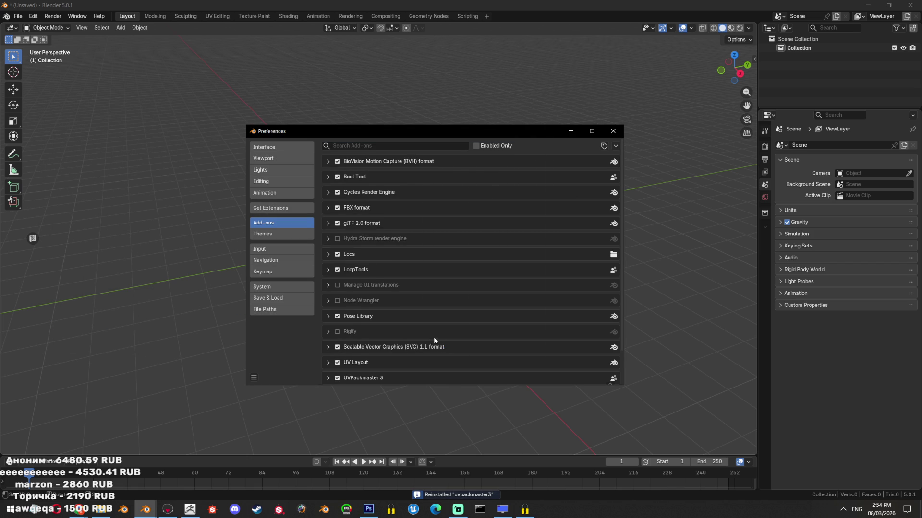
click(613, 131)
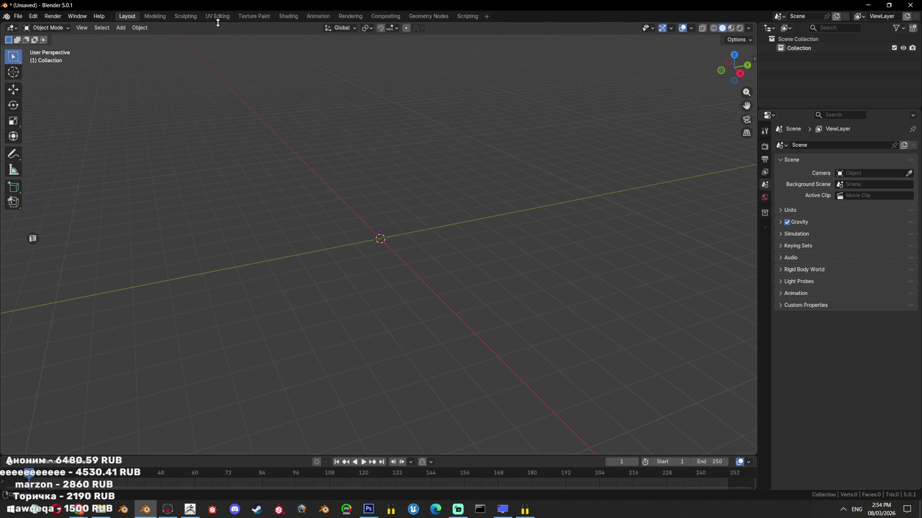
- In UV Editing, open the recent Untitled.blend without saving and hide all but the tire and bags
click(218, 16)
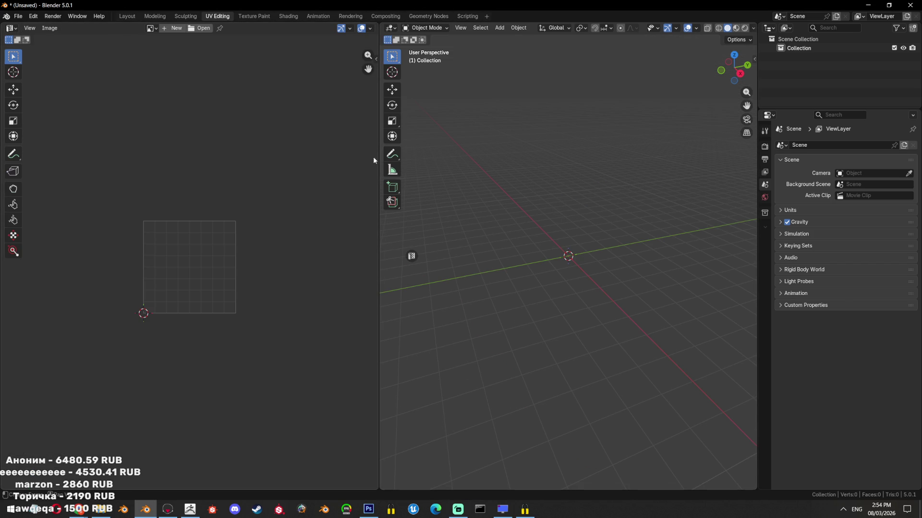
click(33, 16)
click(18, 16)
mouse_move(41, 45)
click(130, 45)
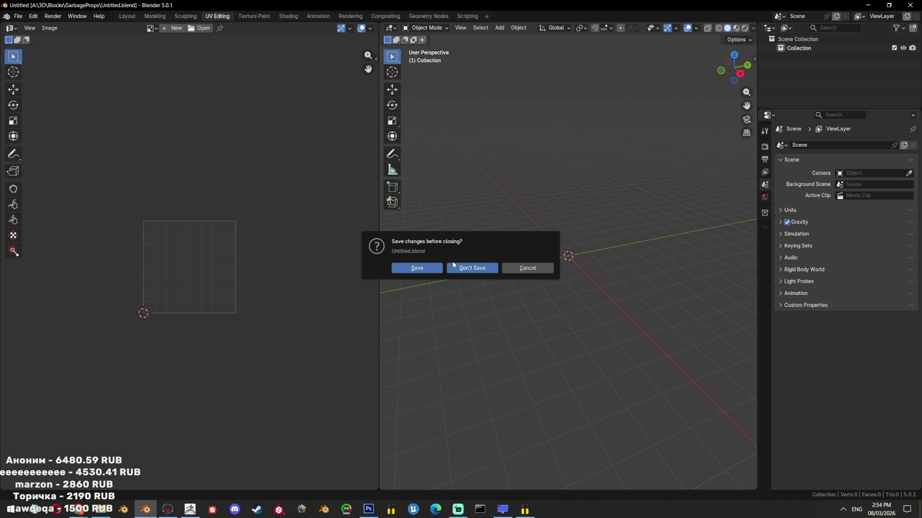
click(452, 266)
key(shift+h)
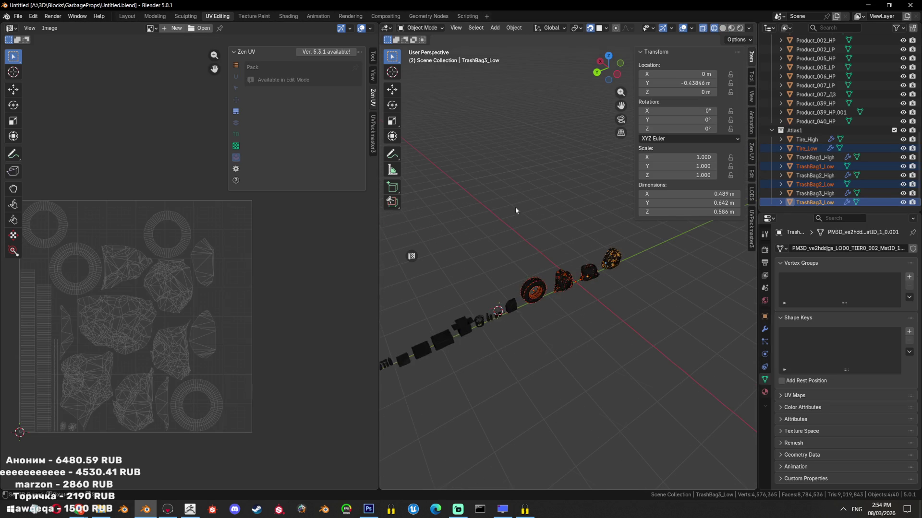
- Enter Edit Mode, select everything, and pack all UV islands with UVPackmaster3
key(Tab)
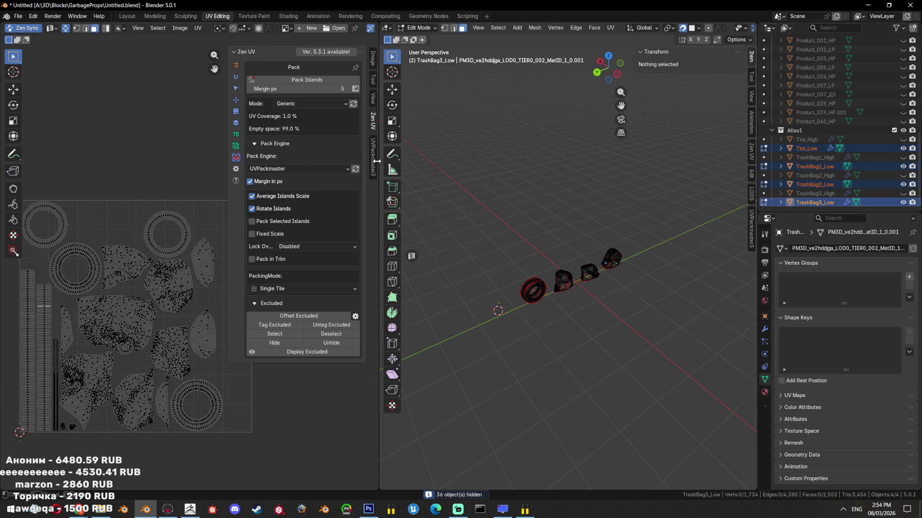
click(373, 156)
key(a)
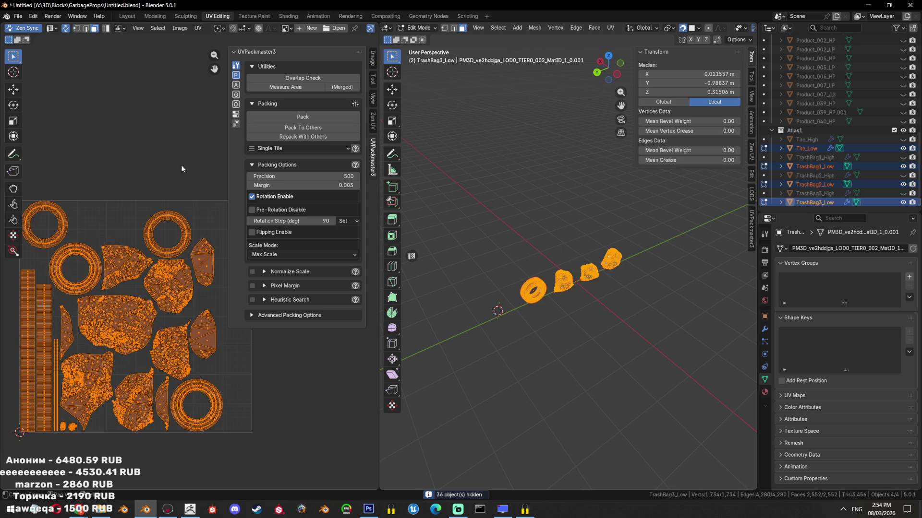
click(307, 124)
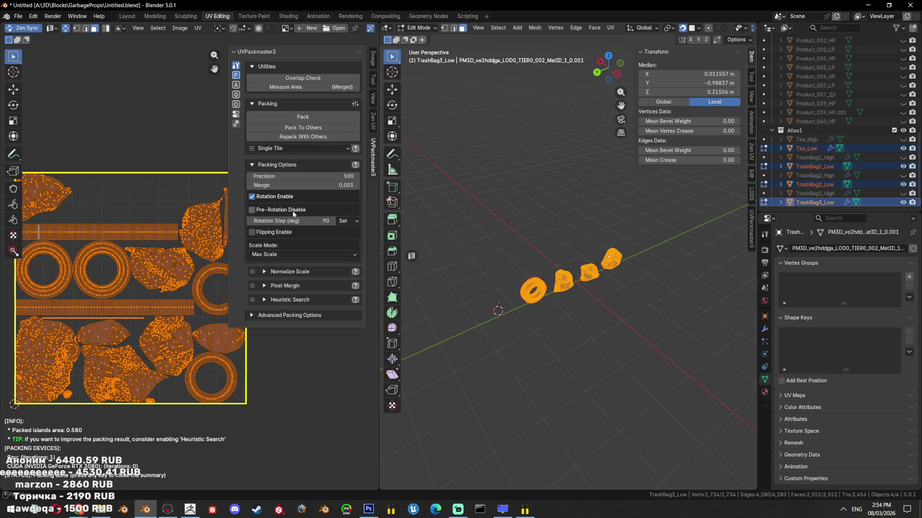
click(286, 300)
click(252, 300)
- Enable Heuristic Search and expand the advanced and scripting packing options
click(286, 299)
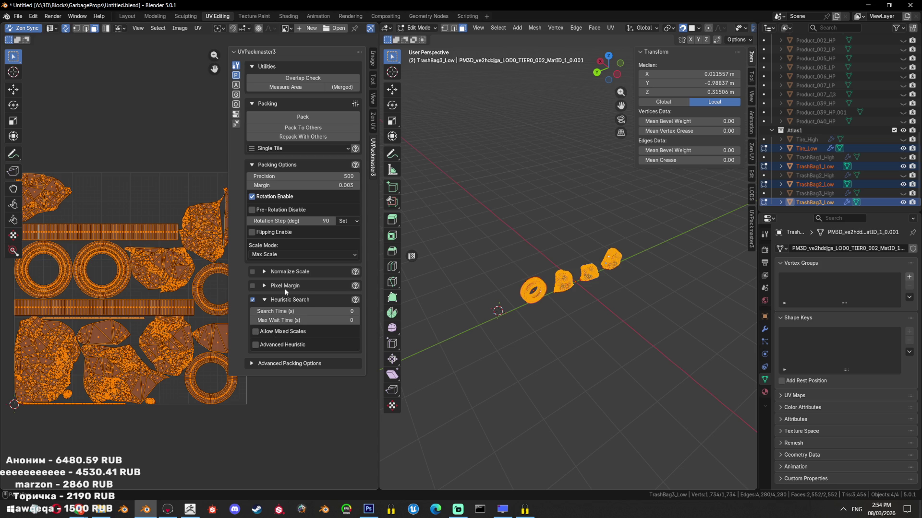
click(269, 364)
scroll(311, 369, down, 1)
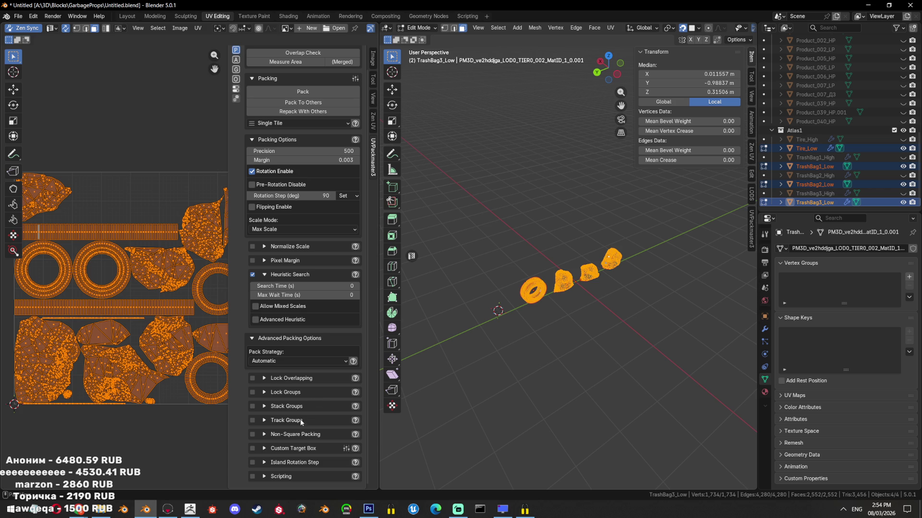
click(294, 476)
scroll(296, 421, down, 1)
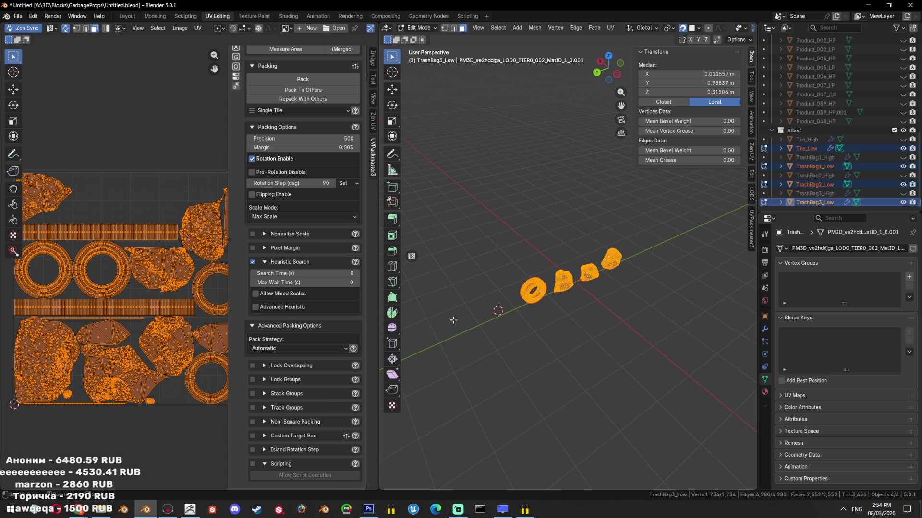
scroll(579, 314, up, 4)
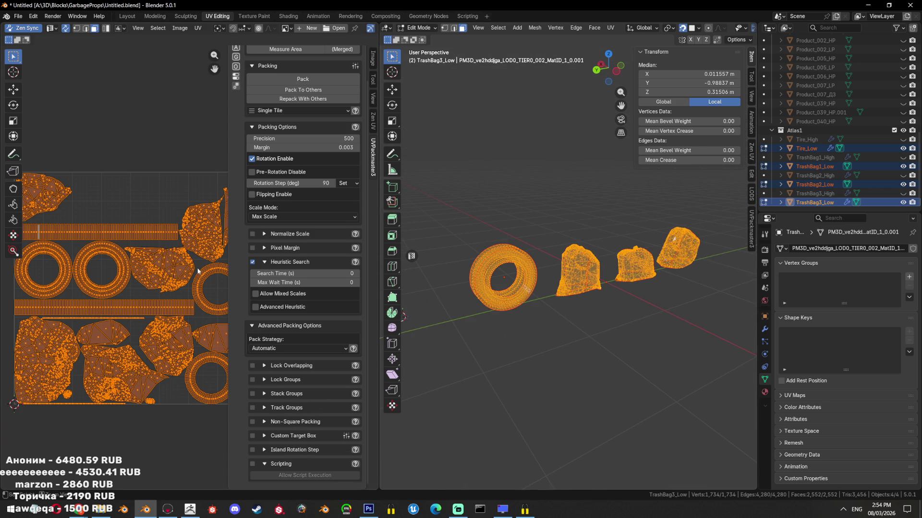
scroll(563, 309, up, 3)
scroll(563, 309, up, 2)
- Select and grow the tire's inner face loop, scale down its UV islands, then reselect all
alt+click(548, 329)
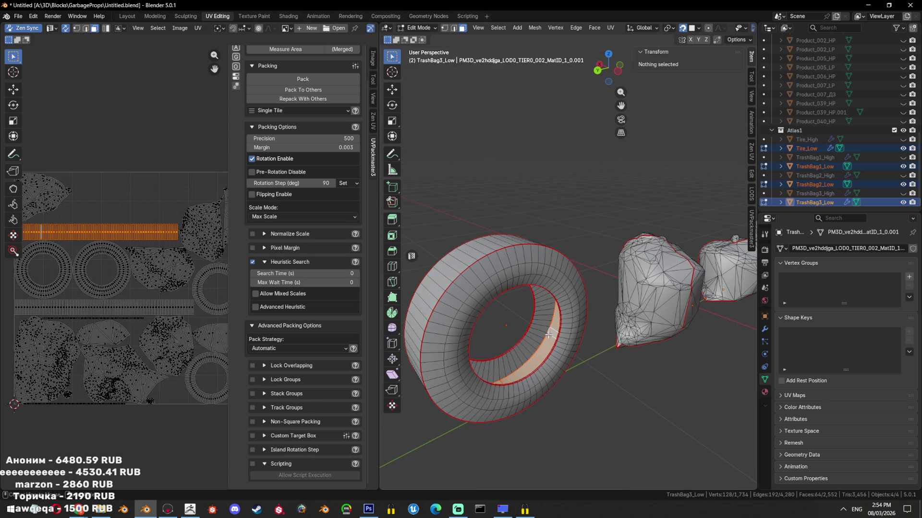
key(ctrl+KP_Add)
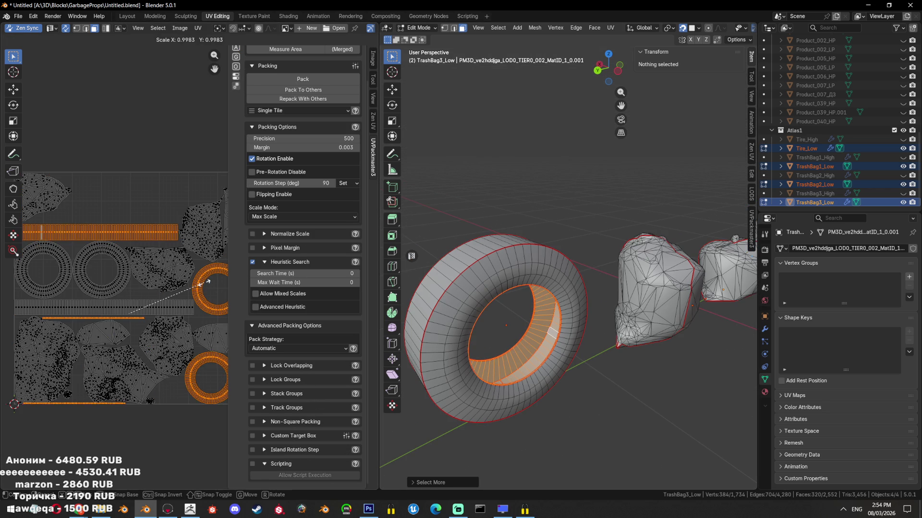
key(ctrl+p)
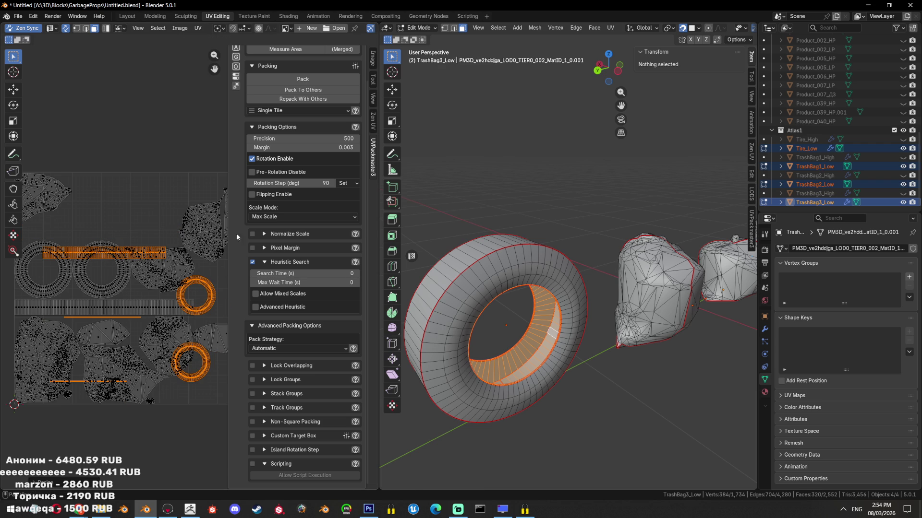
key(a)
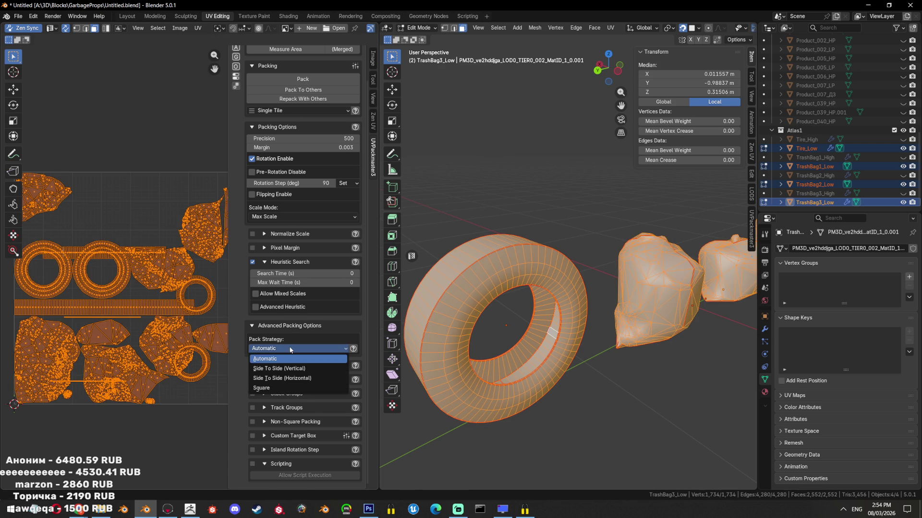
scroll(304, 241, up, 2)
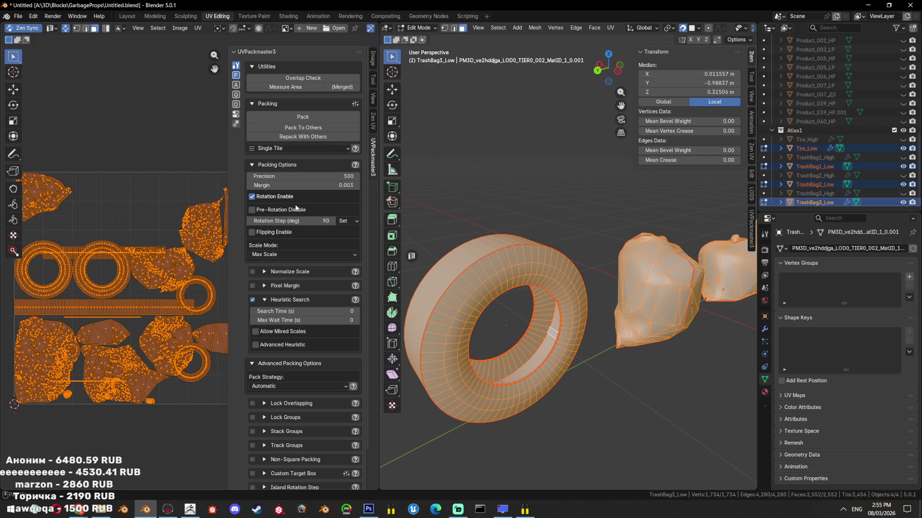
key(alt+Tab)
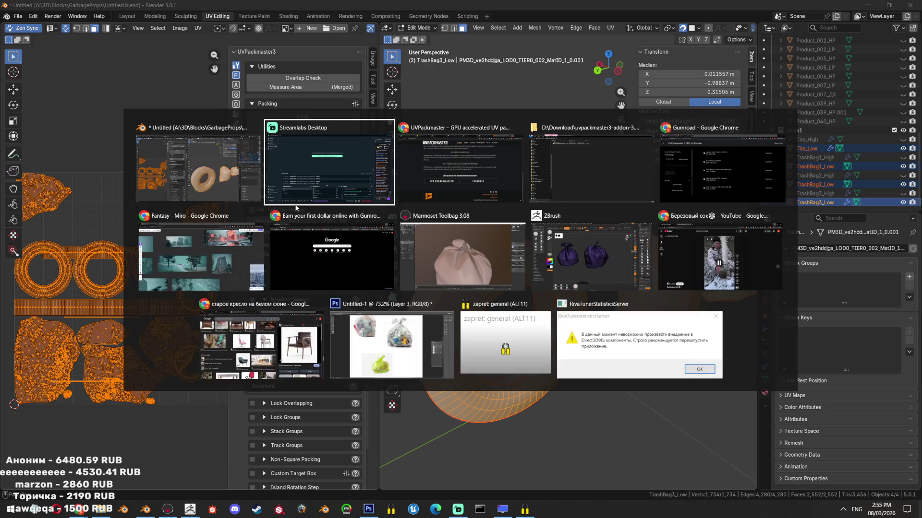
- Bring up the Gumroad UVPackmaster 4 PRO downloads tab in Chrome
key(alt+Tab)
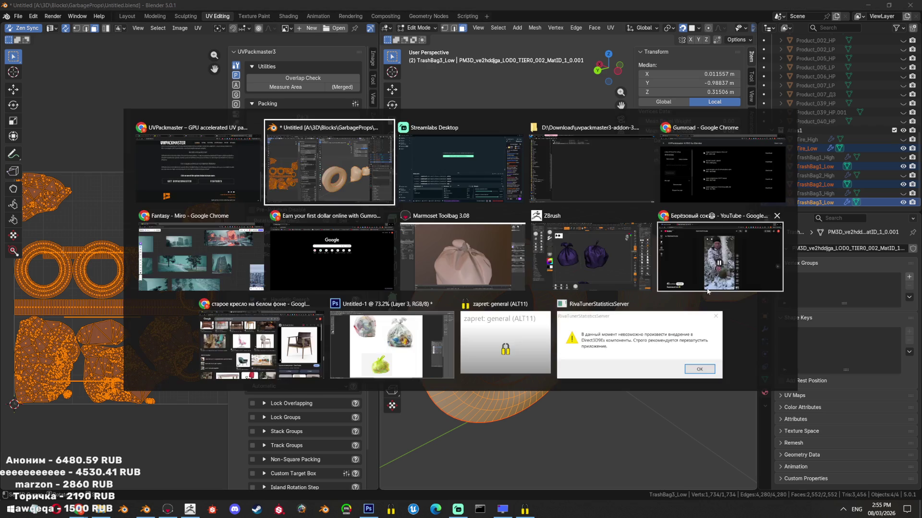
key(alt+Tab)
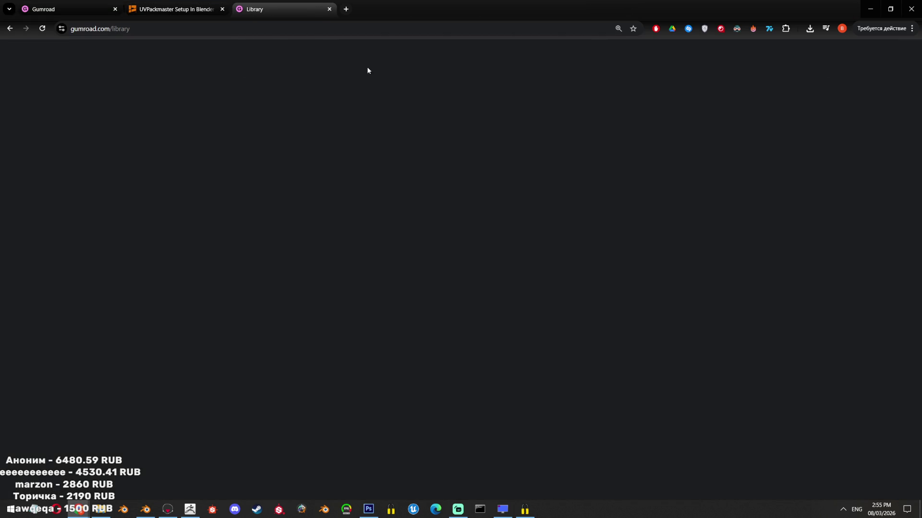
click(228, 6)
click(269, 9)
click(67, 8)
- Check the product title and addon file version number, then close the browser
drag(70, 63, 225, 59)
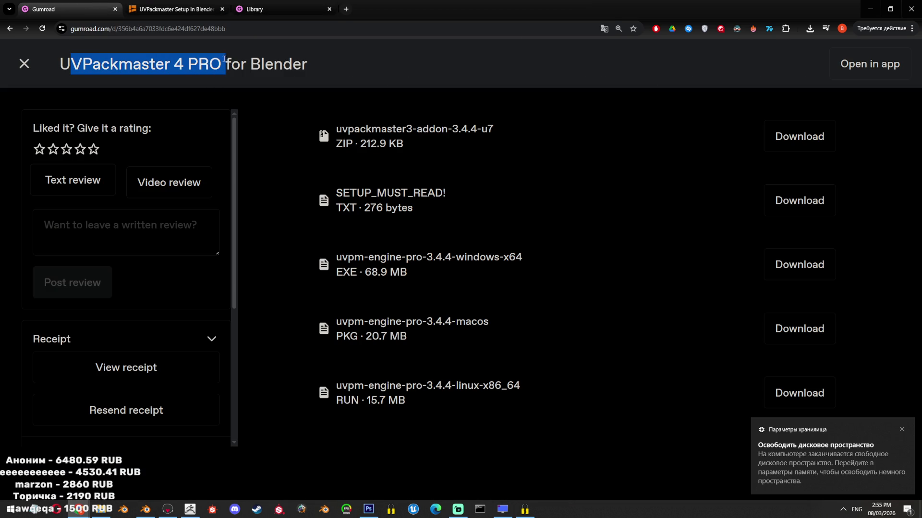
click(901, 432)
drag(246, 64, 273, 64)
mouse_move(468, 128)
mouse_down()
mouse_move(453, 128)
mouse_move(462, 129)
mouse_up()
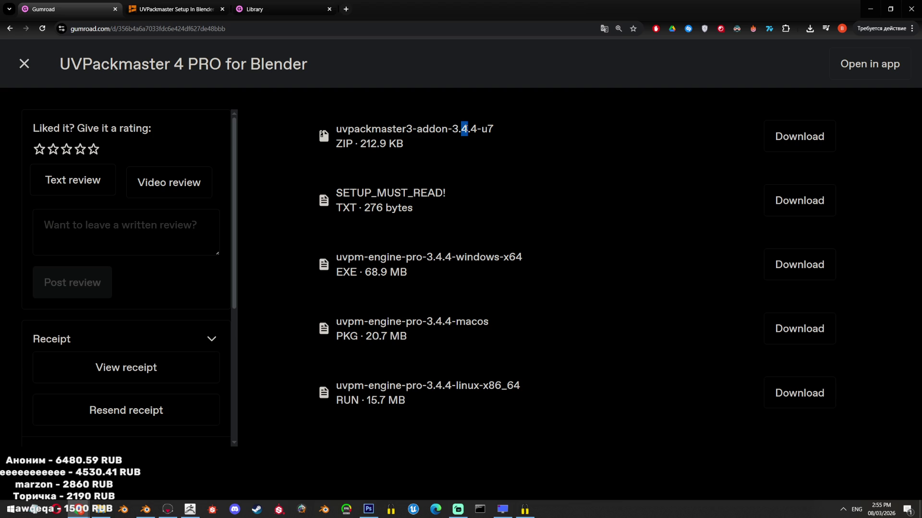
scroll(231, 373, down, 4)
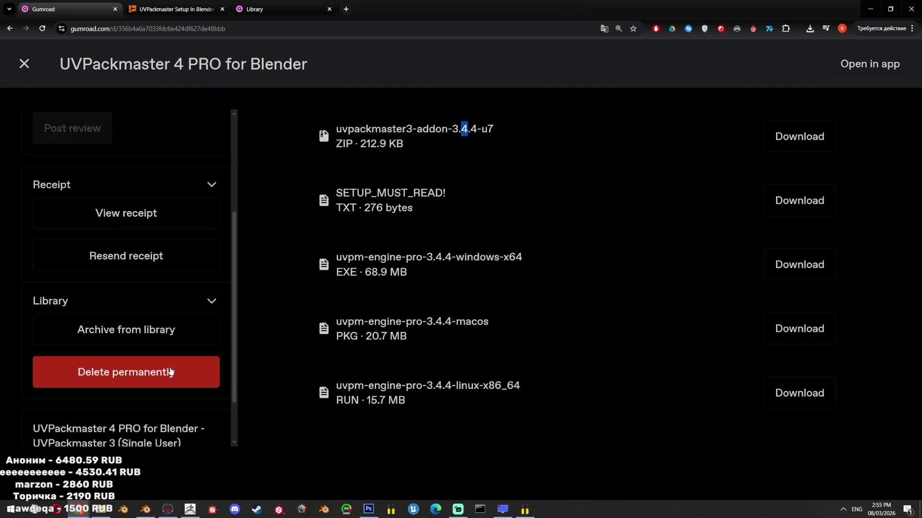
drag(121, 417, 110, 418)
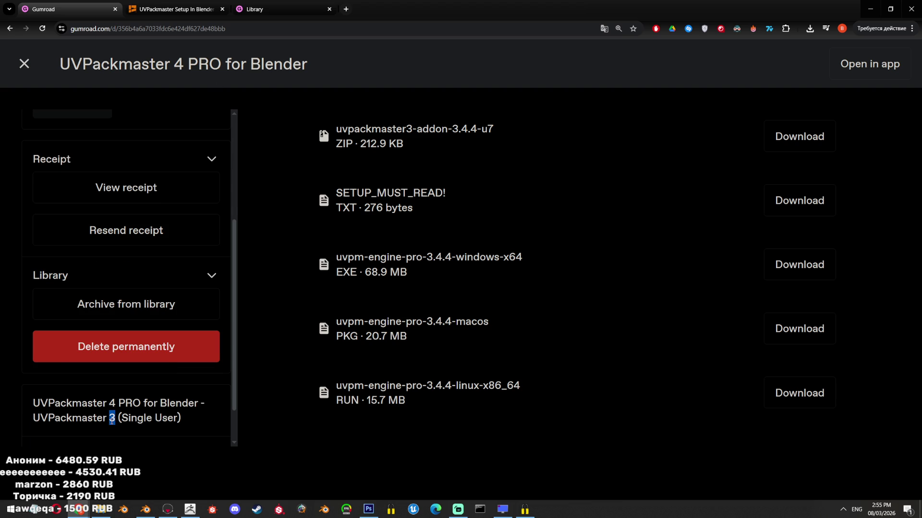
scroll(129, 170, up, 4)
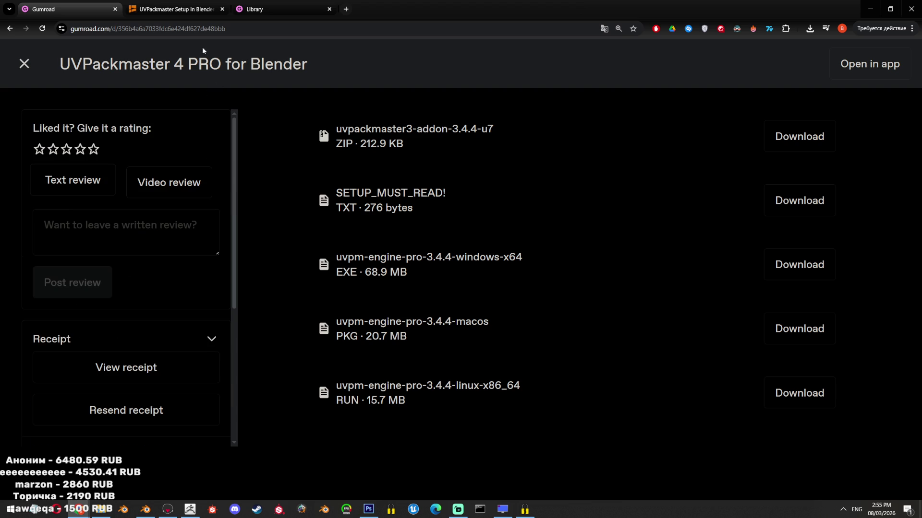
click(918, 2)
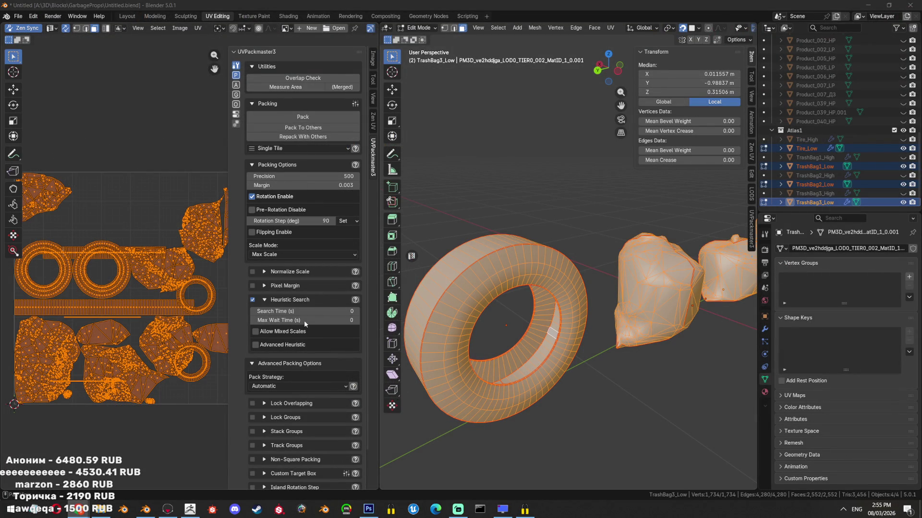
scroll(286, 368, down, 2)
click(288, 349)
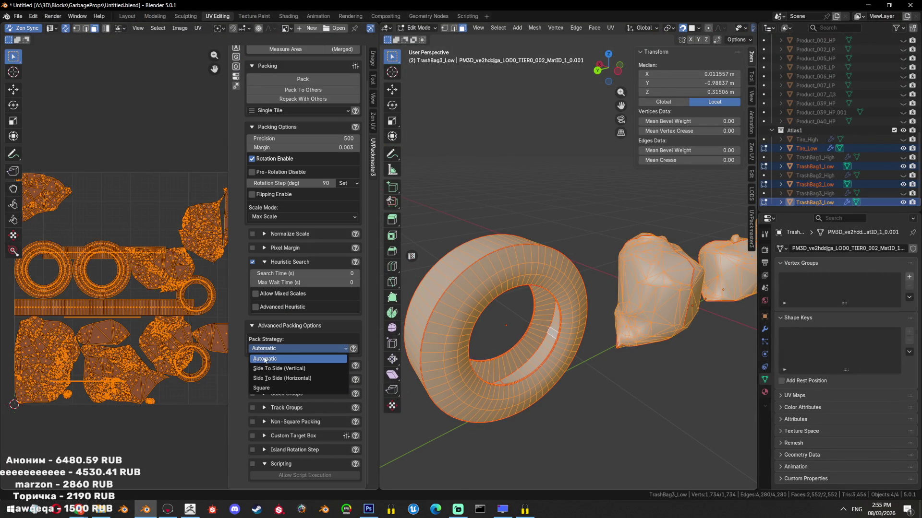
scroll(336, 216, up, 2)
click(293, 255)
click(292, 254)
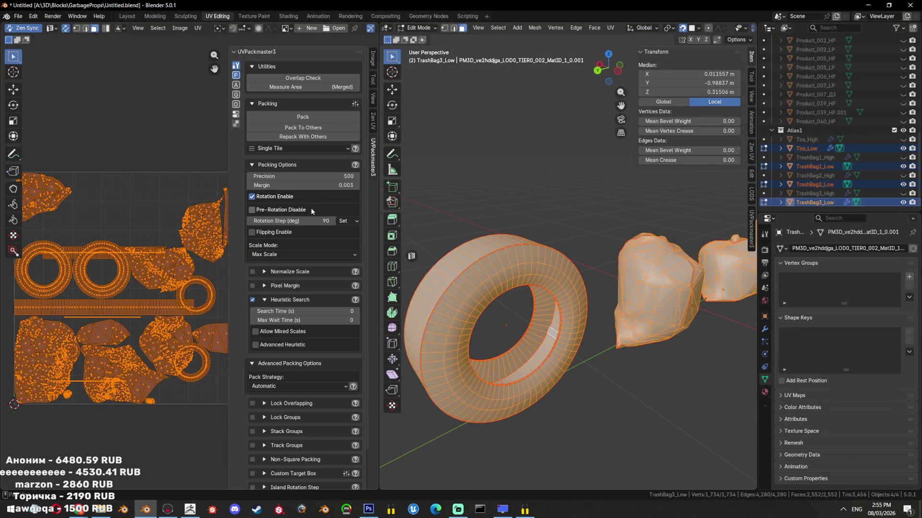
click(238, 95)
click(236, 86)
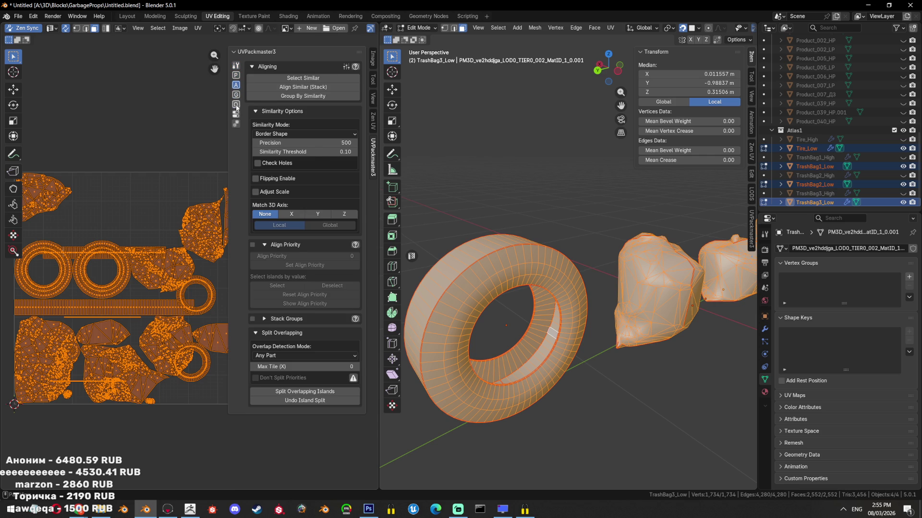
click(237, 105)
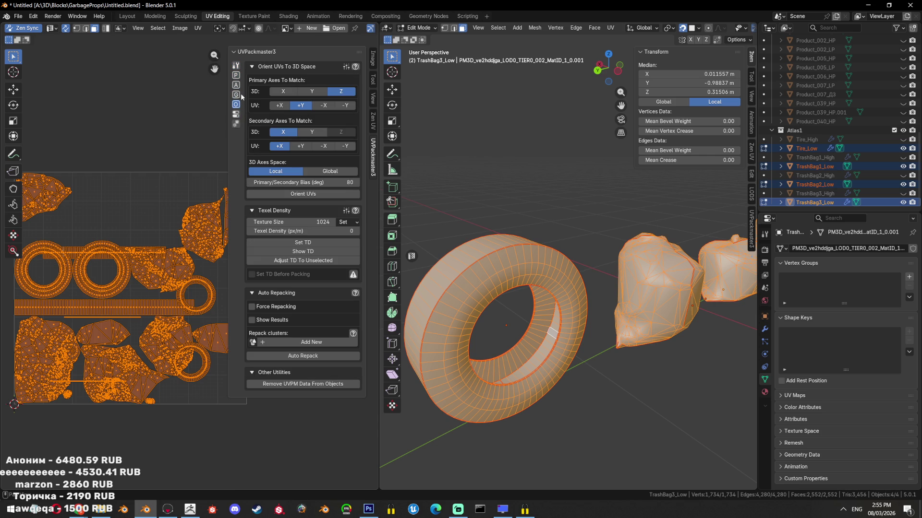
click(236, 115)
click(236, 126)
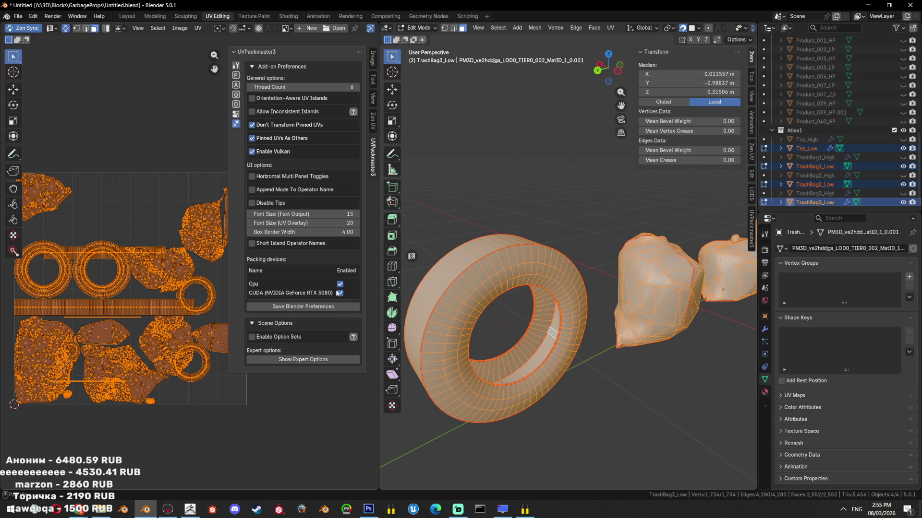
click(236, 69)
click(235, 75)
- Repack all UV islands and stop packing with Esc at the 0.702 result area
click(303, 79)
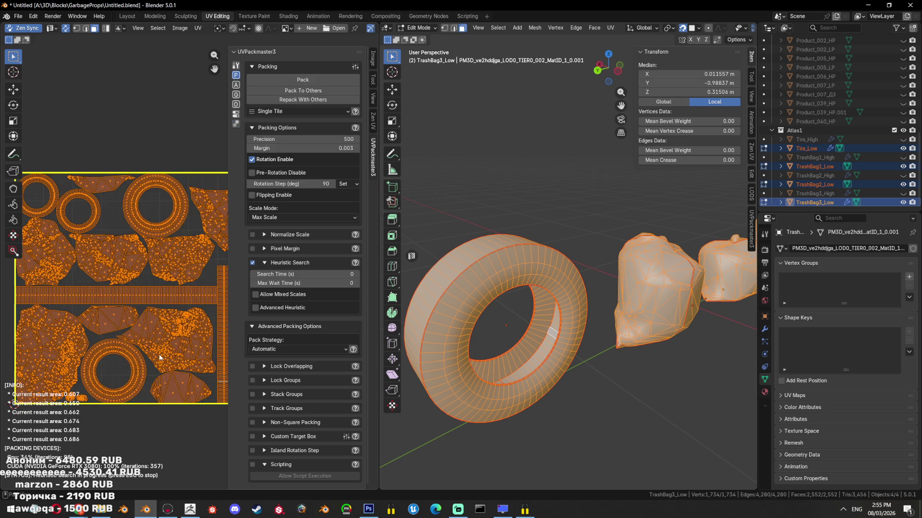
scroll(160, 295, down, 1)
mouse_move(160, 296)
middle_down()
mouse_move(135, 290)
mouse_move(149, 290)
middle_up()
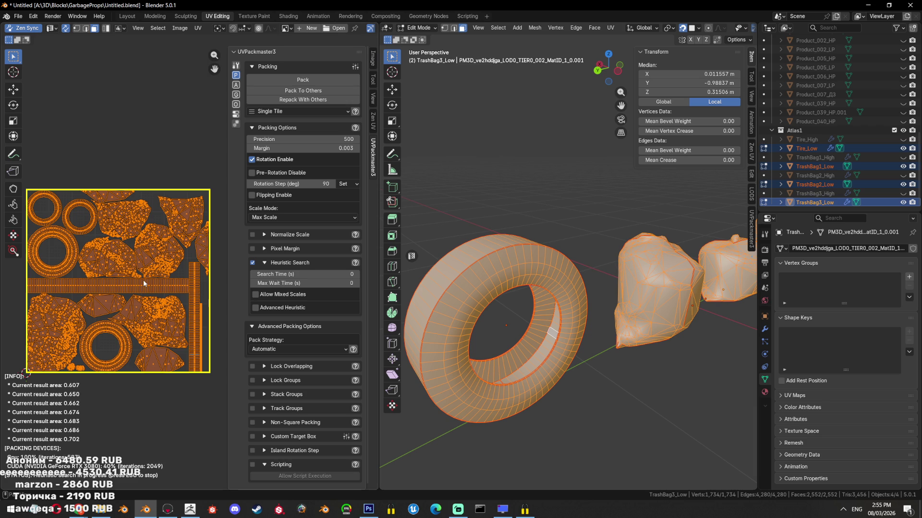
key(Escape)
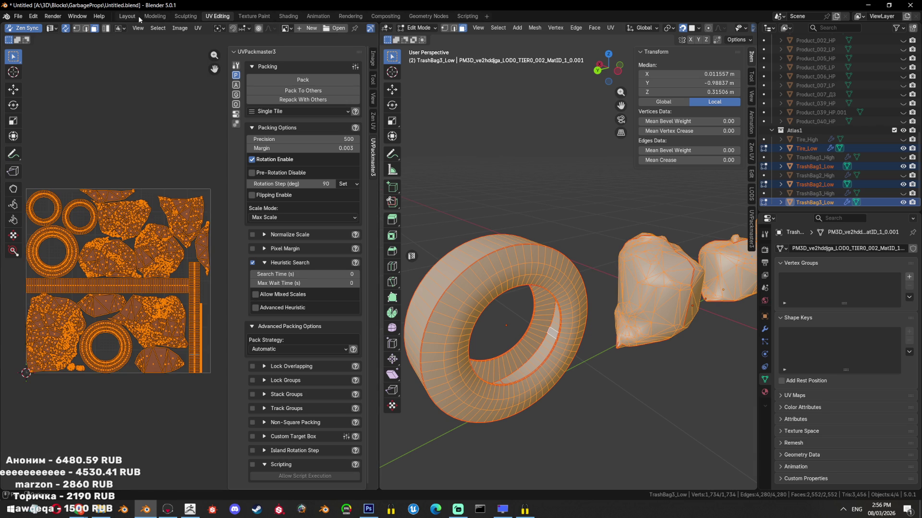
- In the Layout workspace, unhide the high-poly meshes, save, and select TrashBag3_High and TrashBag2_High
click(128, 16)
scroll(407, 186, down, 10)
key(alt+h)
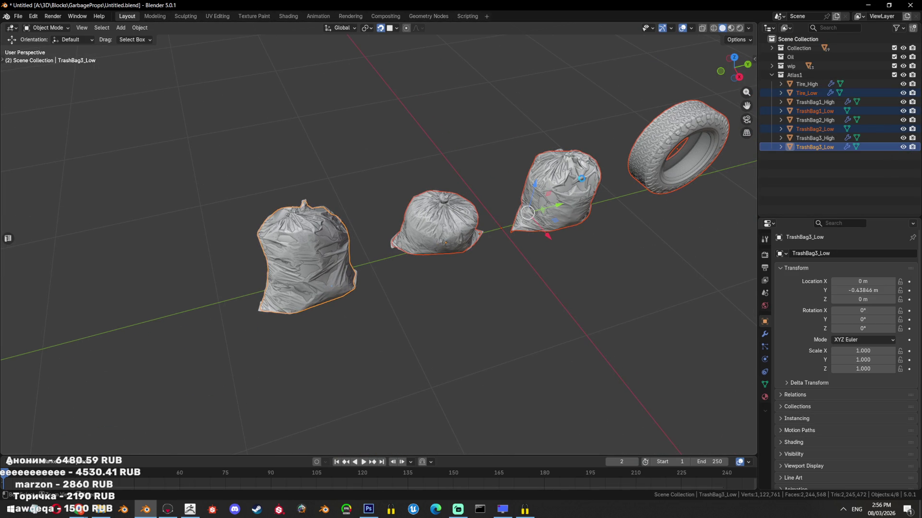
key(ctrl+s)
click(828, 138)
ctrl+click(827, 120)
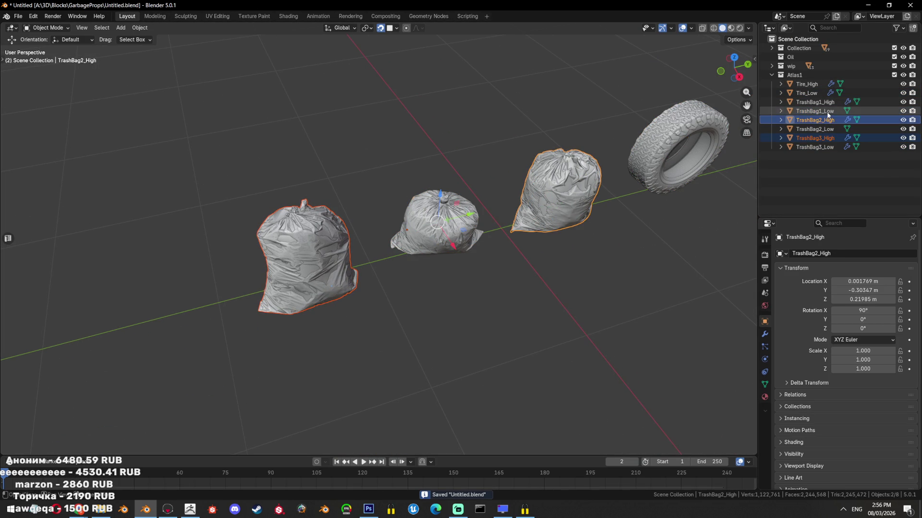
- Give Tire_Low and the three TrashBag_Low meshes a Triangulate modifier with Keep Normals
click(827, 112)
click(825, 147)
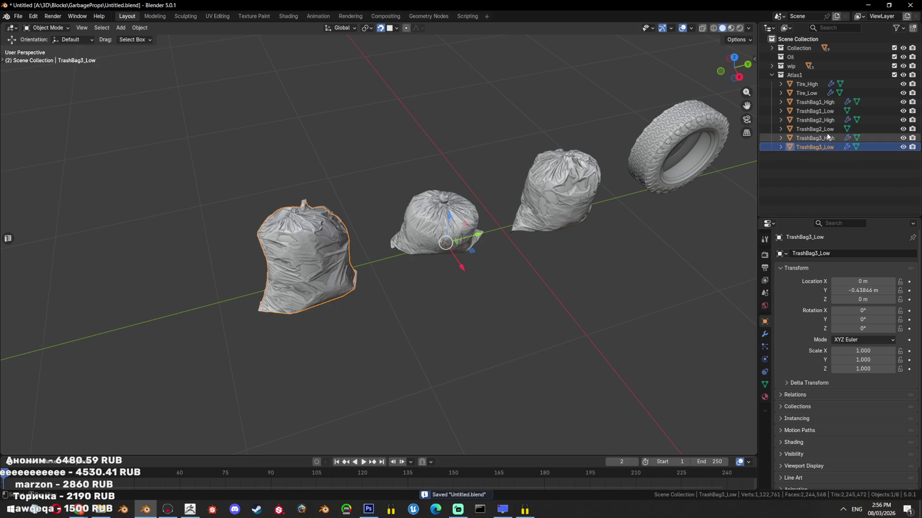
ctrl+click(814, 129)
ctrl+click(815, 111)
ctrl+click(807, 92)
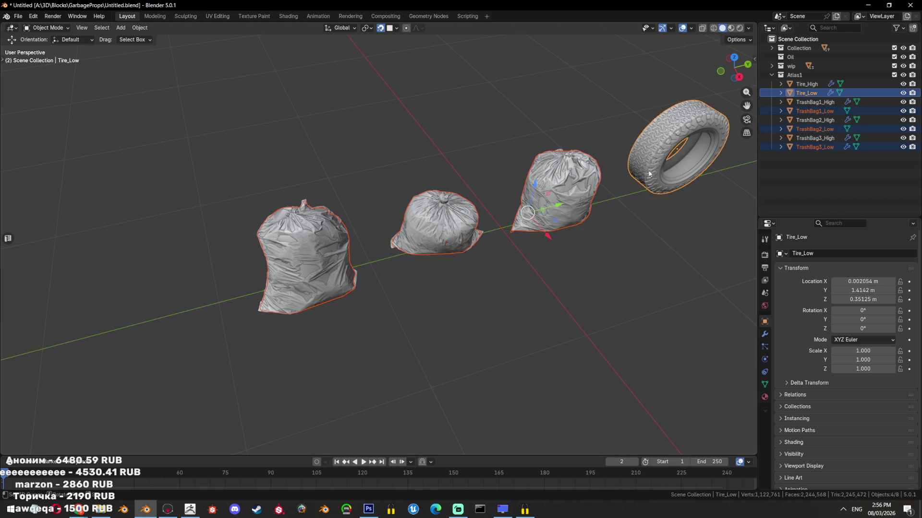
key(n)
click(751, 77)
click(751, 194)
click(706, 131)
key(KP_Decimal)
click(834, 315)
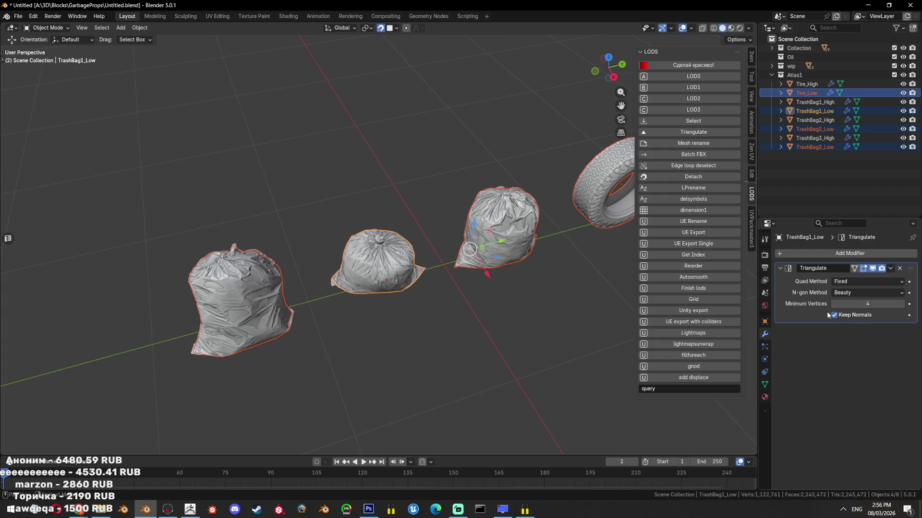
- Shade Tire_High and the three TrashBag_High meshes smooth
click(826, 104)
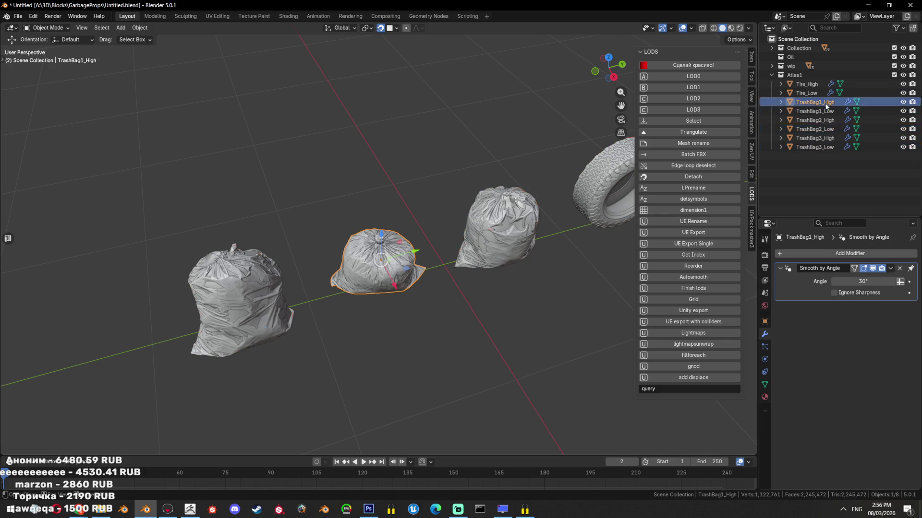
ctrl+click(822, 120)
ctrl+click(830, 138)
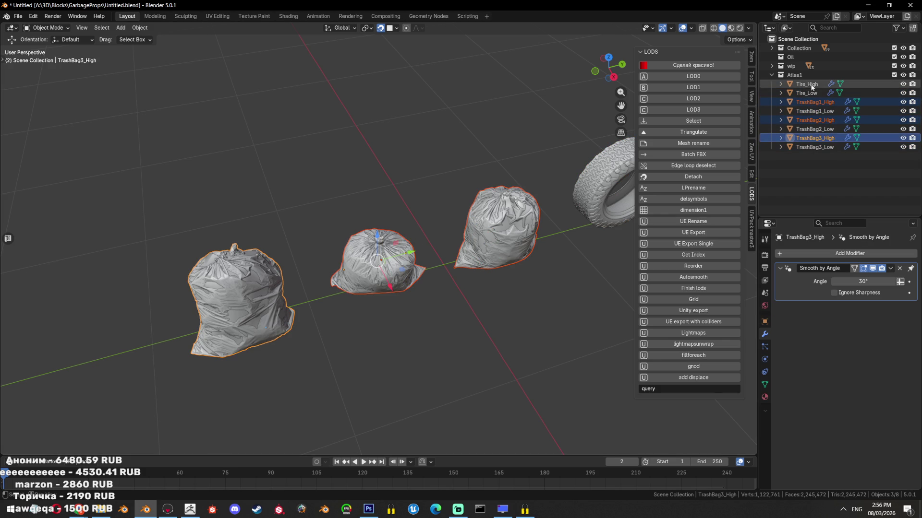
ctrl+click(811, 87)
right_click(514, 210)
click(513, 210)
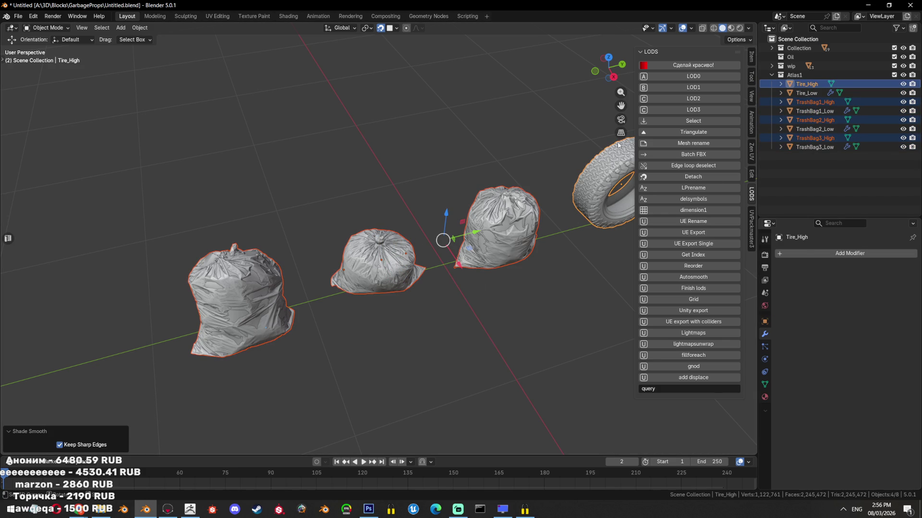
- Select all eight objects and save the blend file
scroll(496, 191, down, 2)
click(496, 191)
key(a)
key(ctrl+s)
click(18, 16)
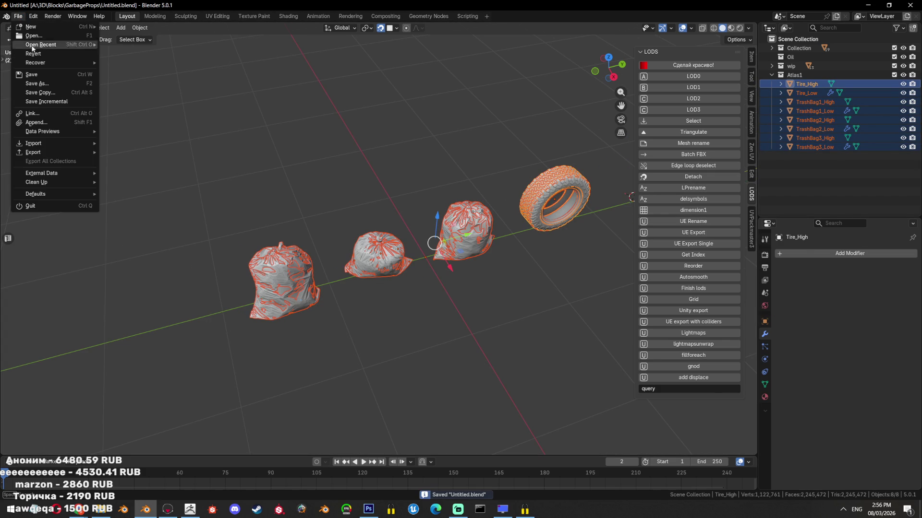
- Export the selection as Atlas1Bake.fbx with Selected Objects ticked, then switch to Marmoset Toolbag
mouse_move(56, 153)
click(192, 233)
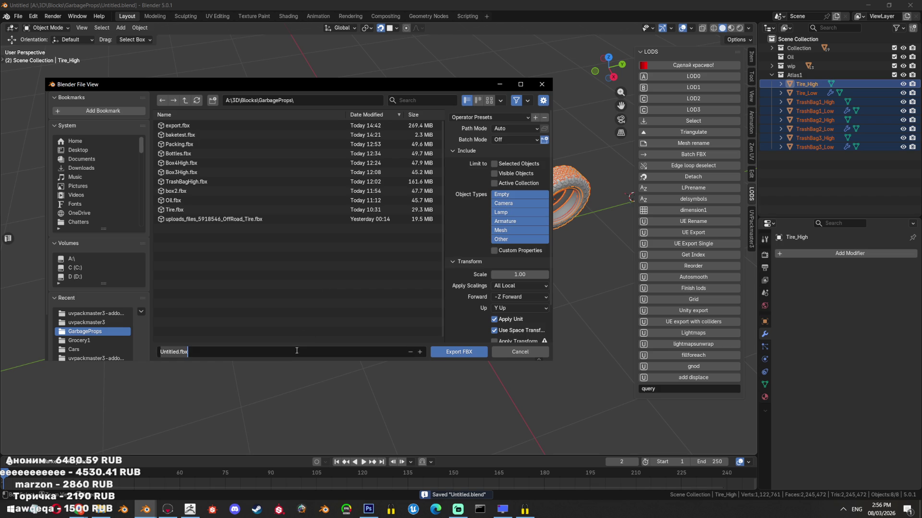
text(Atlas1)
text(Bake.fbx)
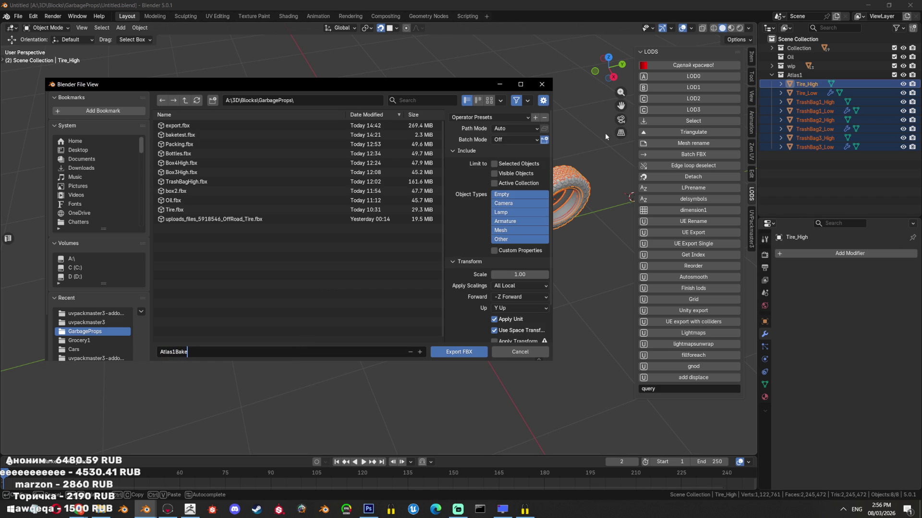
click(539, 164)
scroll(511, 306, down, 2)
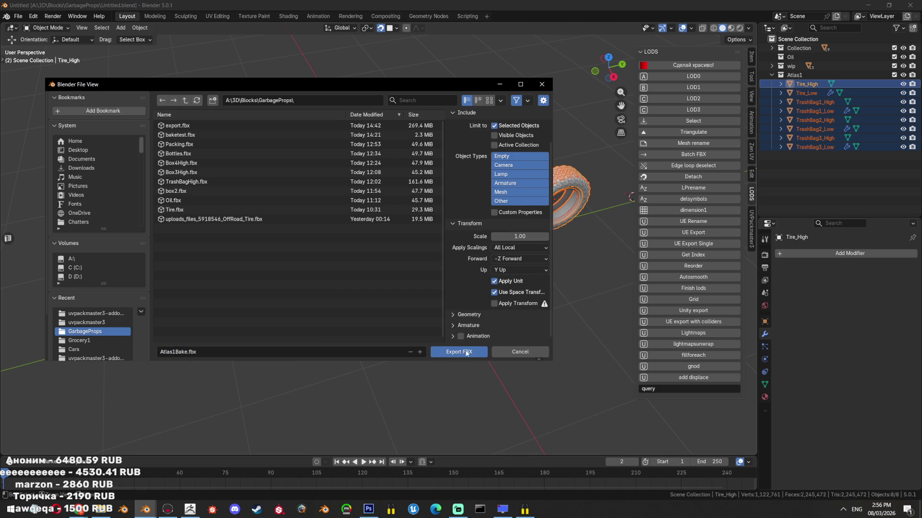
click(458, 351)
click(167, 509)
scroll(418, 250, down, 2)
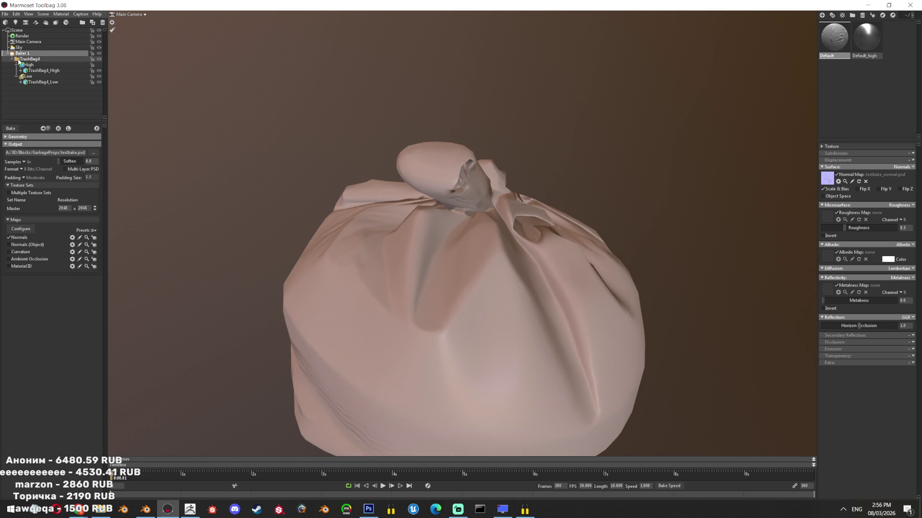
- Load Atlas1Bake.fbx into Baker 1 through the Geometry Quick Loader, baking to testbake.psd
click(93, 152)
key(Escape)
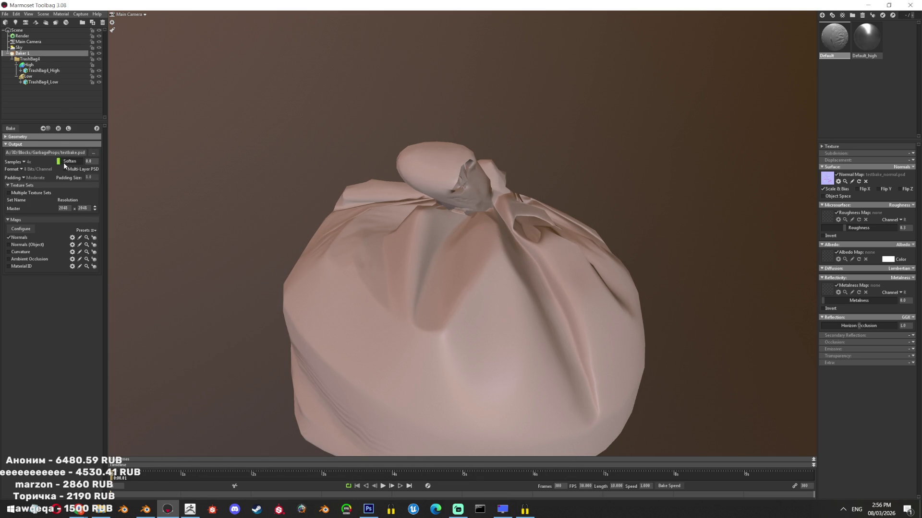
click(49, 138)
click(73, 191)
double_click(336, 303)
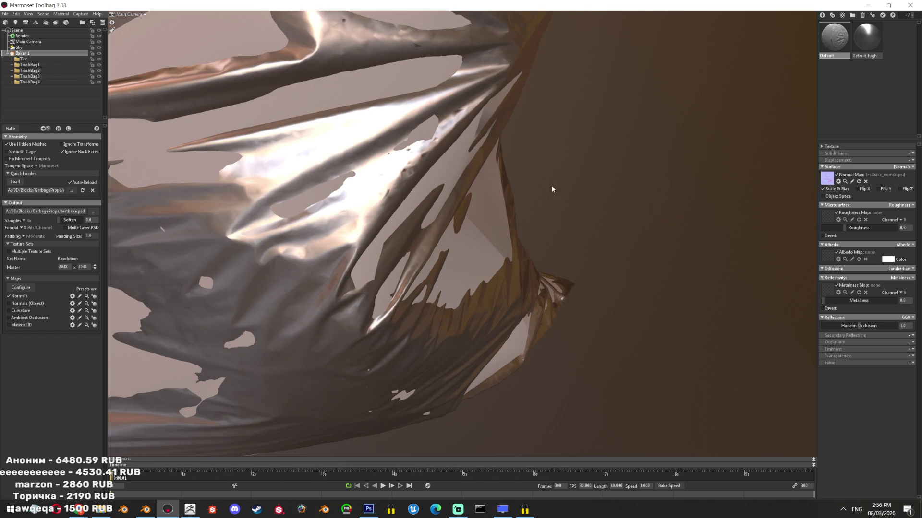
mouse_move(551, 186)
mouse_down()
mouse_move(509, 173)
mouse_move(474, 140)
mouse_move(328, 176)
mouse_move(396, 204)
mouse_move(339, 148)
mouse_move(510, 174)
mouse_up()
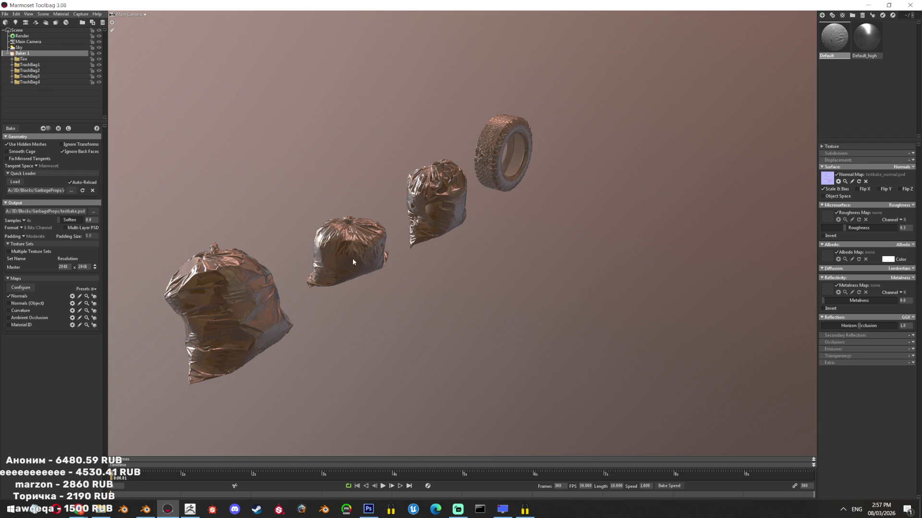
- Switch the display to low-poly meshes and select the tire's low mesh to view its cage
drag(459, 372, 391, 97)
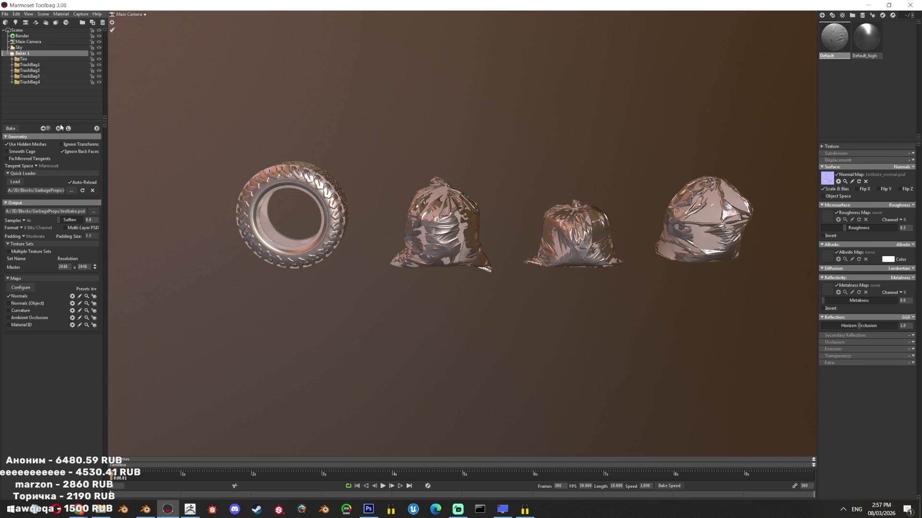
click(59, 129)
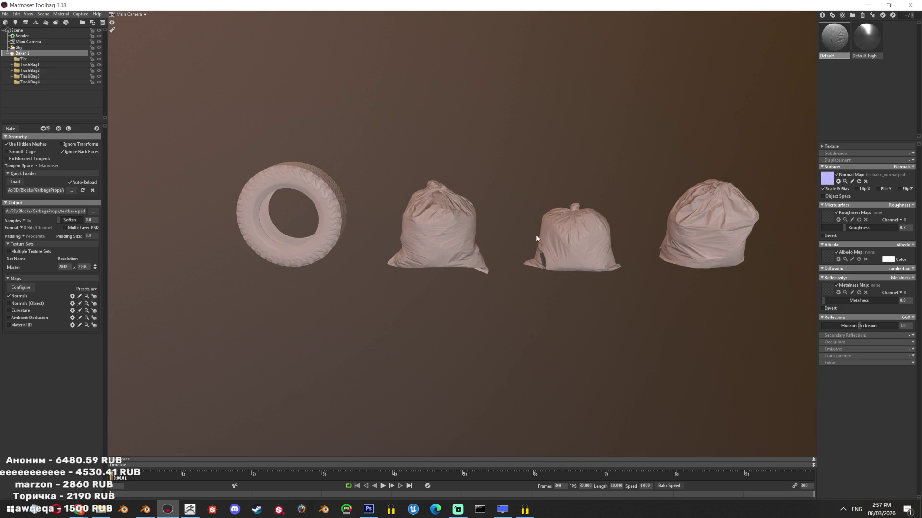
mouse_move(450, 262)
mouse_down()
mouse_move(313, 251)
mouse_move(242, 274)
mouse_move(366, 284)
mouse_move(432, 331)
mouse_up()
click(432, 332)
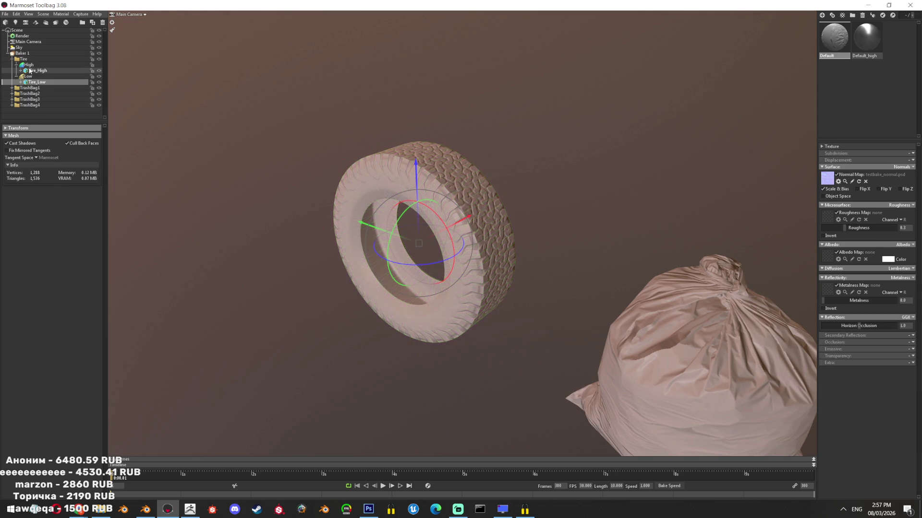
click(35, 77)
- Raise TrashBag2's cage Max Offset to about 7.8
drag(432, 240, 297, 249)
click(456, 288)
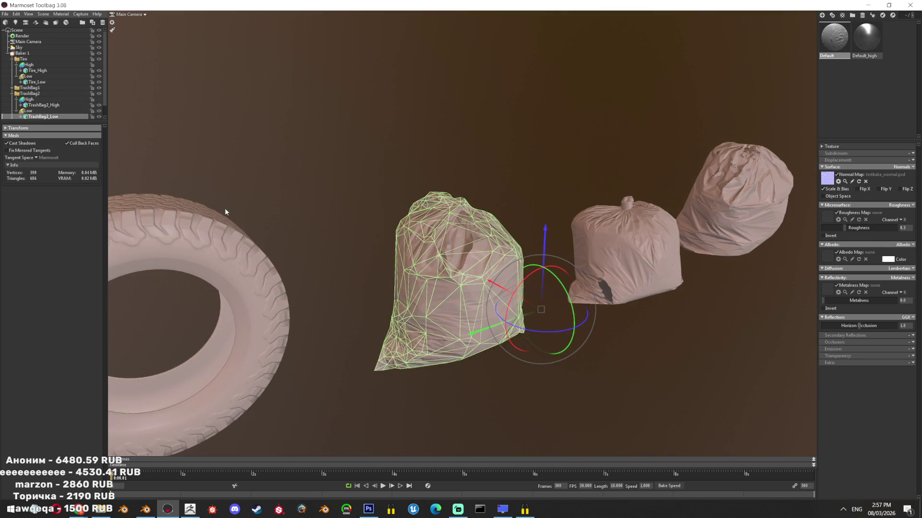
click(28, 110)
scroll(471, 298, up, 3)
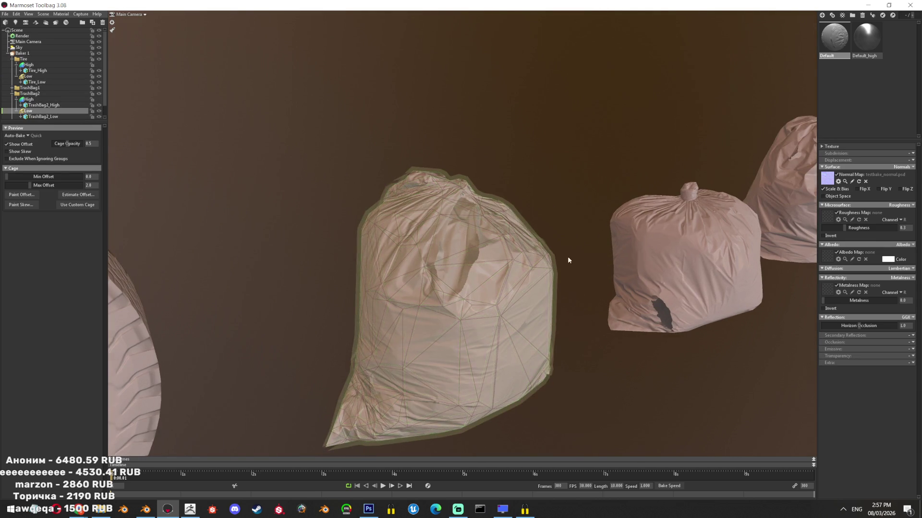
drag(29, 186, 45, 185)
mouse_move(489, 305)
mouse_down()
mouse_move(526, 263)
mouse_move(510, 459)
mouse_move(463, 242)
mouse_move(384, 351)
mouse_up()
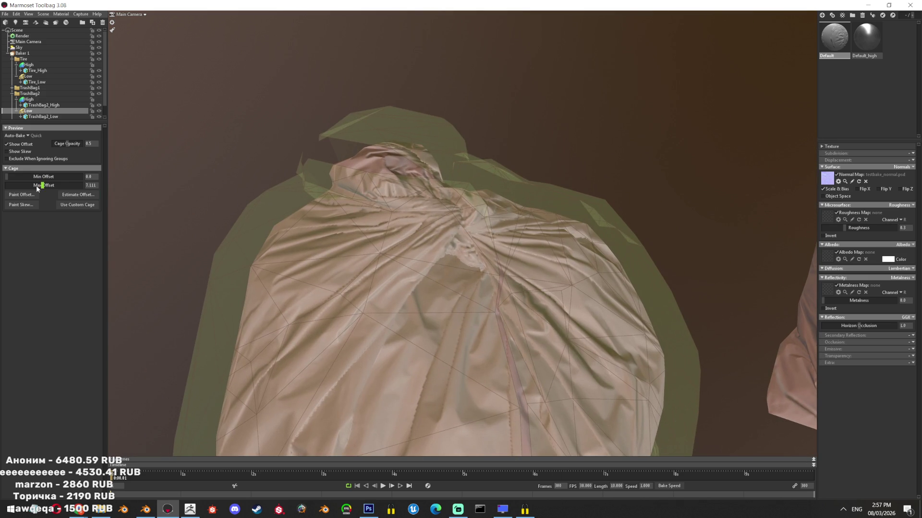
drag(36, 186, 40, 185)
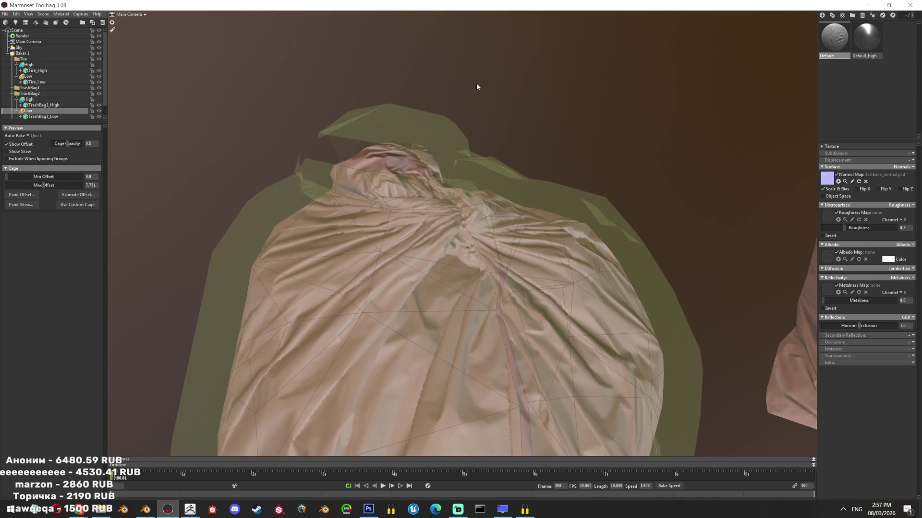
scroll(445, 264, down, 5)
- Frame TrashBag1 and grow its cage Max Offset to about 5.2 to enclose the bag
drag(419, 67, 544, 235)
click(543, 235)
key(f)
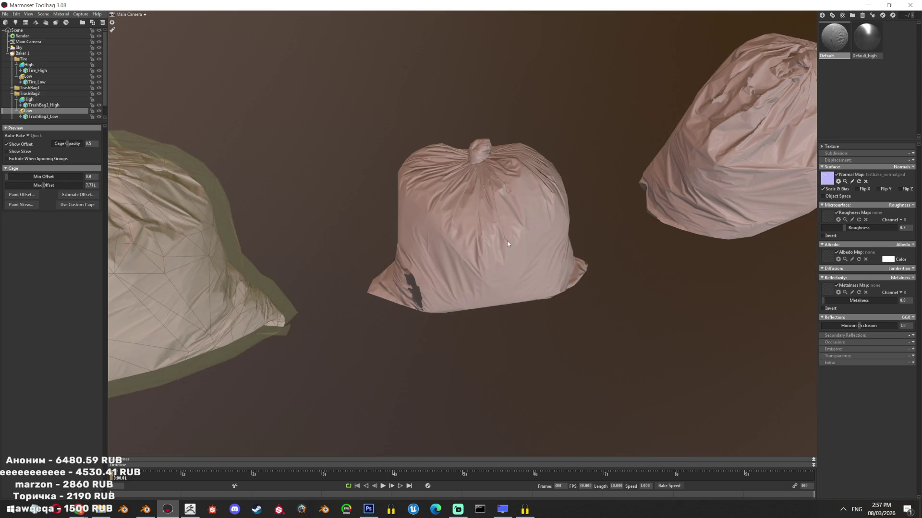
click(28, 105)
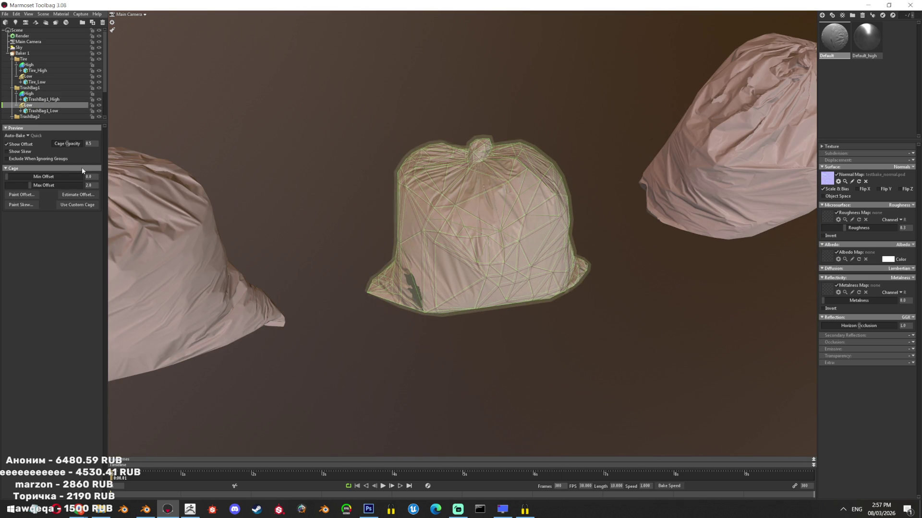
drag(31, 185, 38, 185)
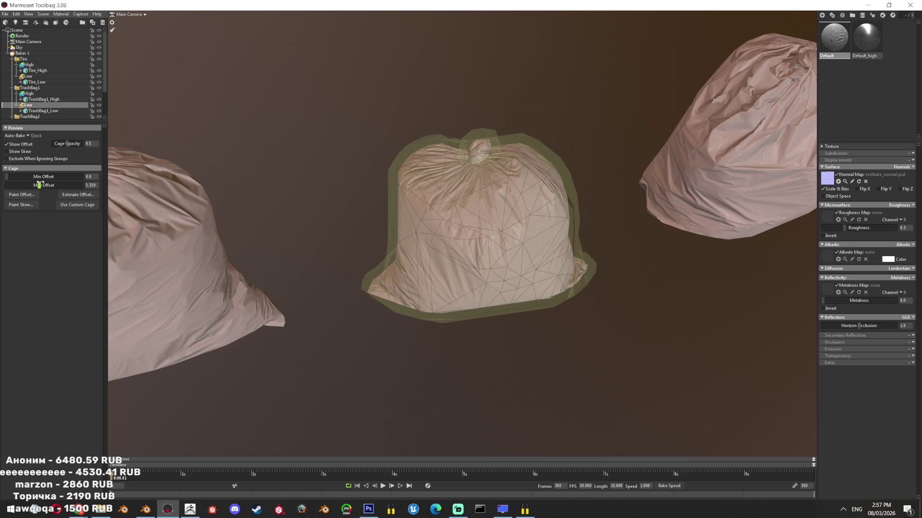
drag(480, 269, 293, 277)
- Select the TrashBag4 group, then select and frame TrashBag3_Low
click(408, 216)
scroll(51, 103, down, 2)
scroll(50, 114, down, 2)
click(26, 116)
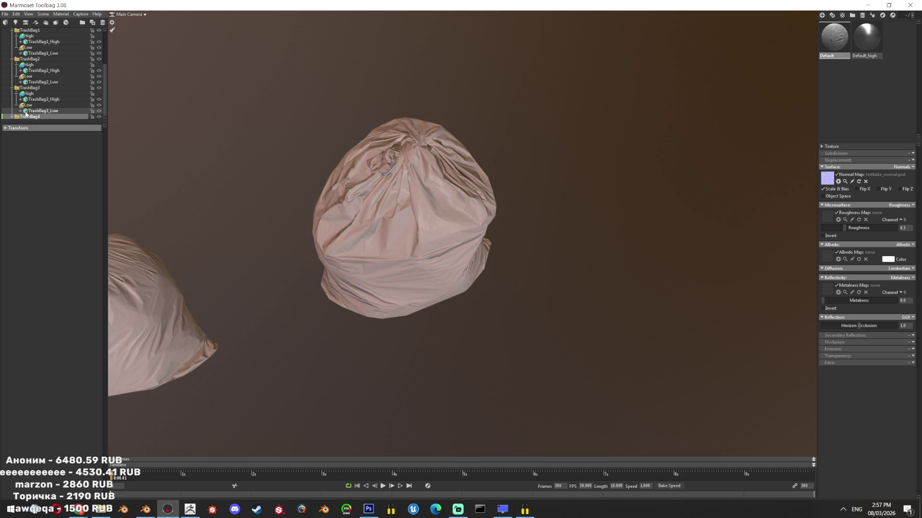
double_click(27, 111)
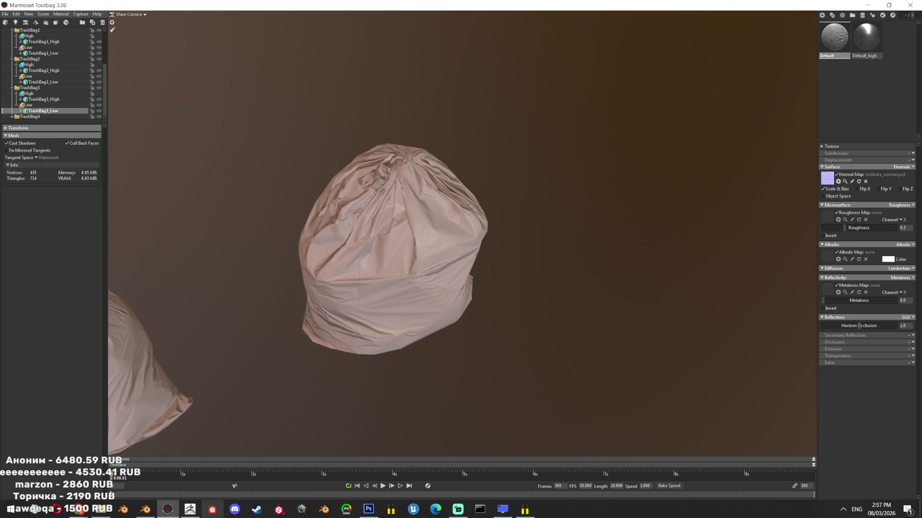
- Check TrashBag3_Low's modifiers in Blender, then select TrashBag3's Low group in Marmoset
click(146, 509)
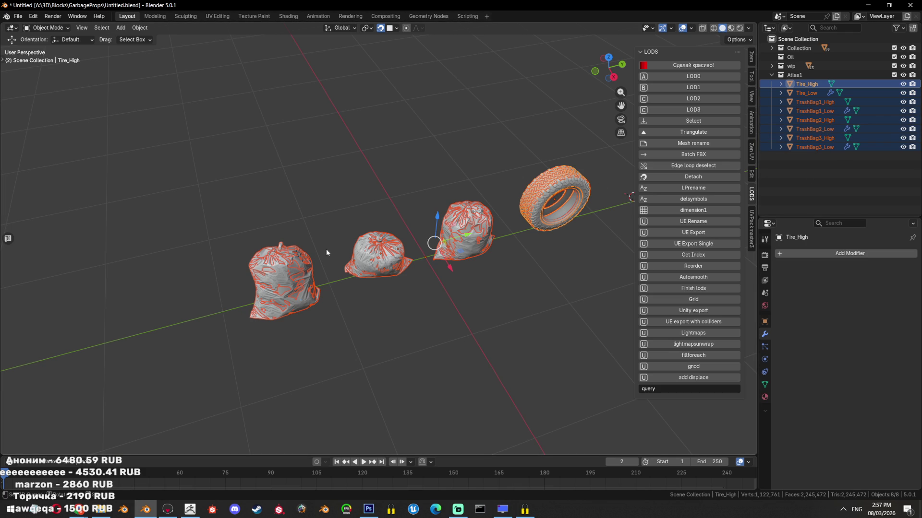
click(299, 254)
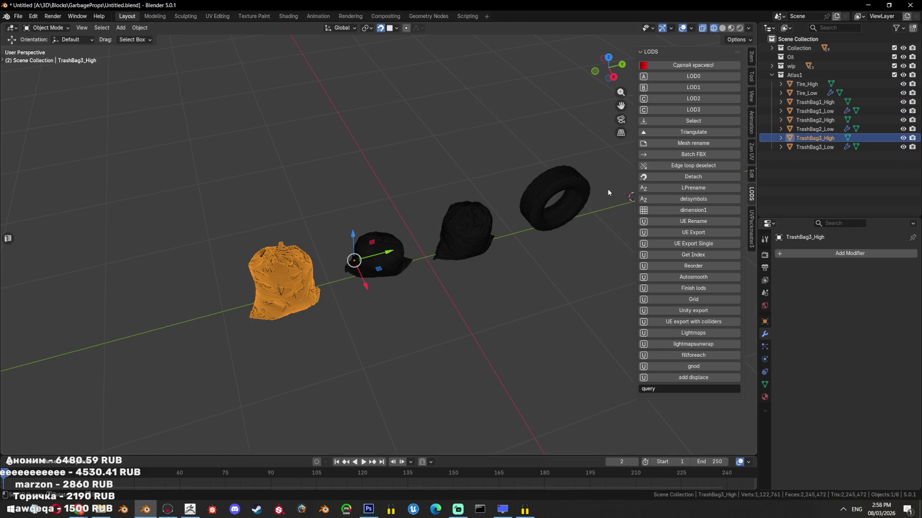
click(820, 148)
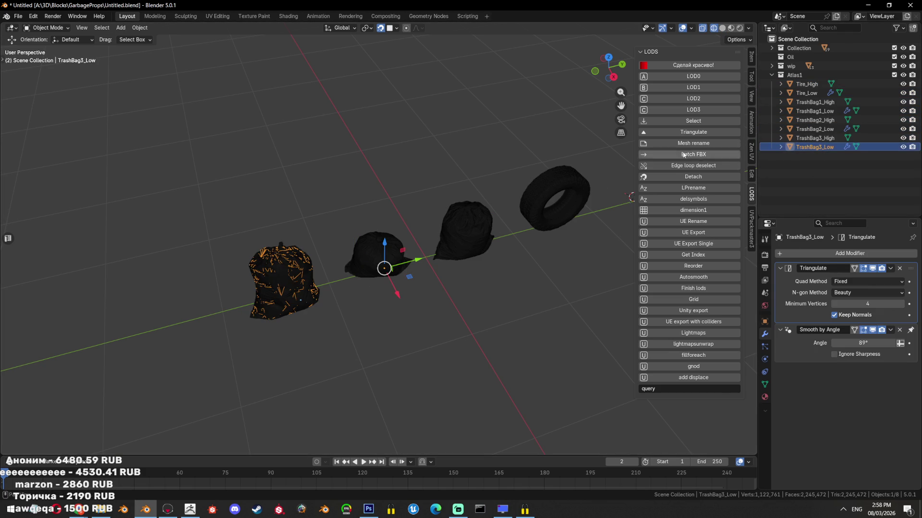
key(alt+Tab)
click(42, 104)
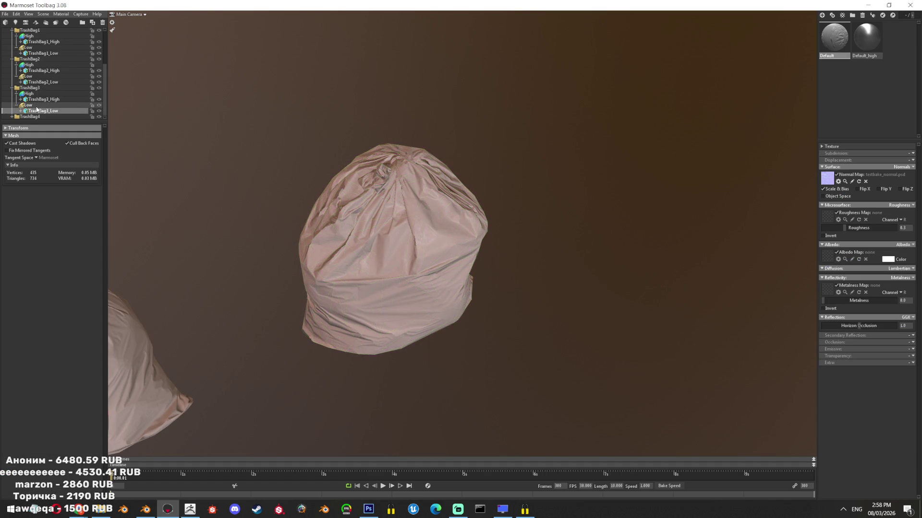
- Widen TrashBag3's bake cage Max Offset to about 5.18 and view the tire and all bags
drag(37, 185, 36, 188)
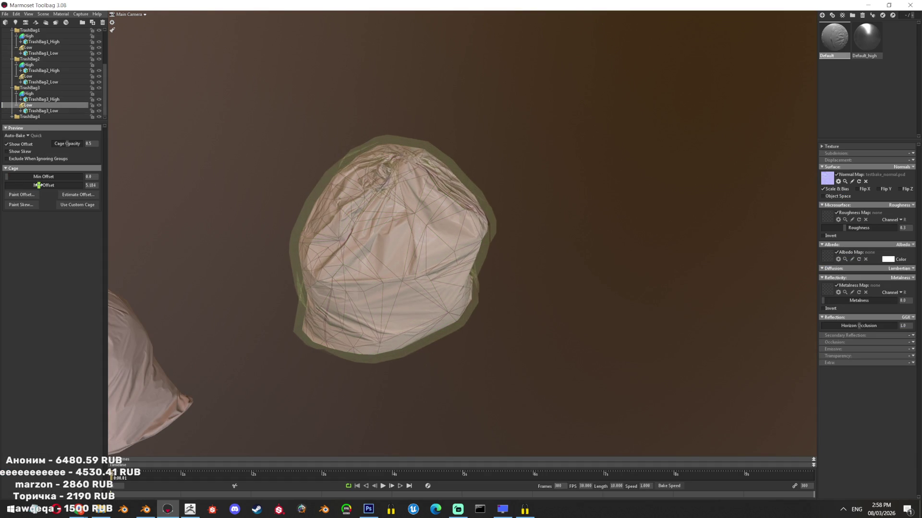
click(557, 249)
mouse_move(556, 248)
mouse_down()
mouse_move(429, 200)
mouse_move(492, 420)
mouse_up()
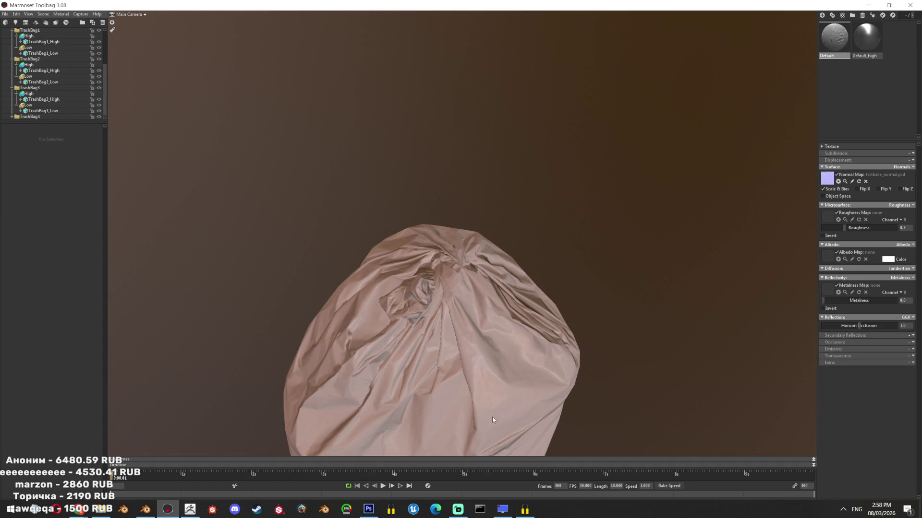
mouse_move(423, 343)
mouse_down()
mouse_move(524, 259)
mouse_move(479, 160)
mouse_move(521, 371)
mouse_move(505, 345)
mouse_move(561, 360)
mouse_move(546, 316)
mouse_move(511, 344)
mouse_up()
- Reset the albedo colour to pure white and confirm it, then return to Blender
click(887, 261)
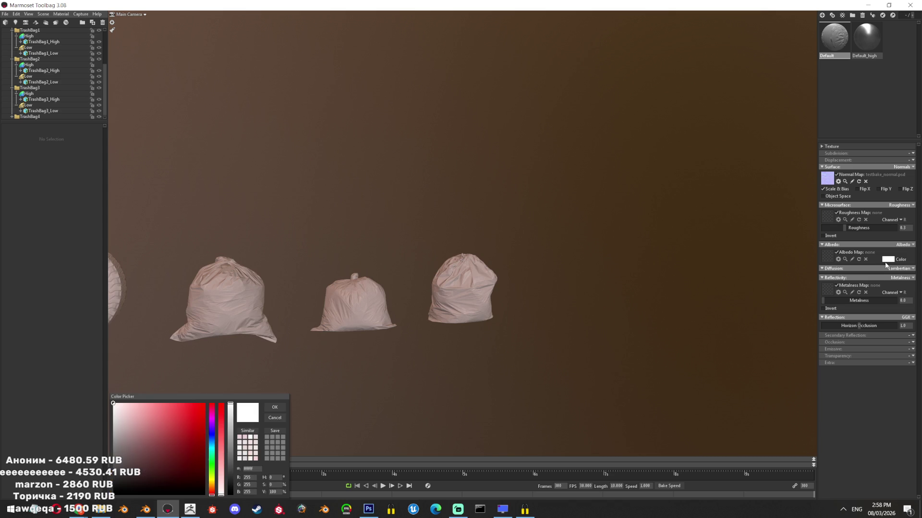
drag(223, 446, 230, 465)
drag(408, 312, 436, 354)
drag(112, 450, 114, 403)
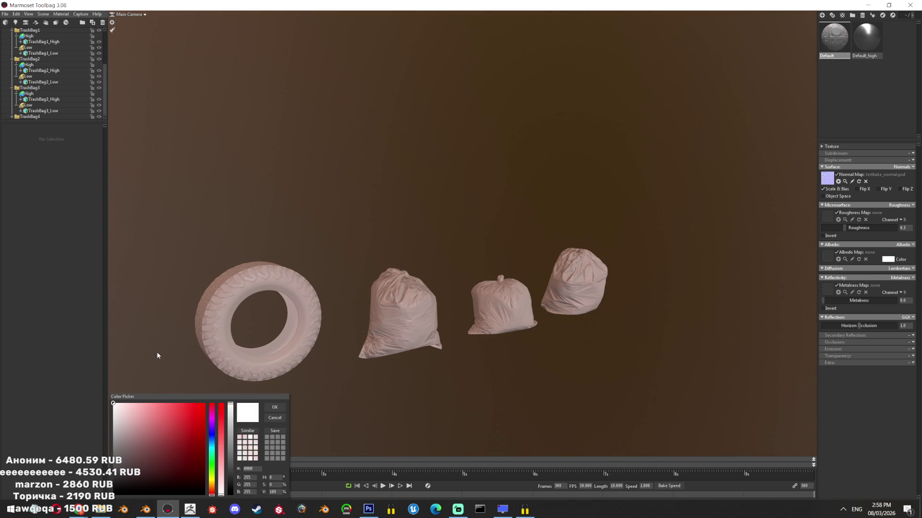
click(274, 408)
click(146, 509)
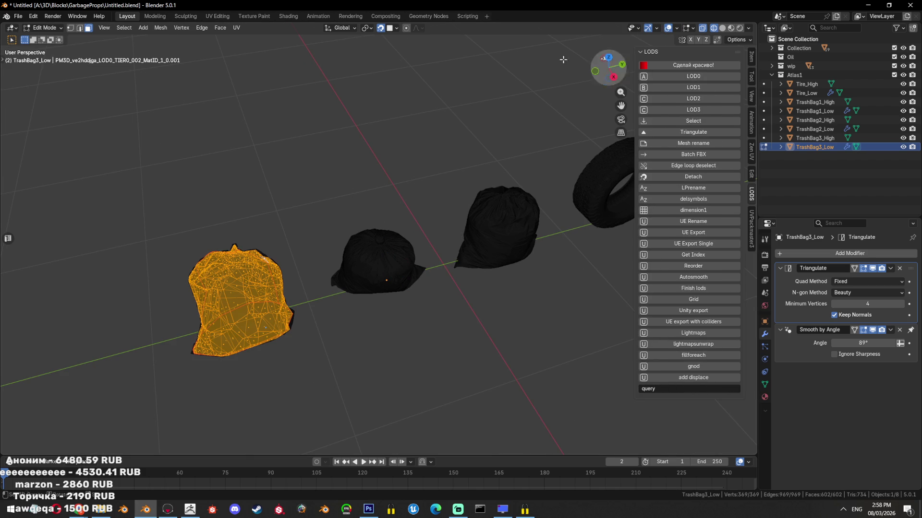
- Calculate the bag's Zen UV texel density at a 4096 texture size, then return to Object Mode and save
click(231, 17)
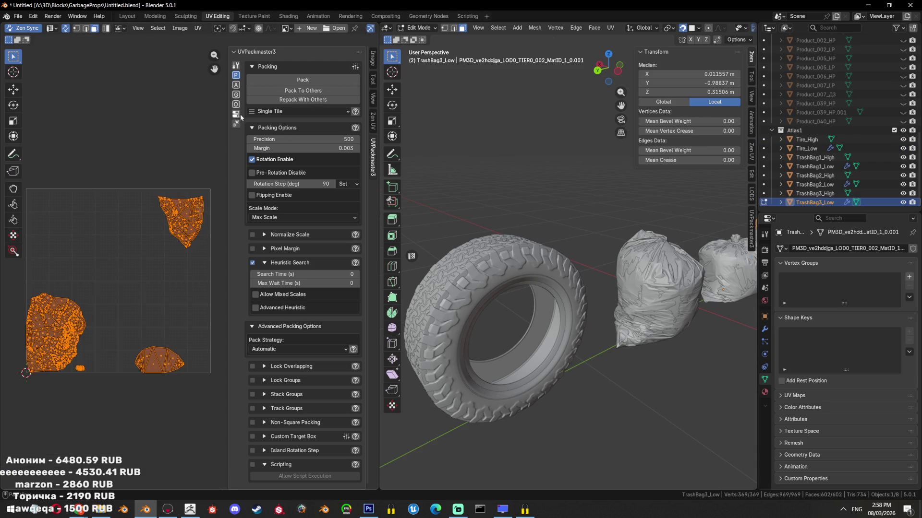
click(373, 121)
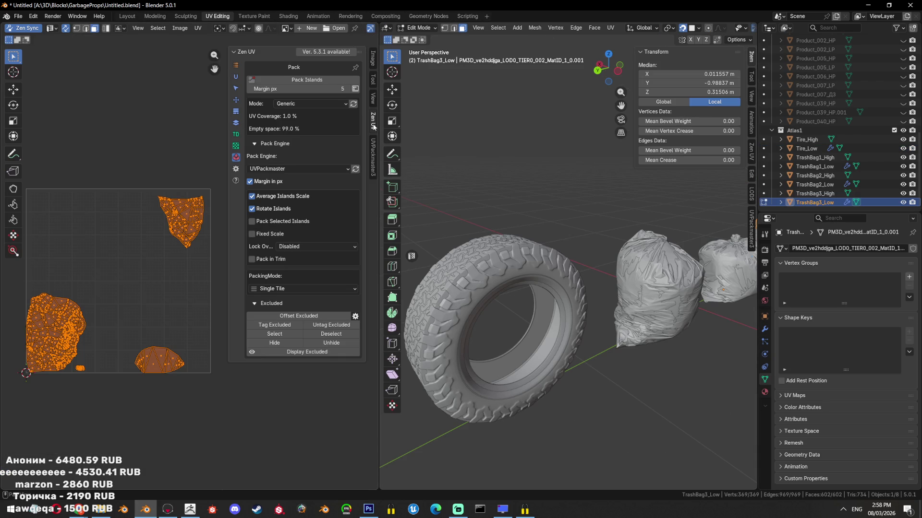
click(236, 135)
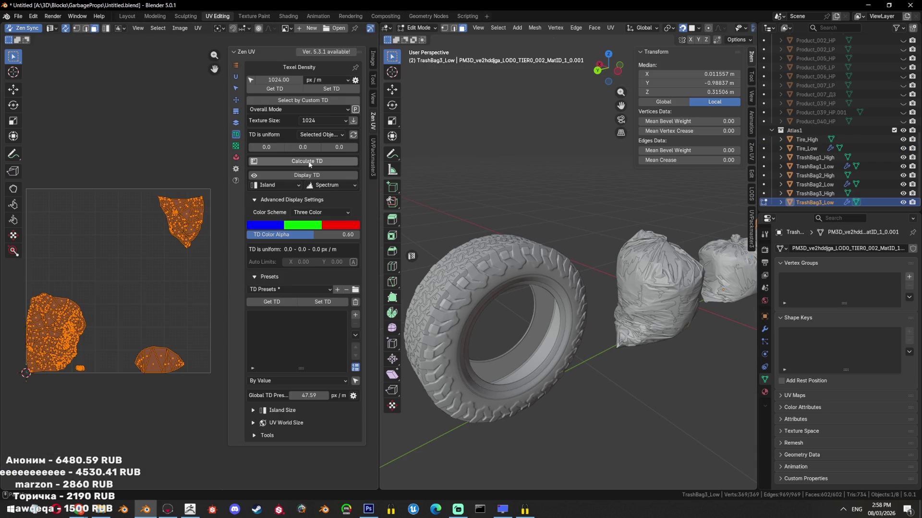
click(318, 120)
click(309, 177)
click(306, 162)
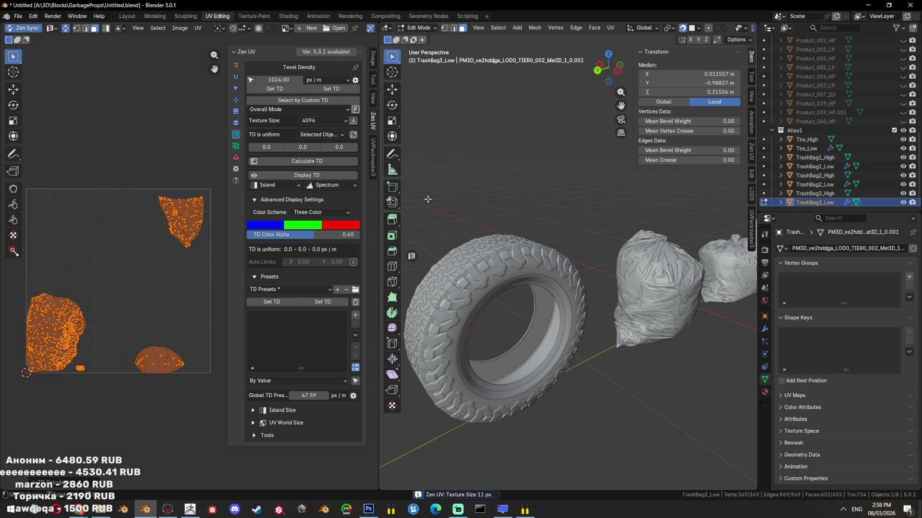
key(Tab)
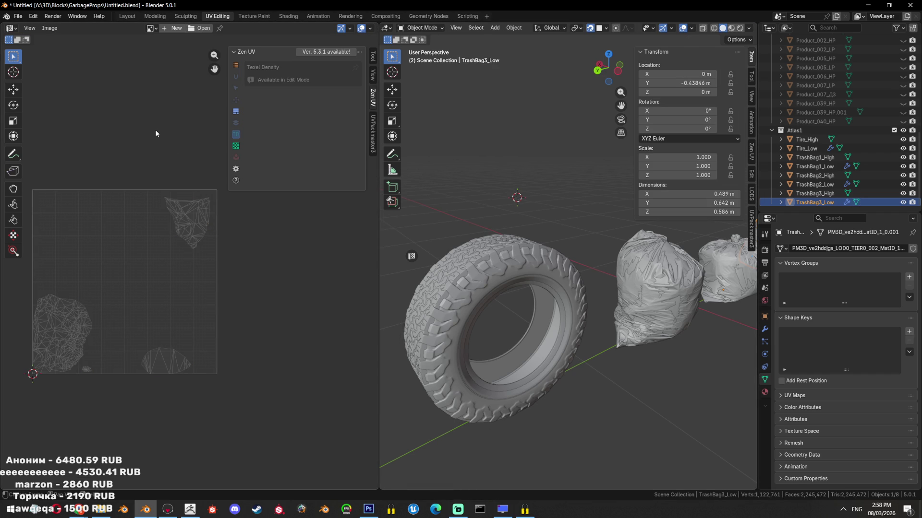
key(ctrl+s)
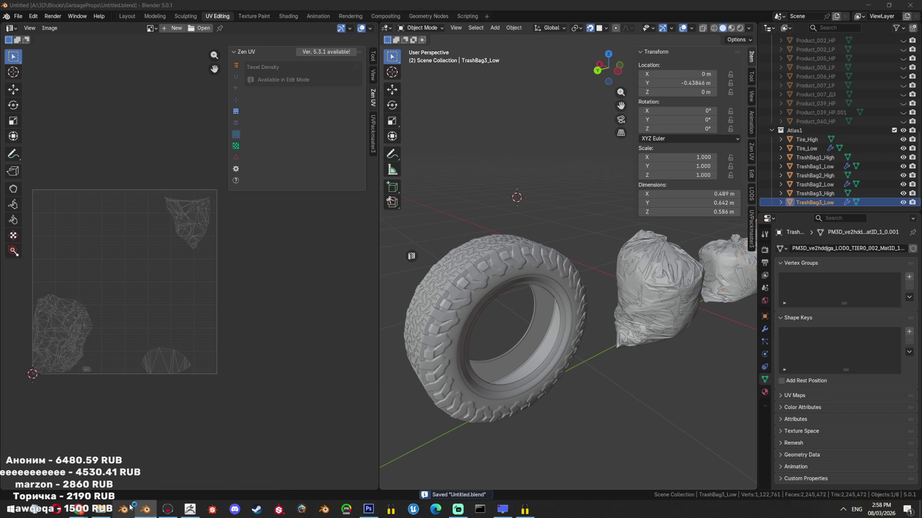
- Select TrashBag1_Low, TrashBag2_Low and Tire_Low together in the outliner
scroll(567, 312, down, 6)
ctrl+click(814, 166)
ctrl+click(815, 185)
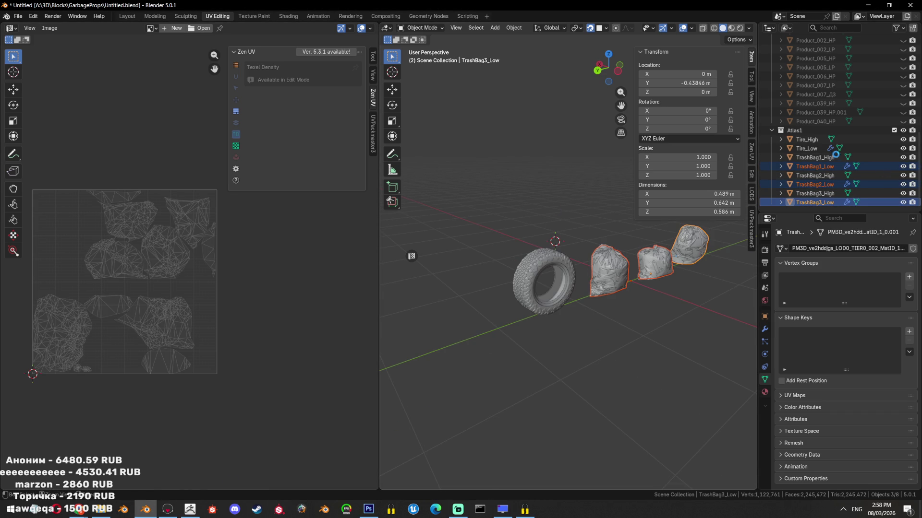
key(ctrl+w)
ctrl+click(806, 148)
- Export the selected low-poly meshes as Atlas1Low.fbx in the GarbageProps folder
click(20, 17)
mouse_move(32, 152)
click(139, 224)
click(349, 353)
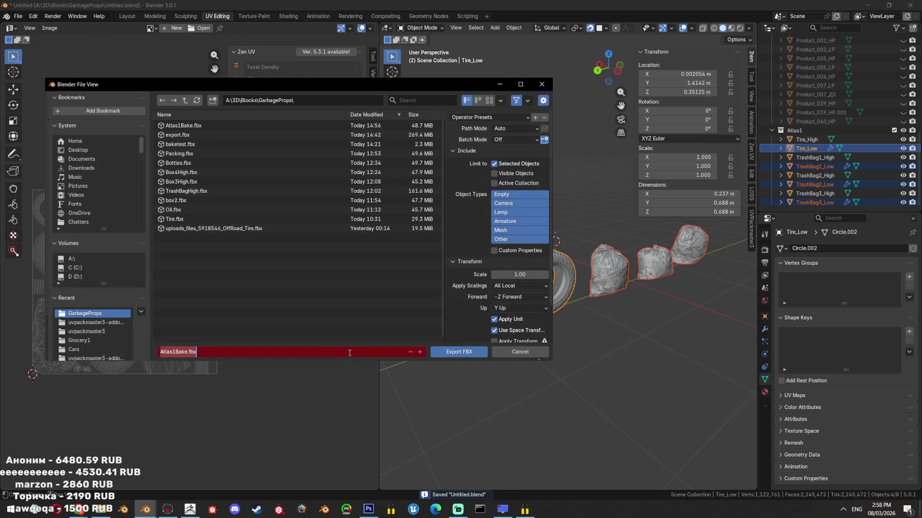
text(Low)
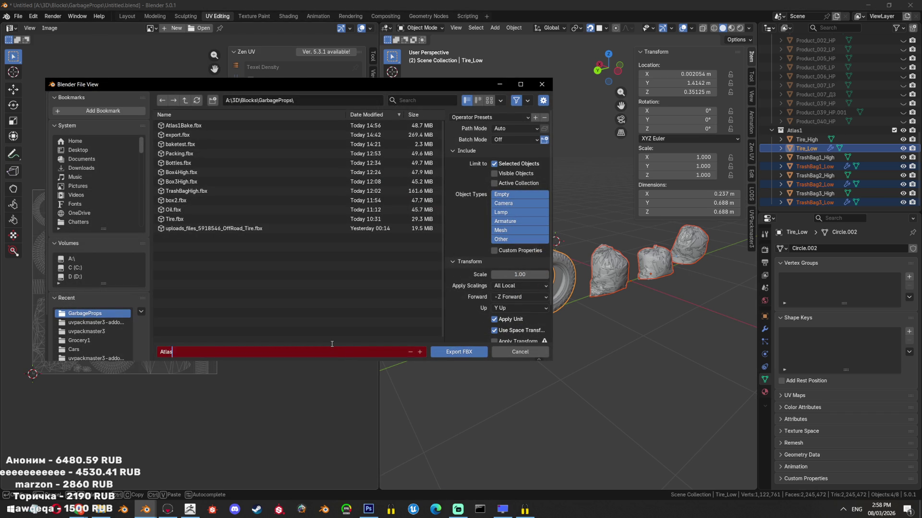
click(460, 353)
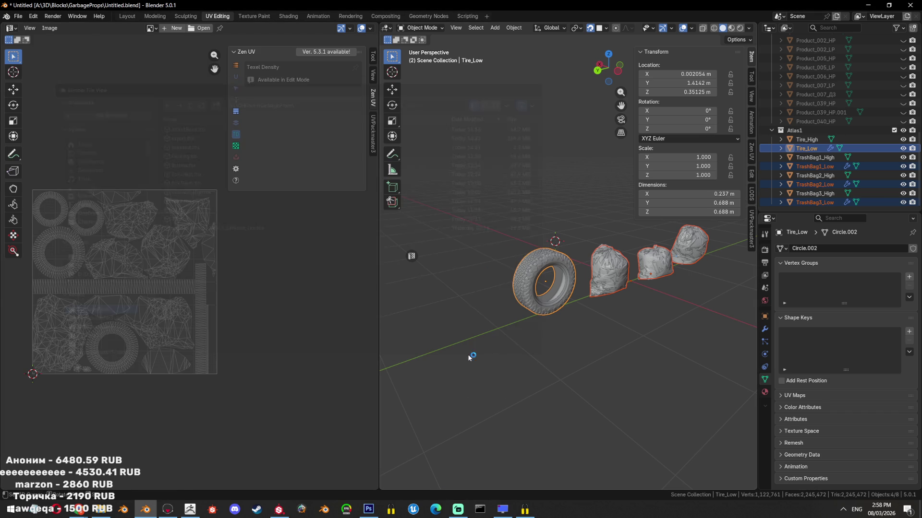
click(289, 486)
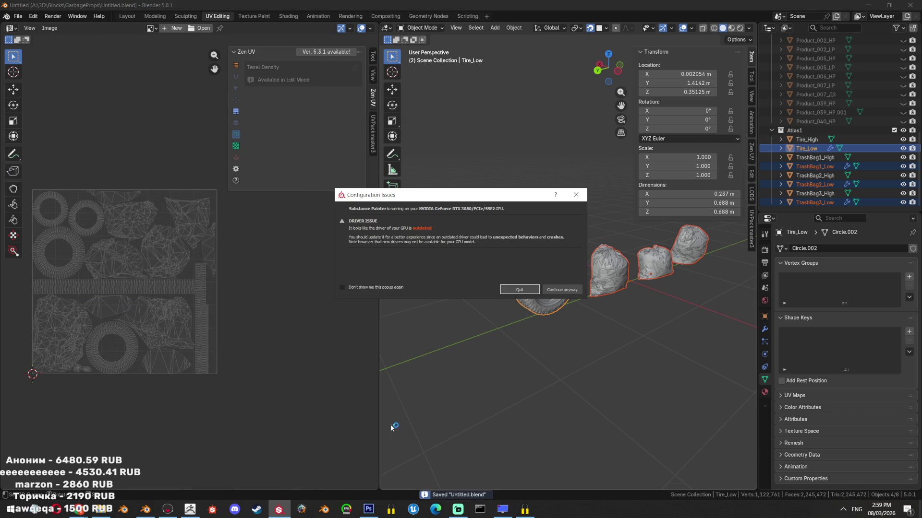
- Dismiss Substance Painter's outdated-driver warning and bring up File Explorer
click(576, 194)
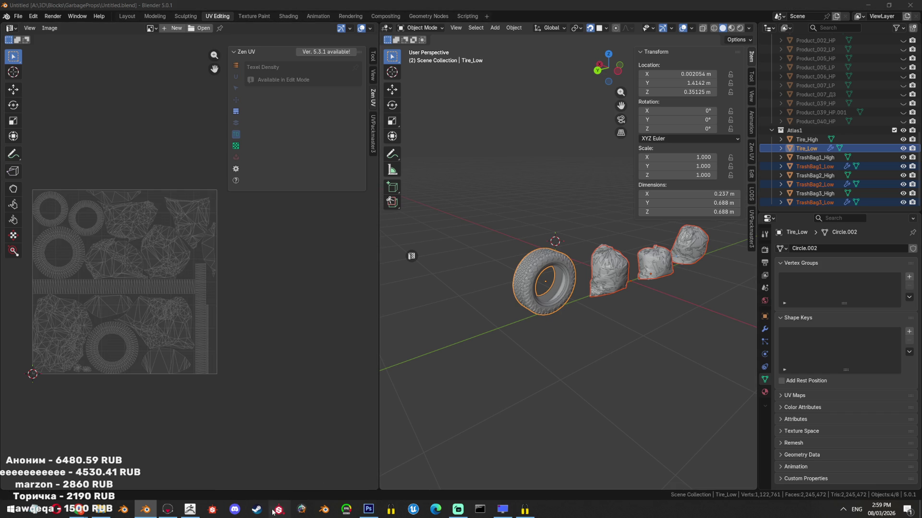
click(101, 510)
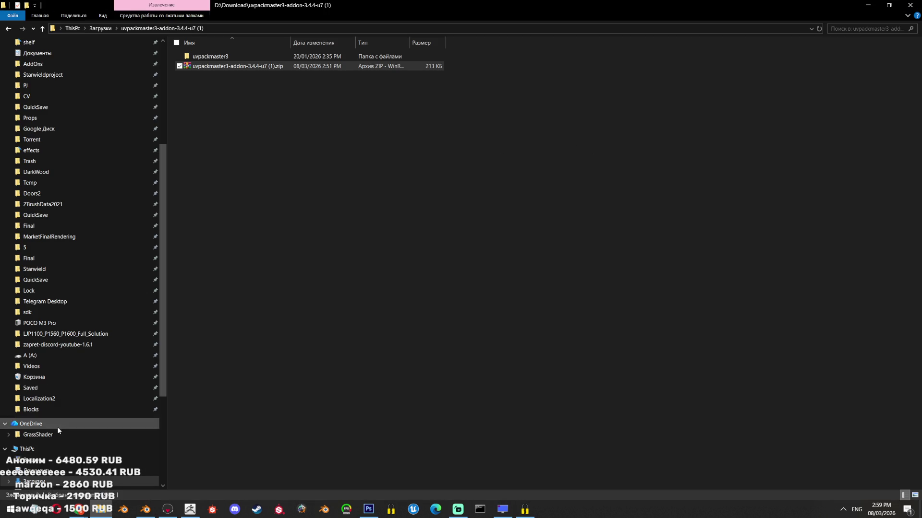
- Open A:\3D\Blocks\GarbageProps to check the exported FBX files, then minimize Explorer
click(50, 411)
click(263, 84)
double_click(260, 76)
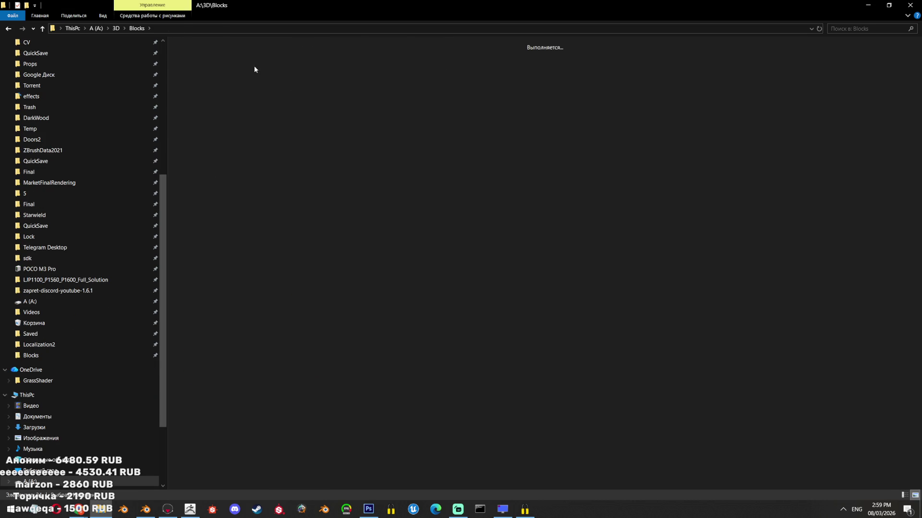
click(219, 28)
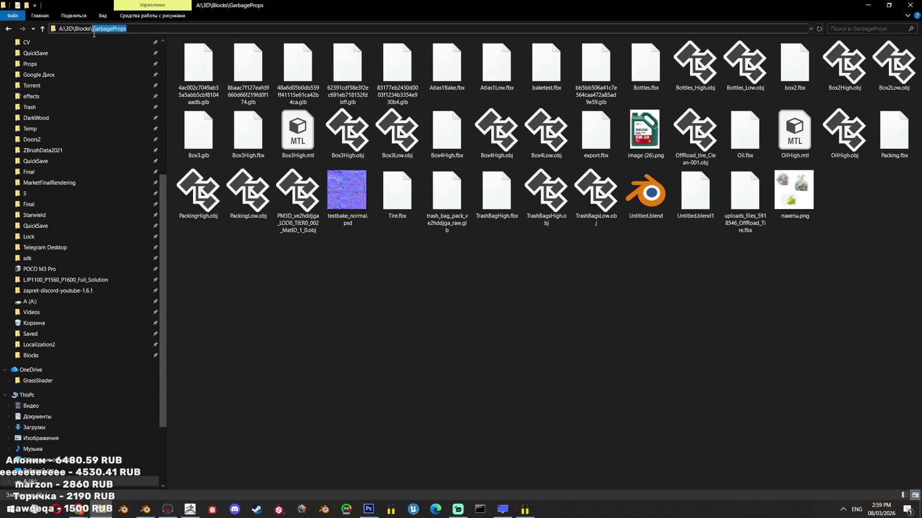
click(868, 5)
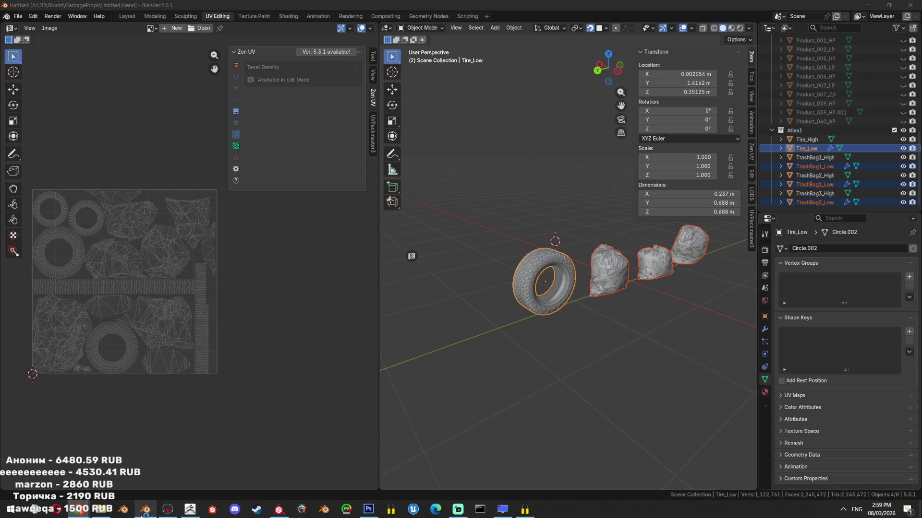
- Switch to Marmoset Toolbag, close the YouTube browser window and check the system tray
click(168, 509)
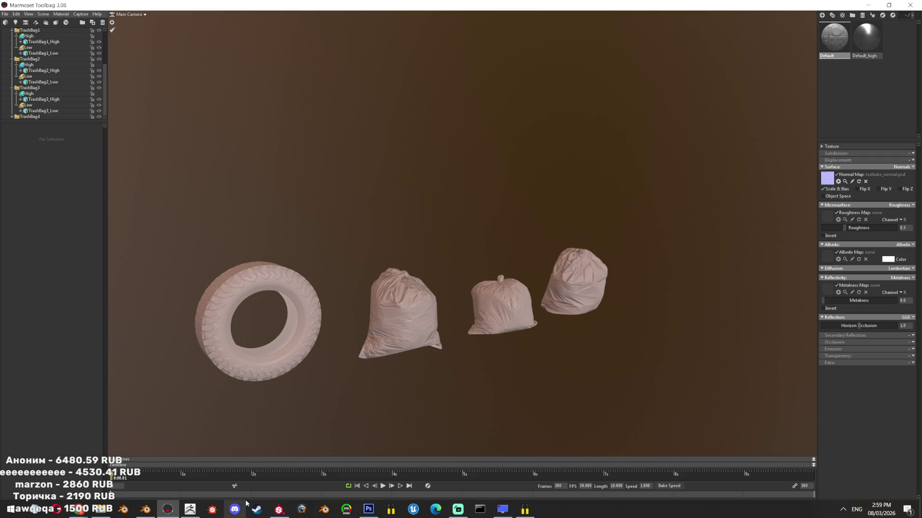
click(279, 510)
mouse_move(84, 512)
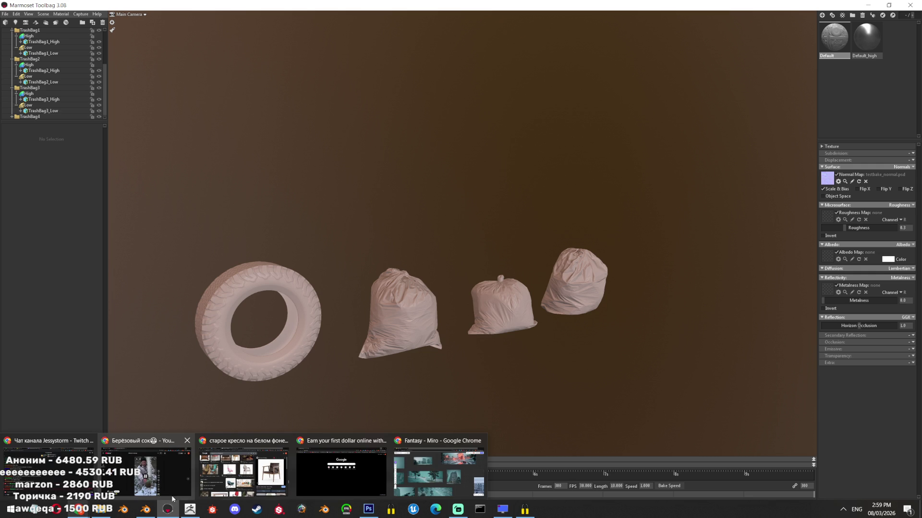
click(187, 441)
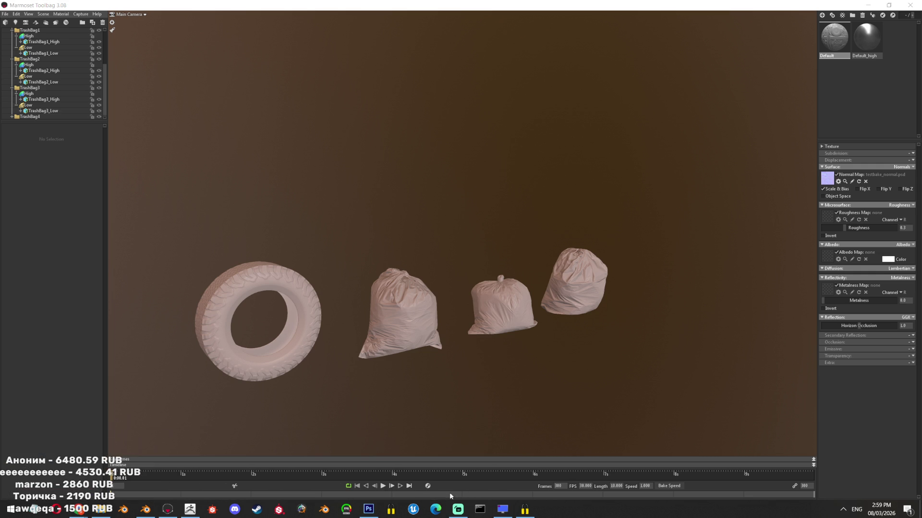
click(843, 511)
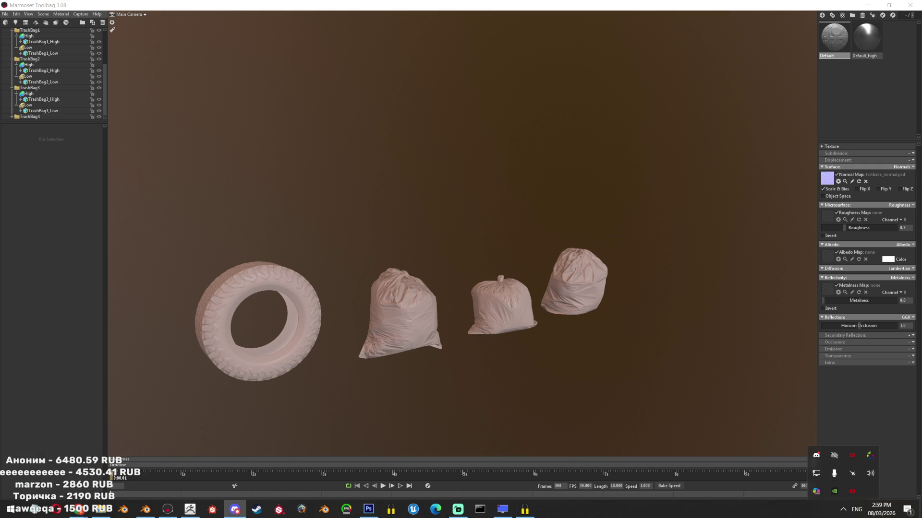
key(Escape)
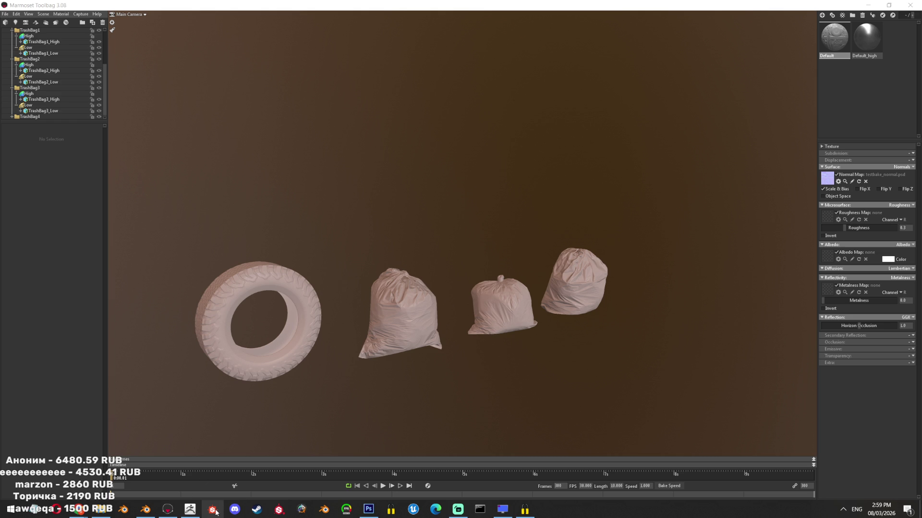
- Launch Substance Painter and check its process in Task Manager until the driver warning appears
click(272, 508)
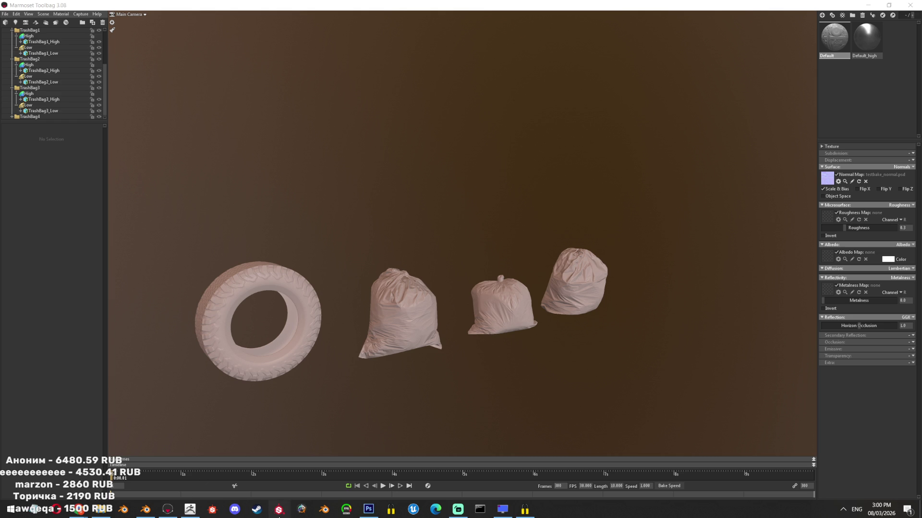
key(ctrl+shift+Escape)
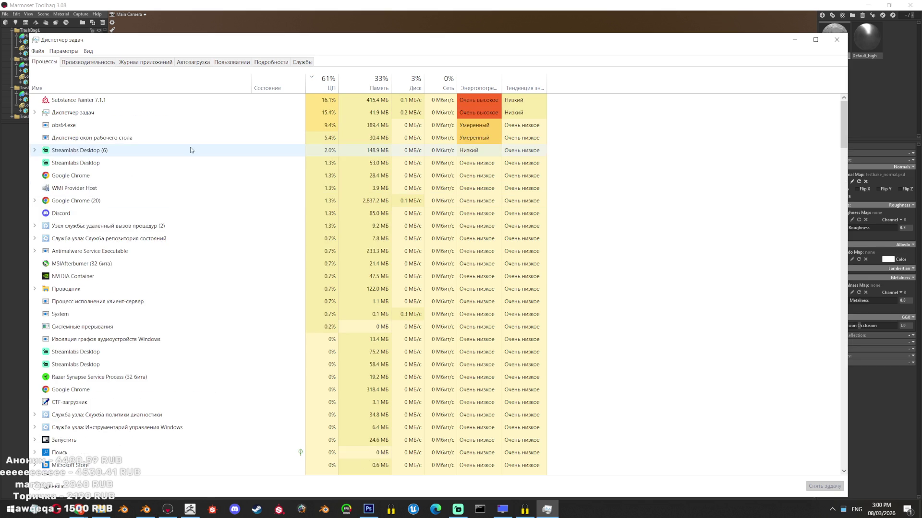
click(798, 43)
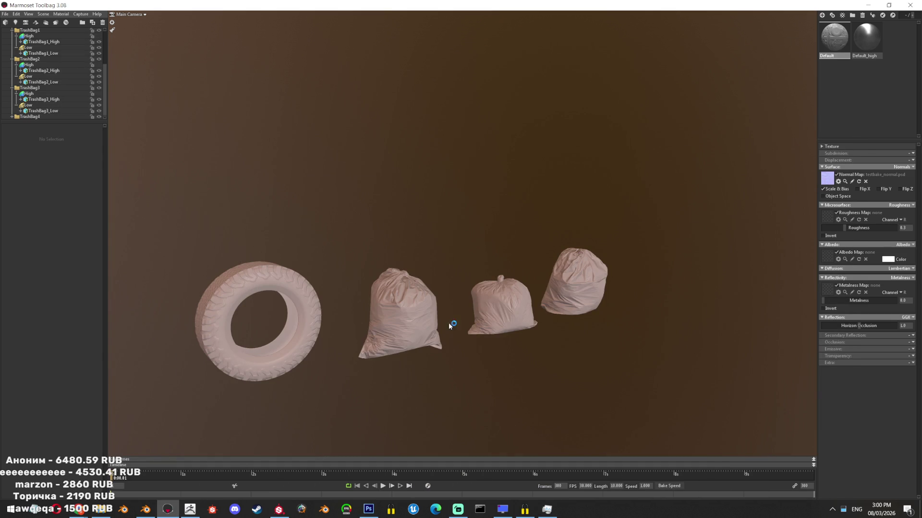
click(275, 513)
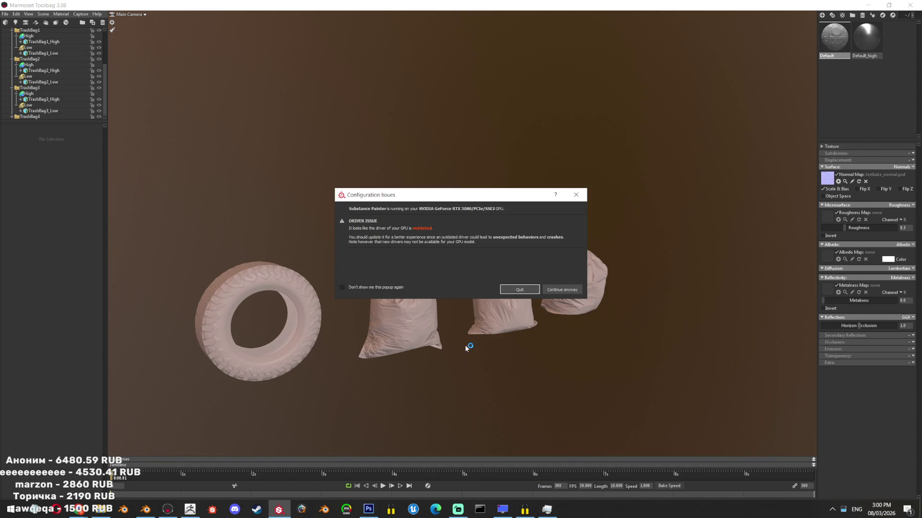
- Dismiss the driver warning, start a new project and open the Add browser for baked maps
click(559, 289)
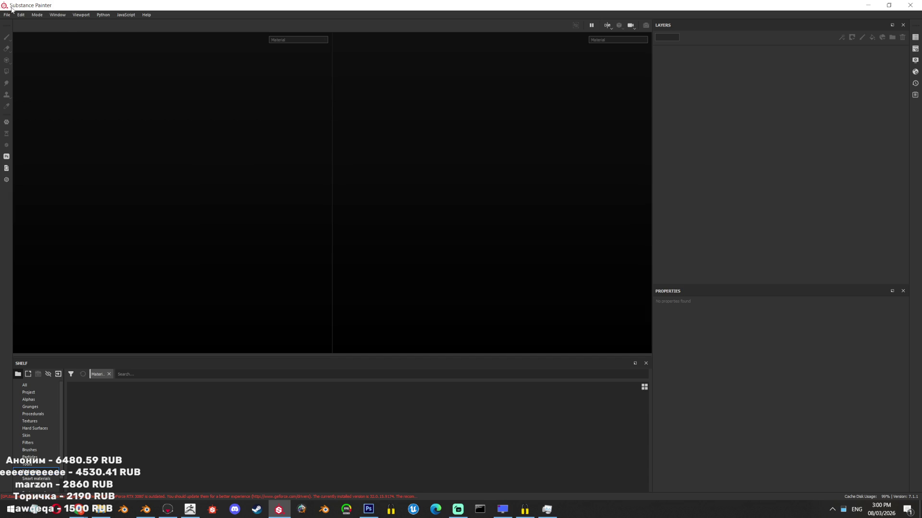
click(7, 15)
click(16, 24)
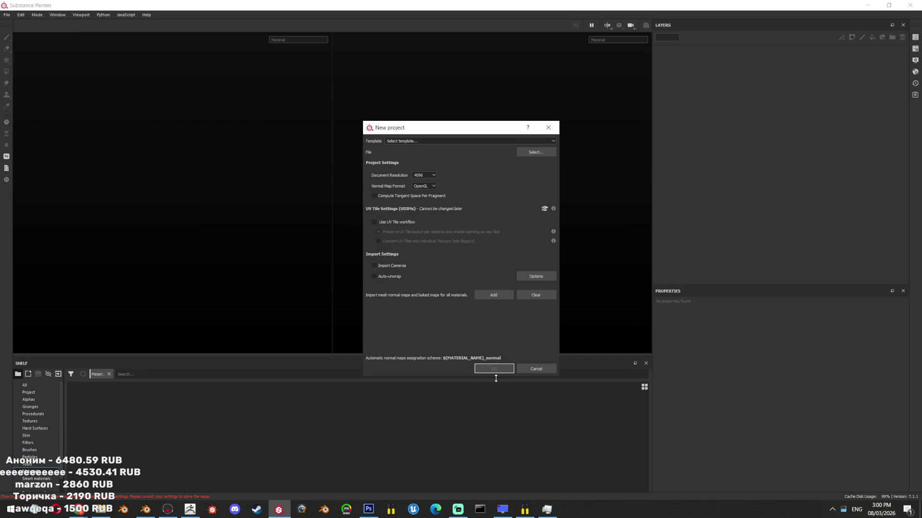
click(486, 295)
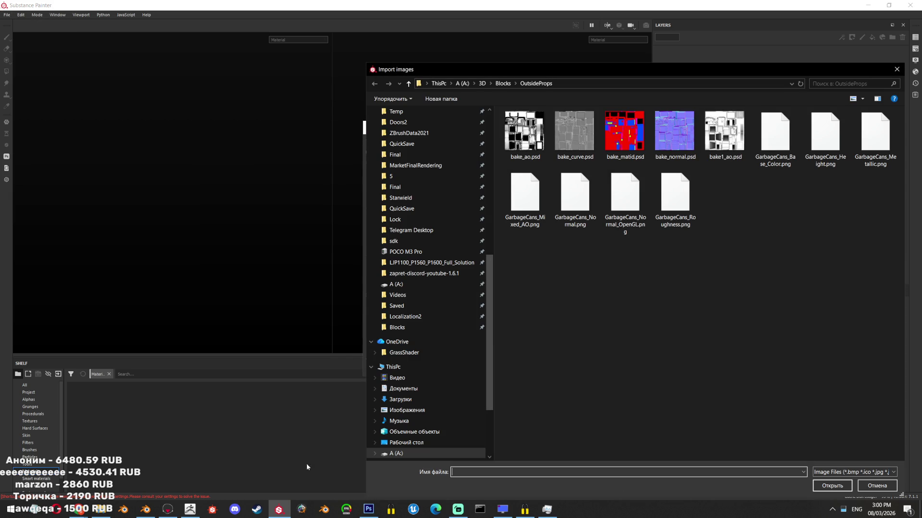
click(168, 509)
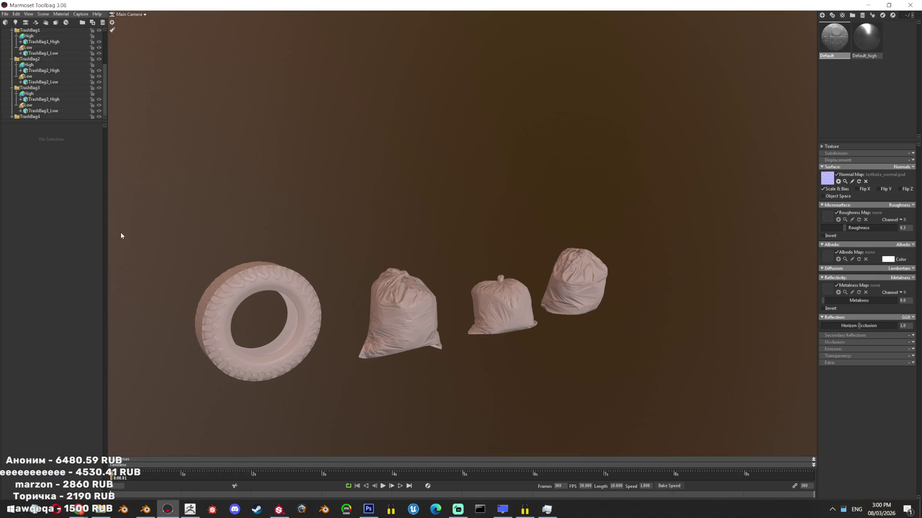
- Select Baker 1, close the Ambient Occlusion settings and run the 4096 by 4096 bake
click(22, 54)
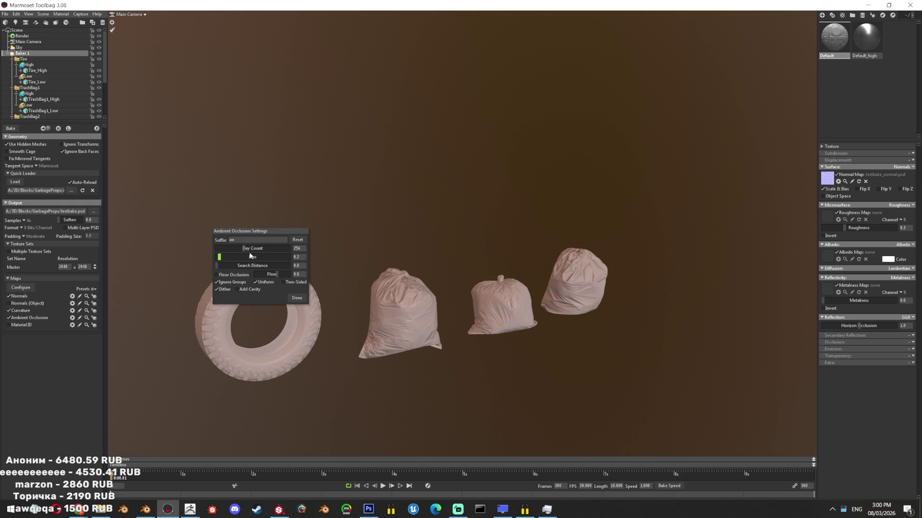
click(297, 298)
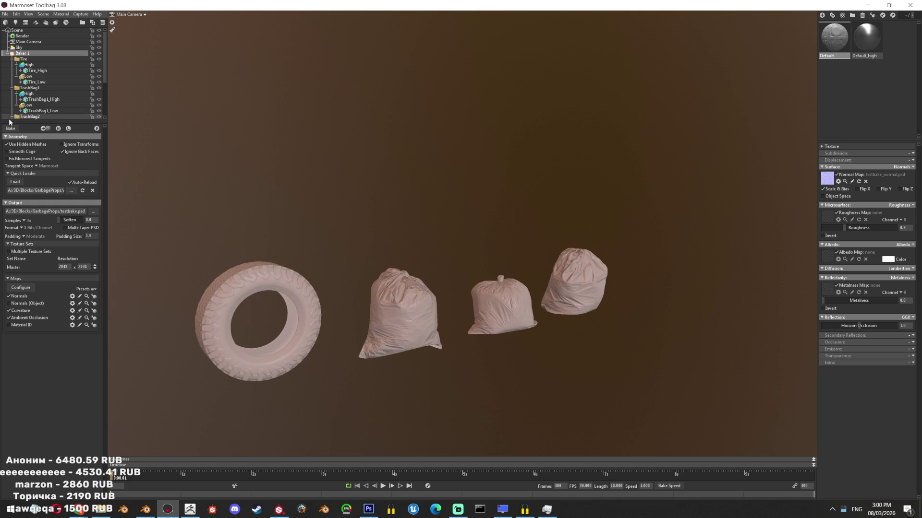
key(alt+Tab)
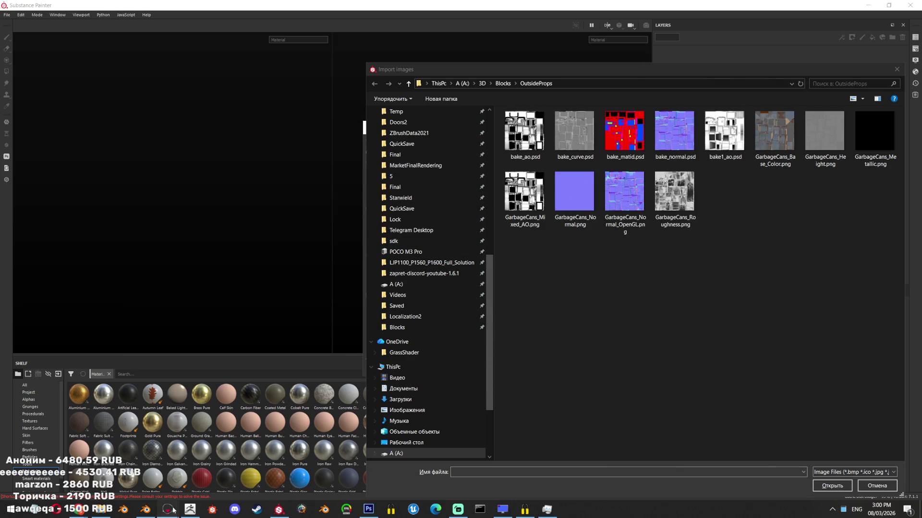
click(171, 509)
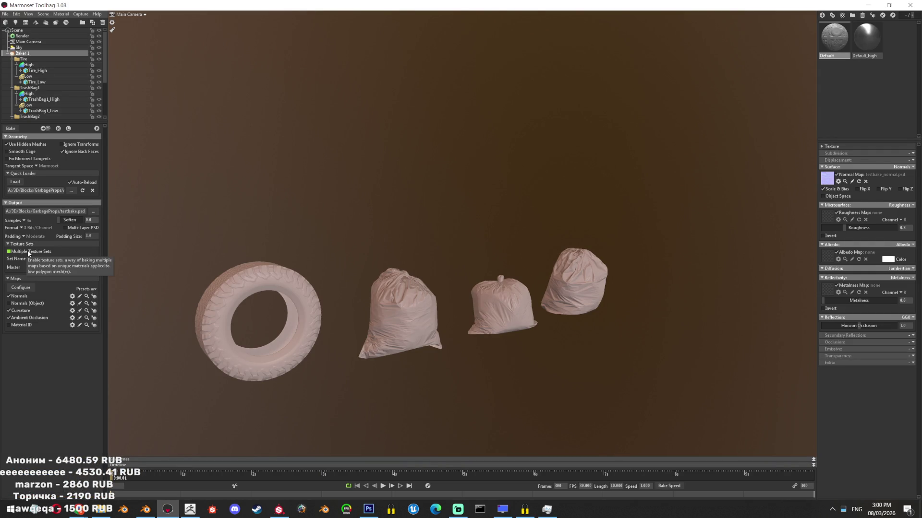
click(145, 184)
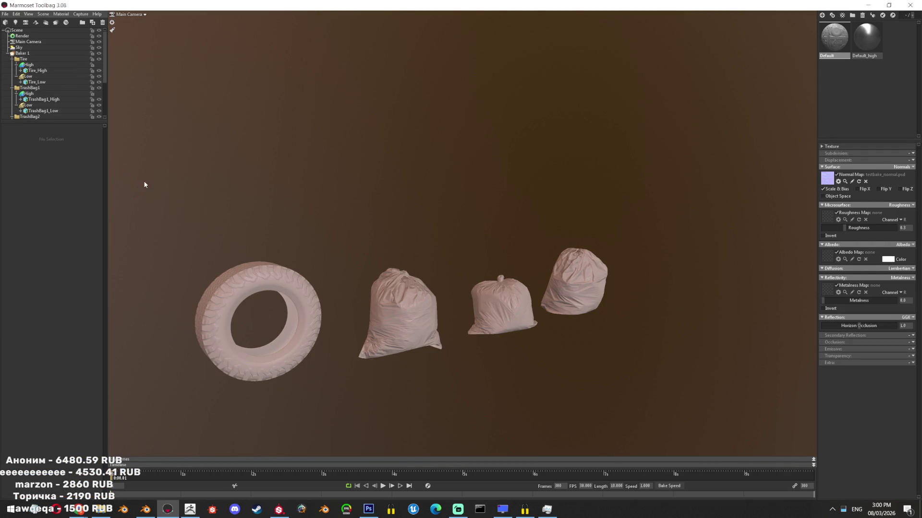
click(22, 58)
click(21, 52)
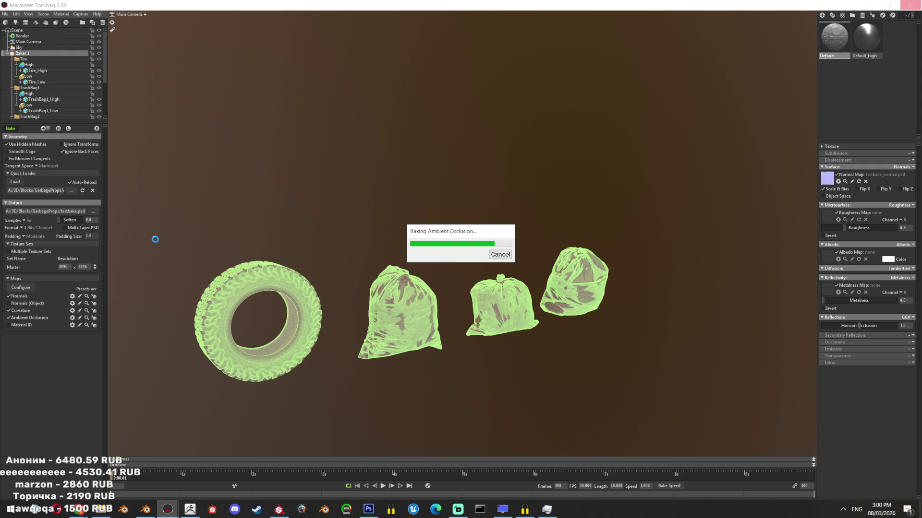
click(146, 509)
- Save the Blender file, look in on ZBrush, then return to Substance Painter's Import images dialog
middle_drag(476, 274, 521, 291)
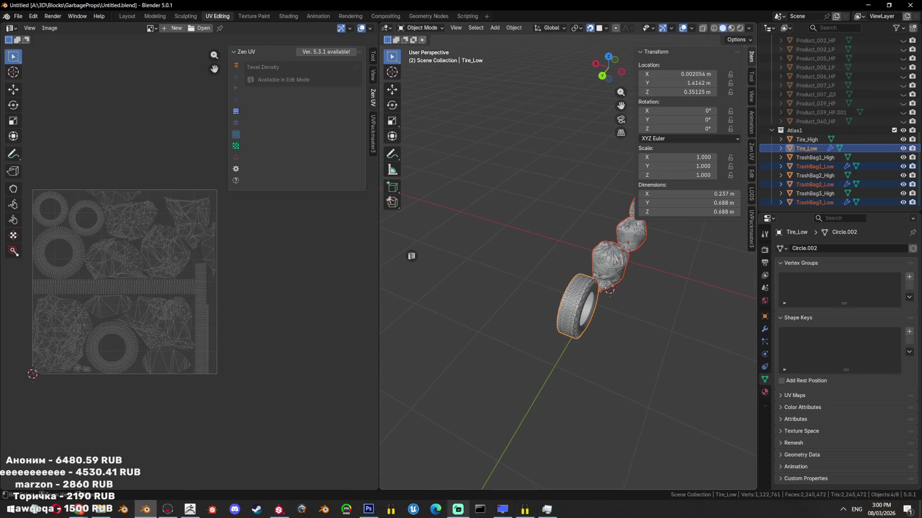
key(ctrl+s)
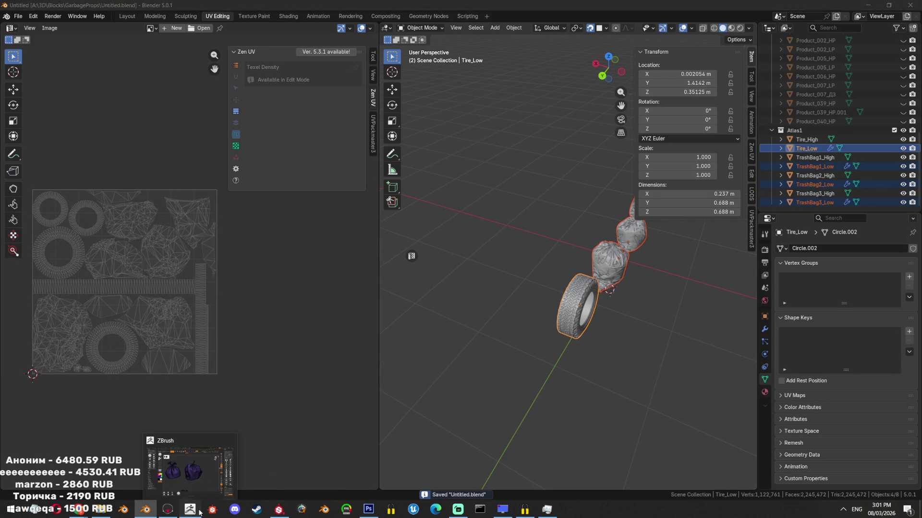
click(200, 513)
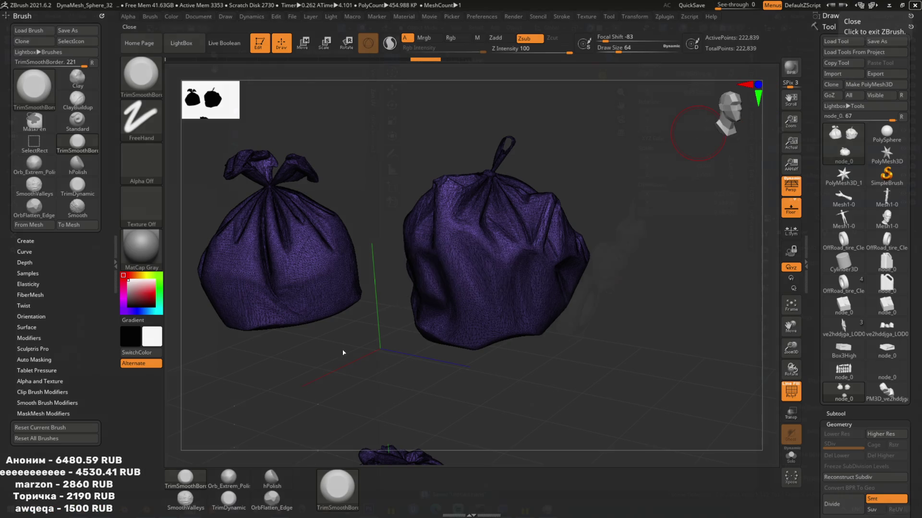
click(190, 510)
click(279, 510)
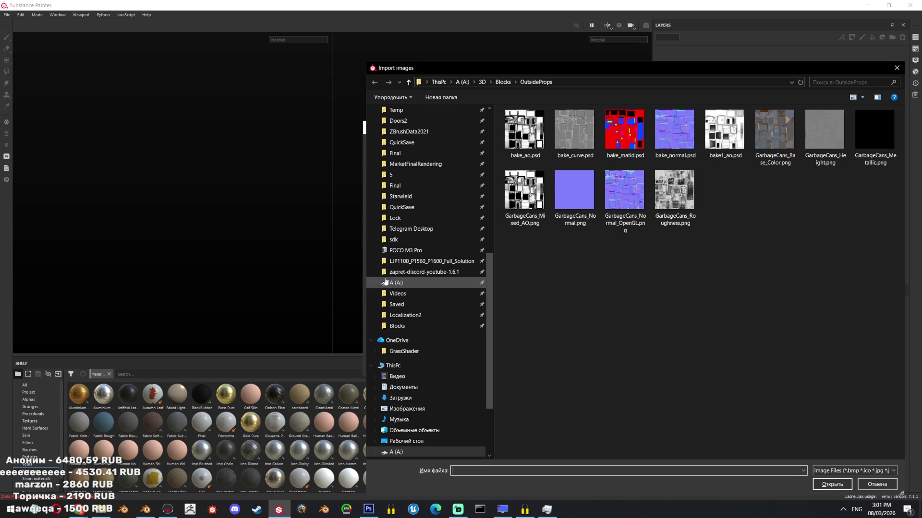
click(397, 326)
- Create the project from Atlas1Low.fbx, adding the three testbake maps from GarbageProps
click(421, 315)
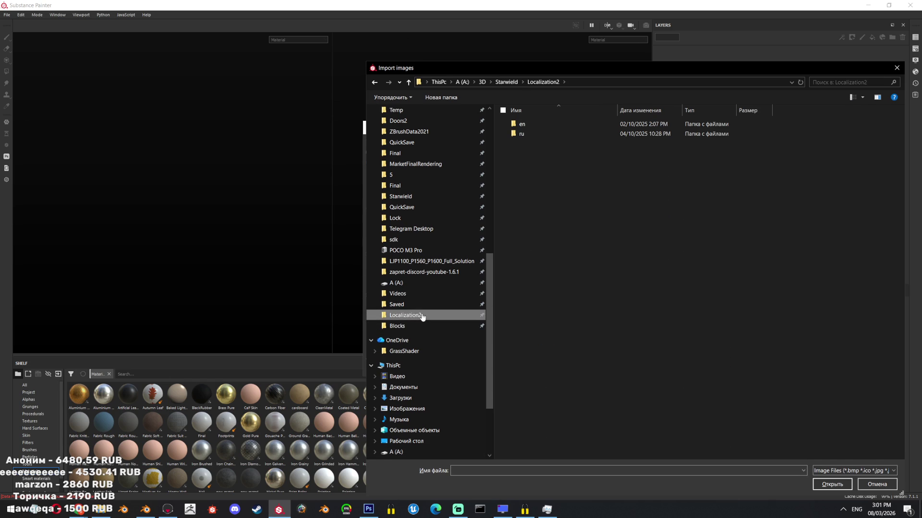
click(425, 325)
double_click(546, 149)
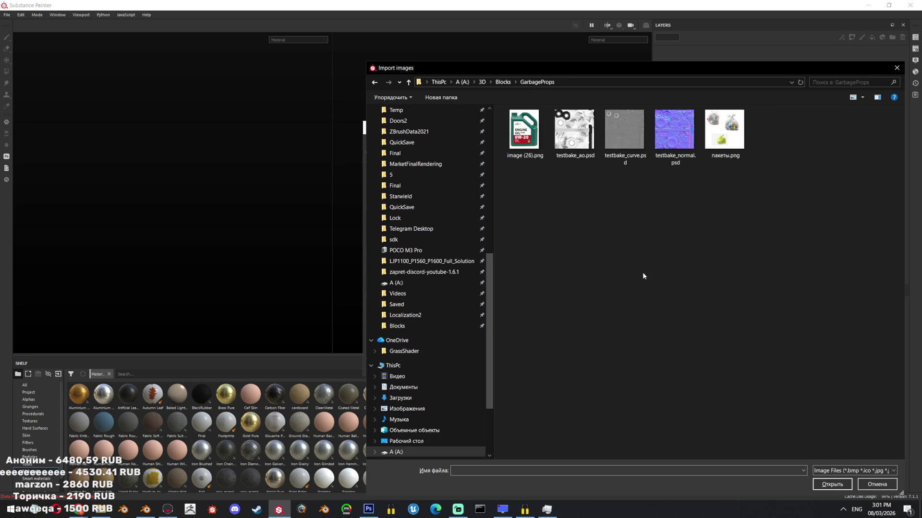
drag(681, 198, 585, 126)
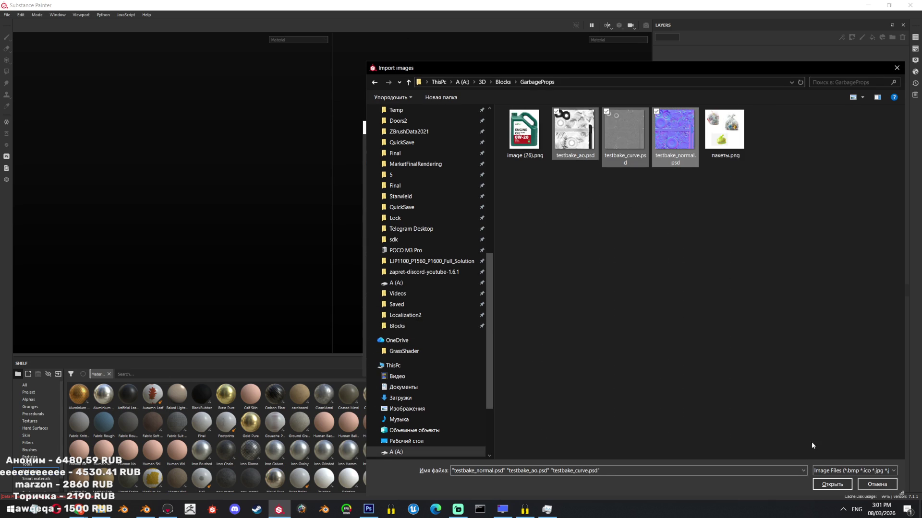
click(827, 485)
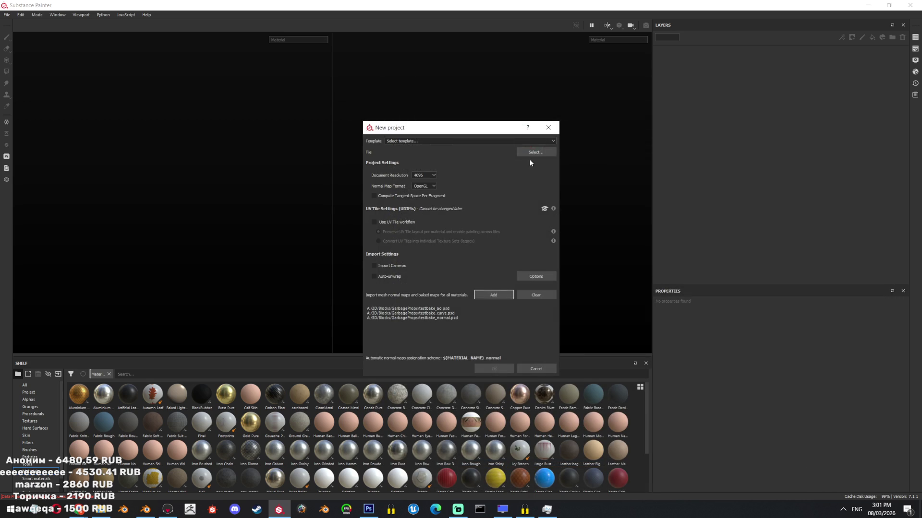
click(536, 152)
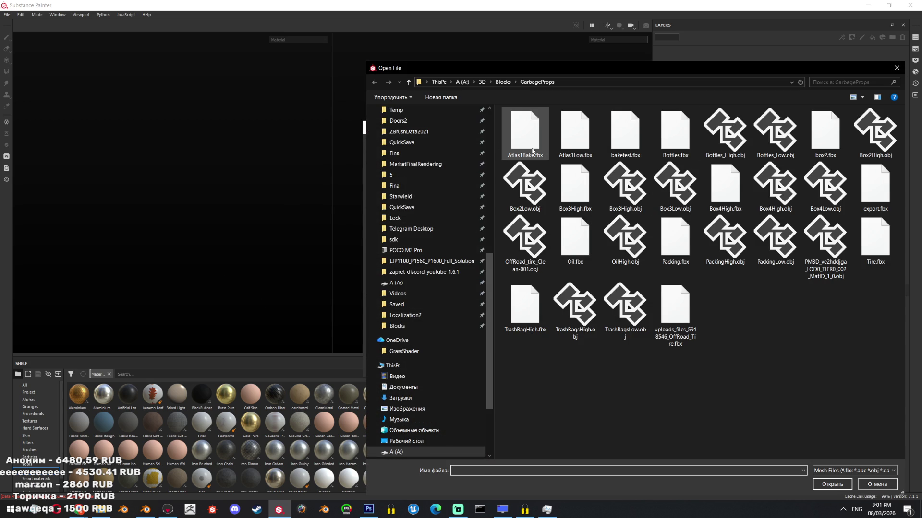
double_click(575, 134)
click(501, 369)
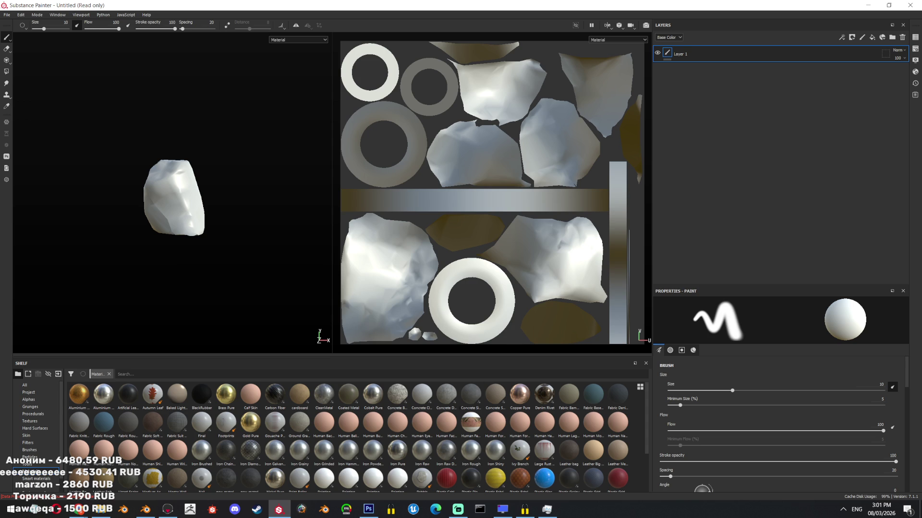
- Assign testbake_normal, testbake_curve and the baked AO map to their mesh map slots
click(915, 49)
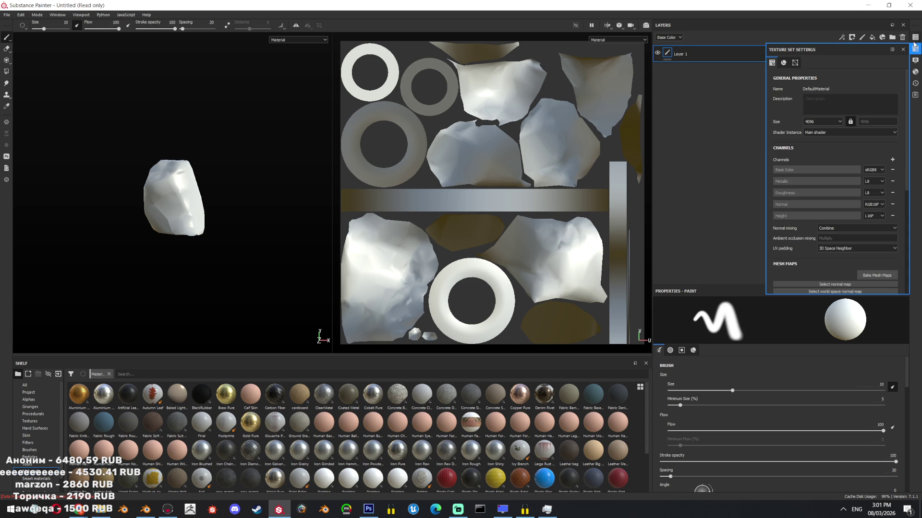
scroll(807, 240, down, 3)
click(28, 392)
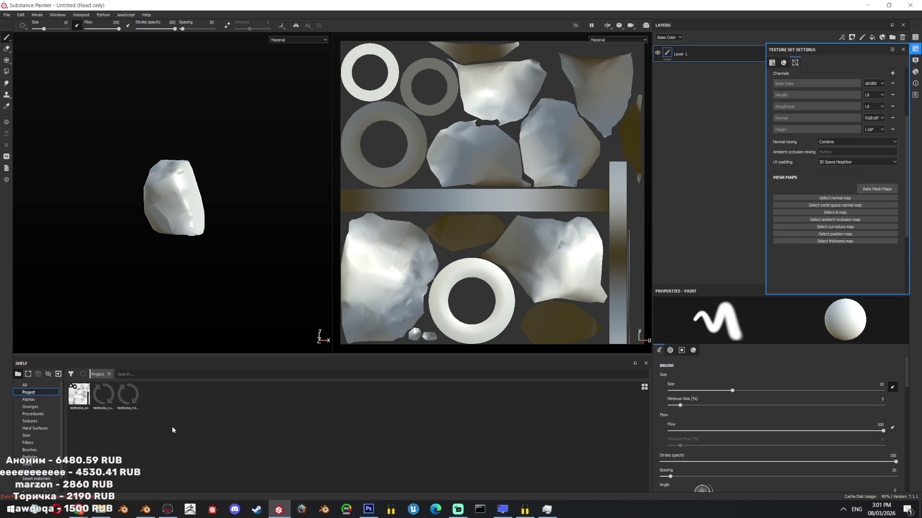
drag(135, 412, 825, 200)
mouse_move(103, 395)
mouse_down()
mouse_move(273, 374)
mouse_move(834, 226)
mouse_move(834, 235)
mouse_up()
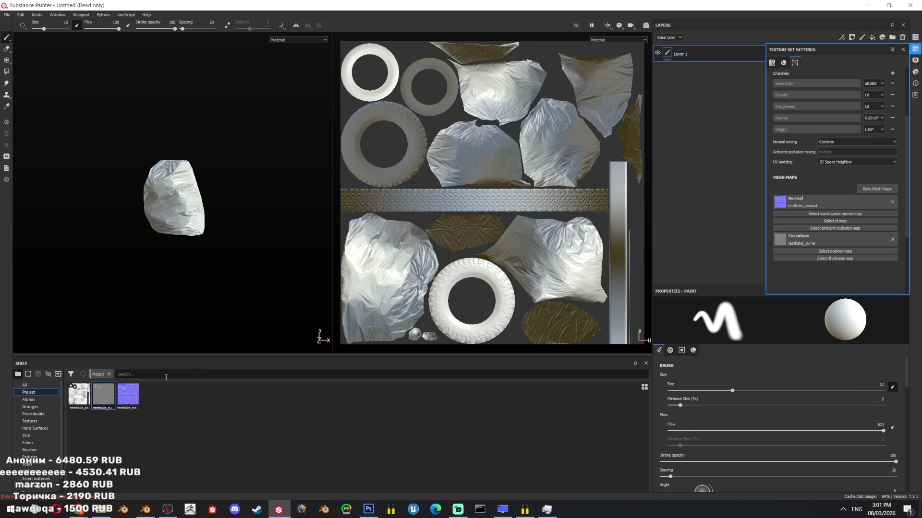
mouse_move(79, 395)
mouse_down()
mouse_move(836, 219)
mouse_move(835, 230)
mouse_up()
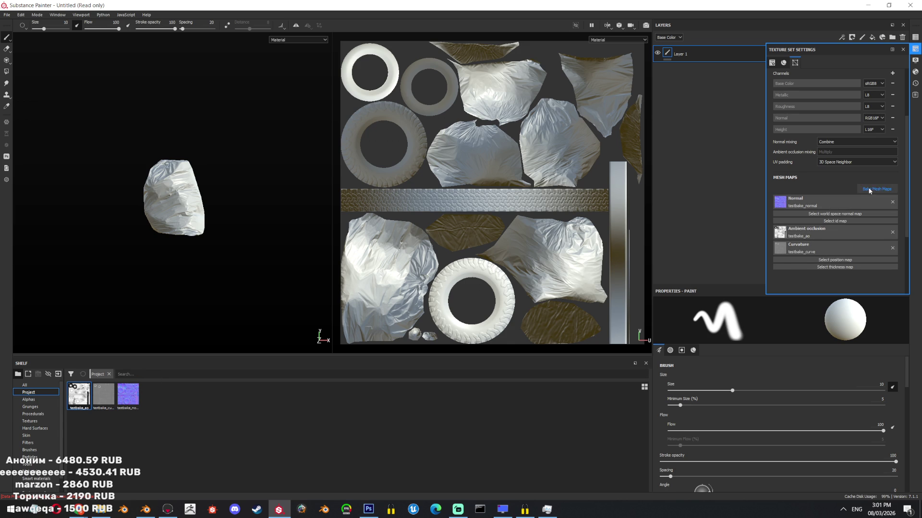
- Bake world space normal, ID, position and thickness maps at 4096, skipping Normal and Curvature
click(868, 190)
click(347, 198)
click(344, 198)
click(344, 239)
scroll(514, 290, up, 10)
click(449, 156)
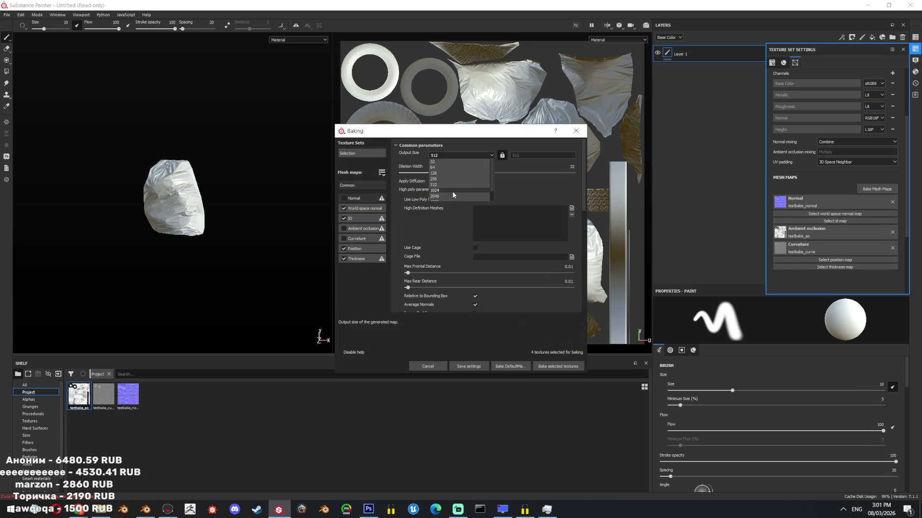
click(445, 190)
click(558, 366)
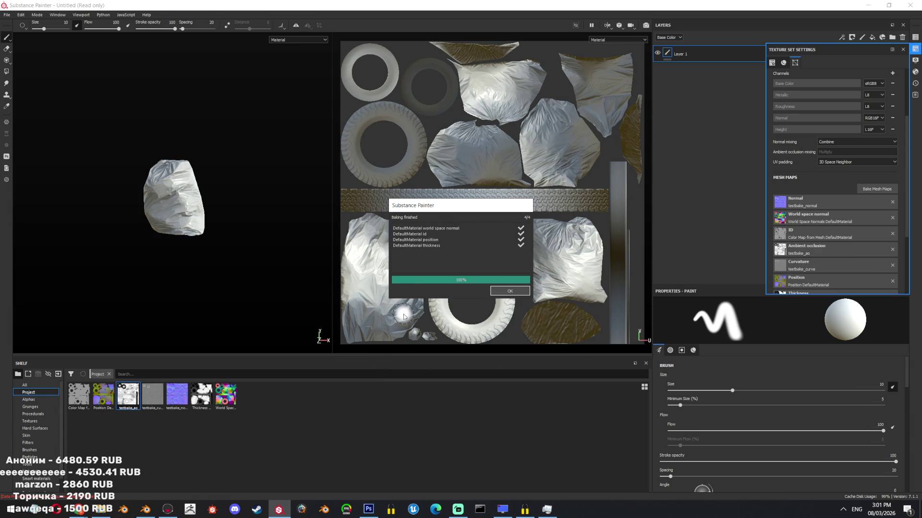
click(506, 290)
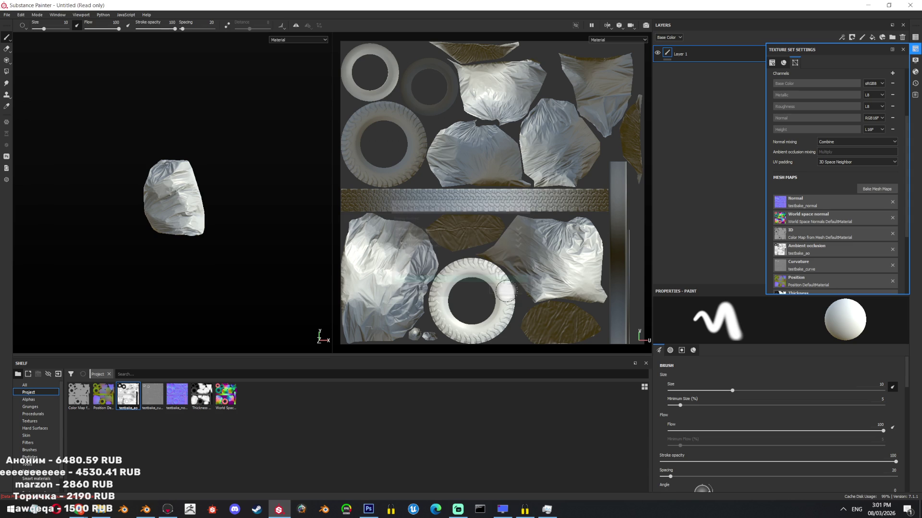
- Orbit around the tire and bags and move from texture set settings to display settings
scroll(260, 220, up, 5)
scroll(241, 179, down, 8)
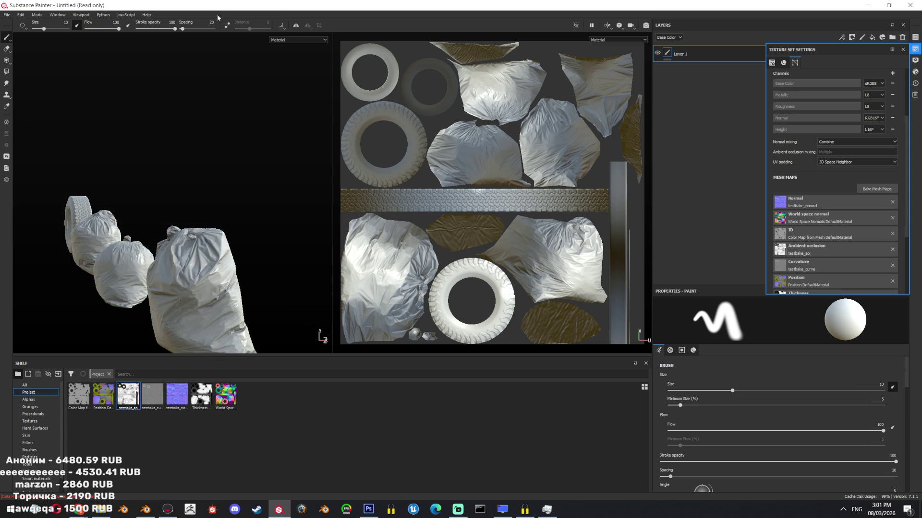
scroll(187, 244, up, 4)
alt+drag(187, 244, 330, 206)
click(902, 50)
click(915, 60)
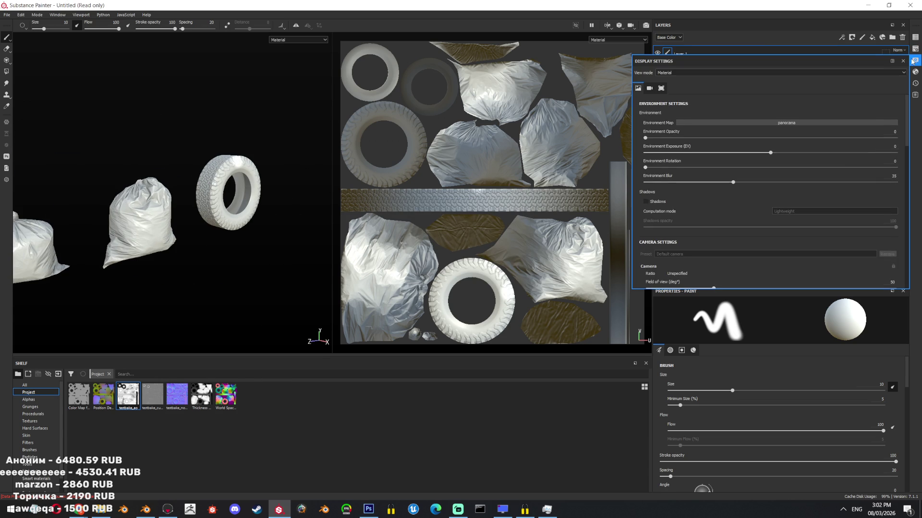
scroll(761, 185, down, 10)
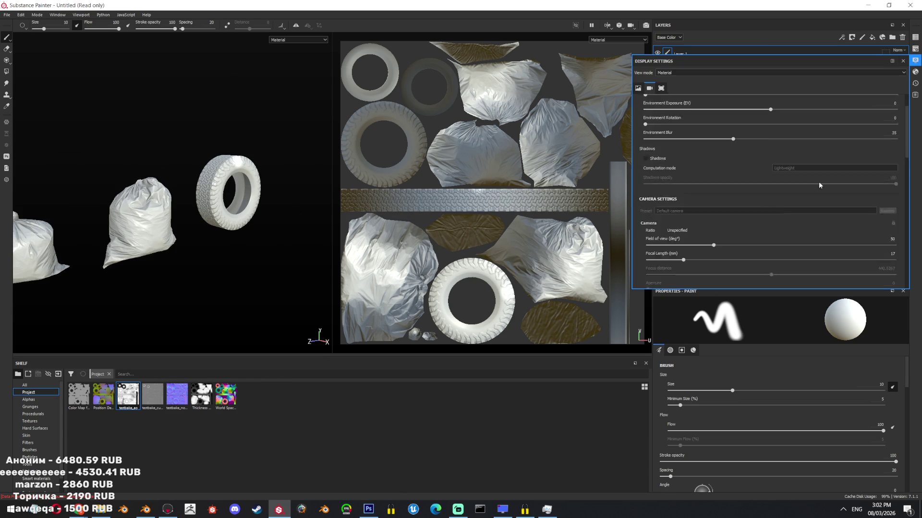
- Look through the texture set, shader and baking panels without baking, ending in display settings
click(914, 37)
click(914, 60)
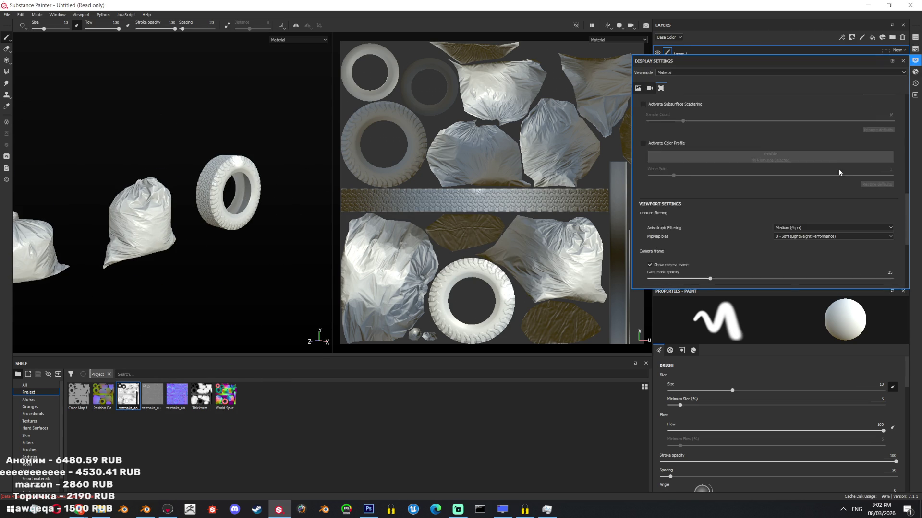
click(915, 72)
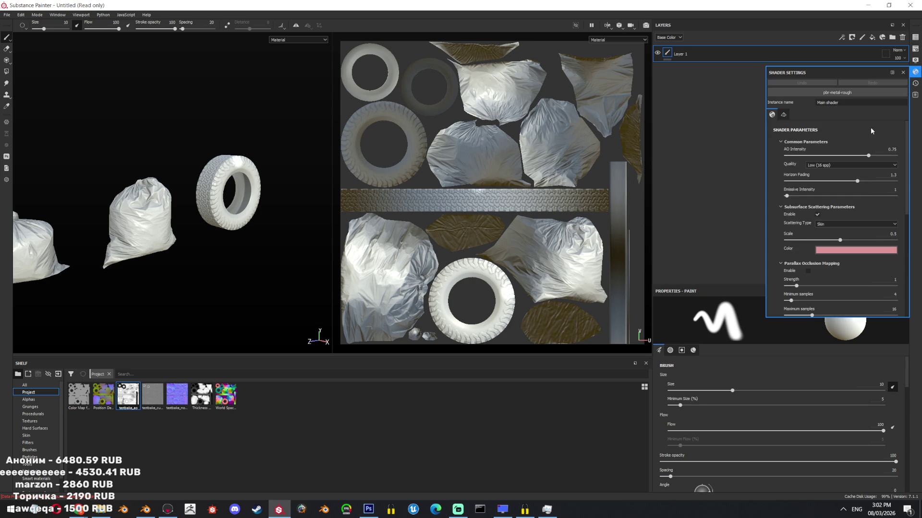
click(915, 37)
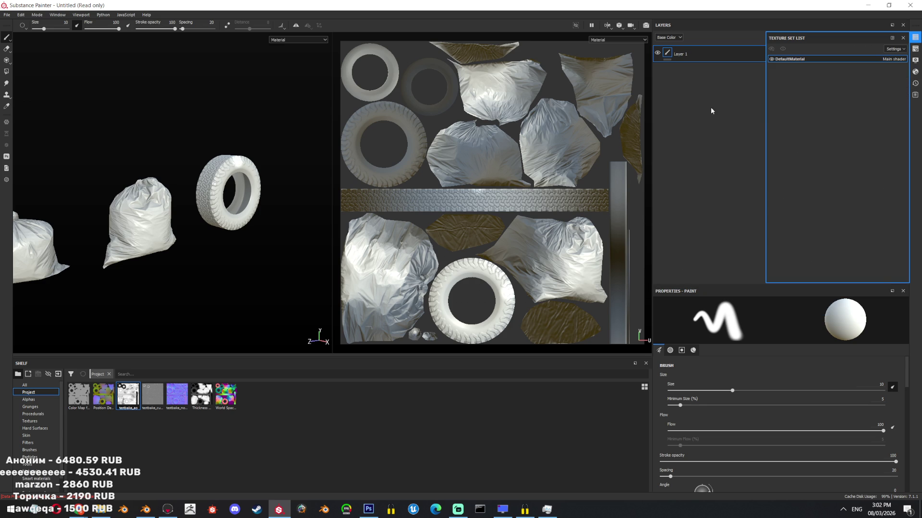
click(915, 49)
scroll(839, 168, down, 5)
click(877, 171)
click(573, 134)
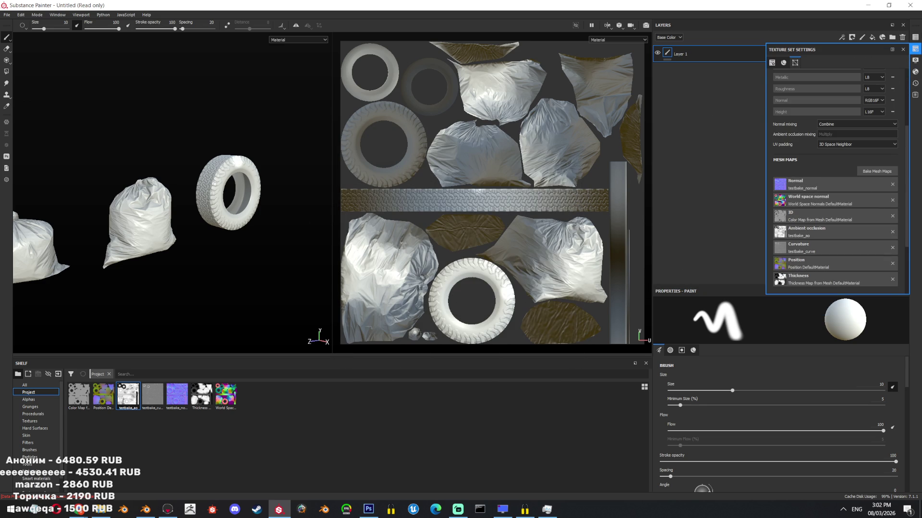
click(915, 59)
scroll(743, 174, up, 3)
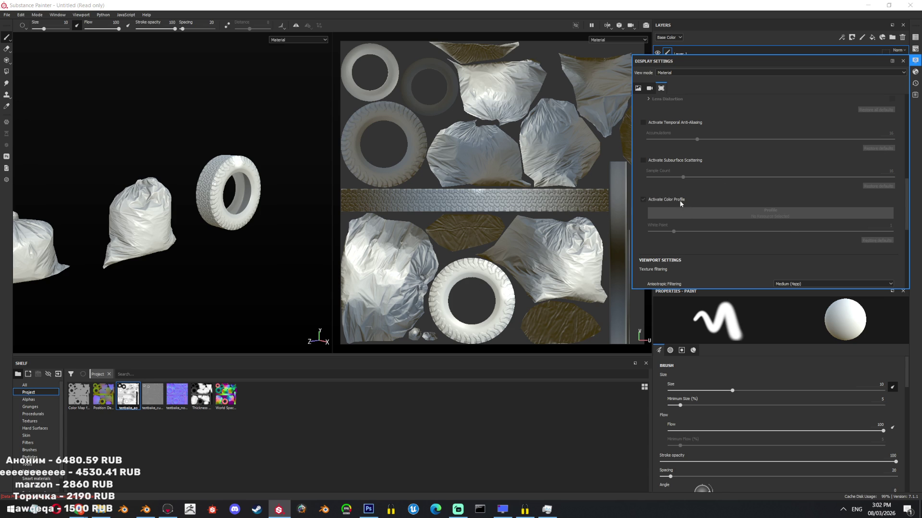
- Set the viewport colour profile to ACES_Standard_Log
click(680, 208)
click(698, 242)
scroll(758, 186, up, 10)
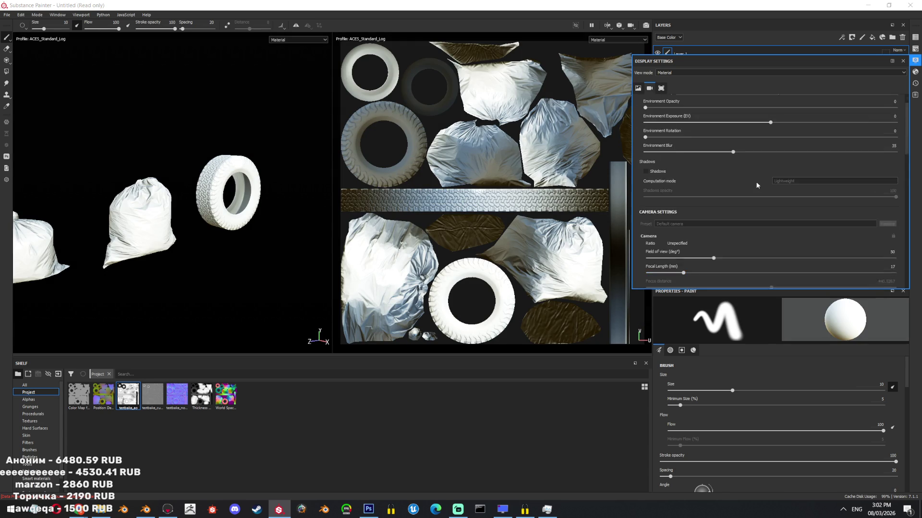
scroll(757, 182, up, 1)
- Lower environment exposure to -1.24 and raise the environment opacity and blur
drag(769, 152, 755, 153)
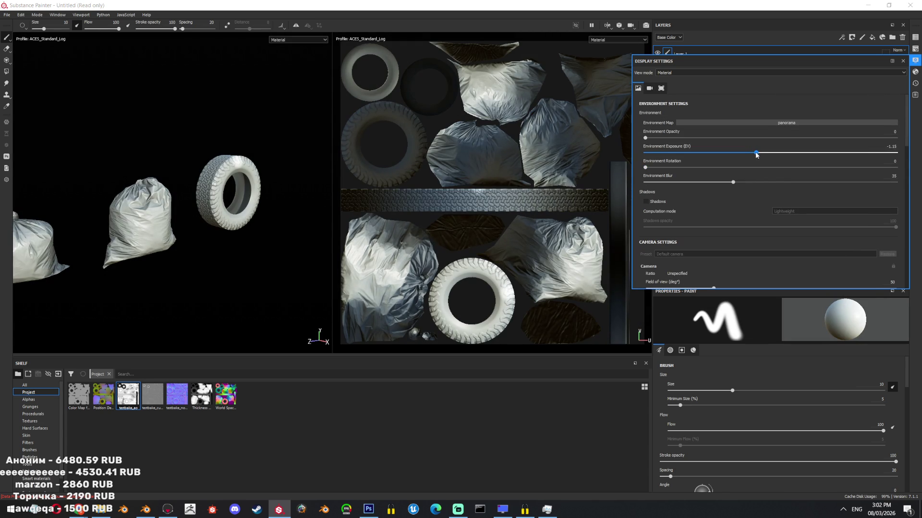
click(773, 124)
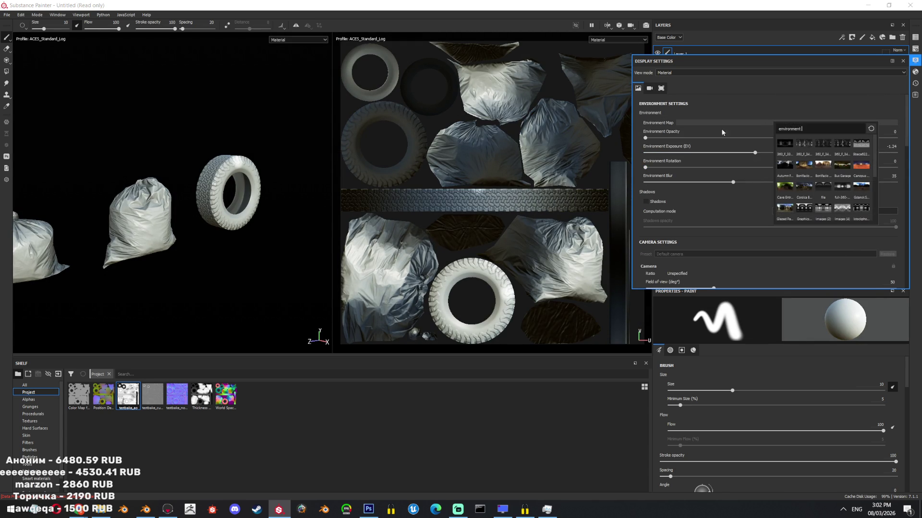
click(644, 139)
drag(645, 138, 698, 138)
mouse_move(733, 182)
mouse_down()
mouse_move(721, 183)
mouse_move(831, 182)
mouse_up()
scroll(111, 228, down, 2)
alt+drag(107, 219, 269, 192)
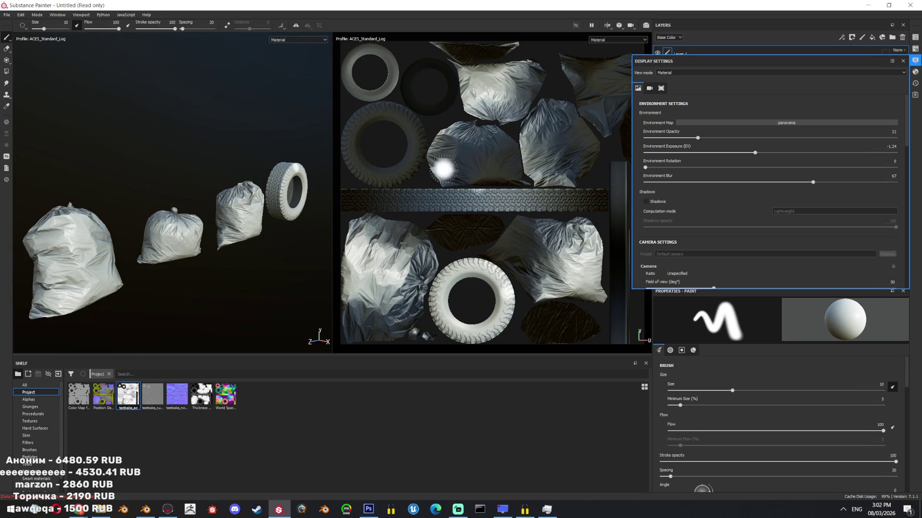
- Use the stock photo environment map with exposure 0.69, opacity 11 and rotation 261
click(788, 123)
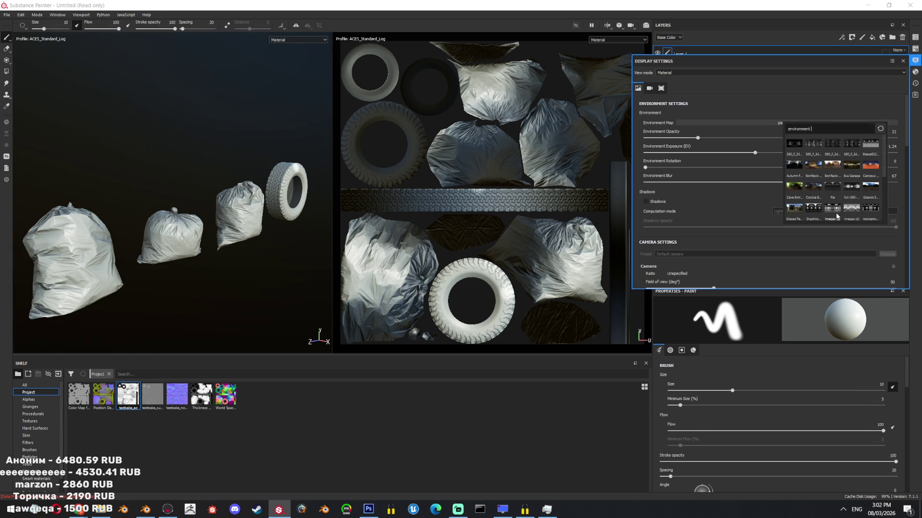
click(833, 210)
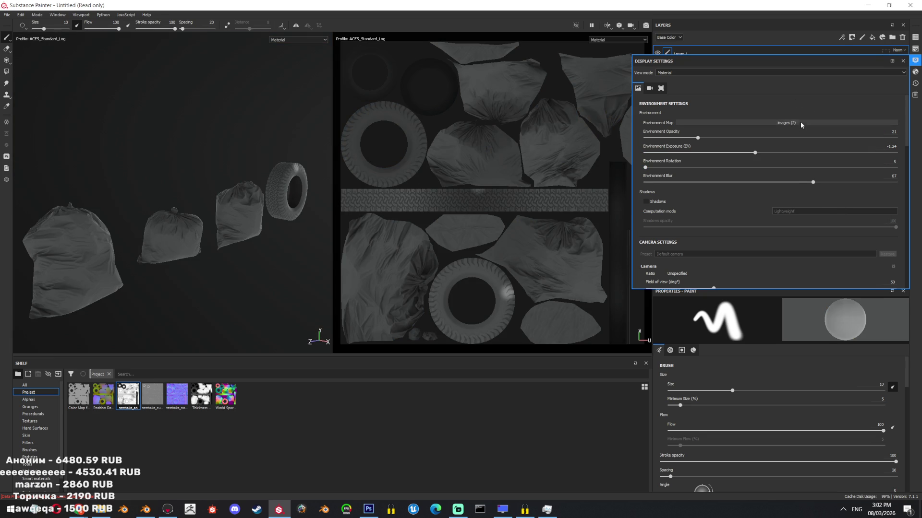
click(888, 208)
mouse_move(755, 153)
mouse_down()
mouse_move(787, 153)
mouse_move(779, 153)
mouse_up()
drag(693, 144, 673, 142)
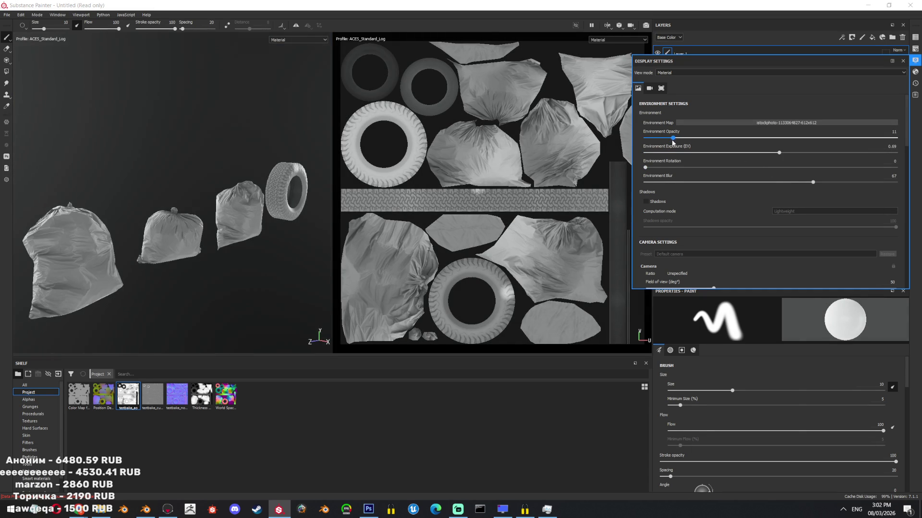
alt+drag(202, 216, 125, 228)
mouse_move(125, 228)
shift+right_down()
mouse_move(144, 230)
mouse_move(134, 232)
shift+right_up()
mouse_move(133, 232)
alt+mouse_down()
mouse_move(90, 160)
mouse_move(138, 206)
mouse_move(412, 200)
alt+mouse_up()
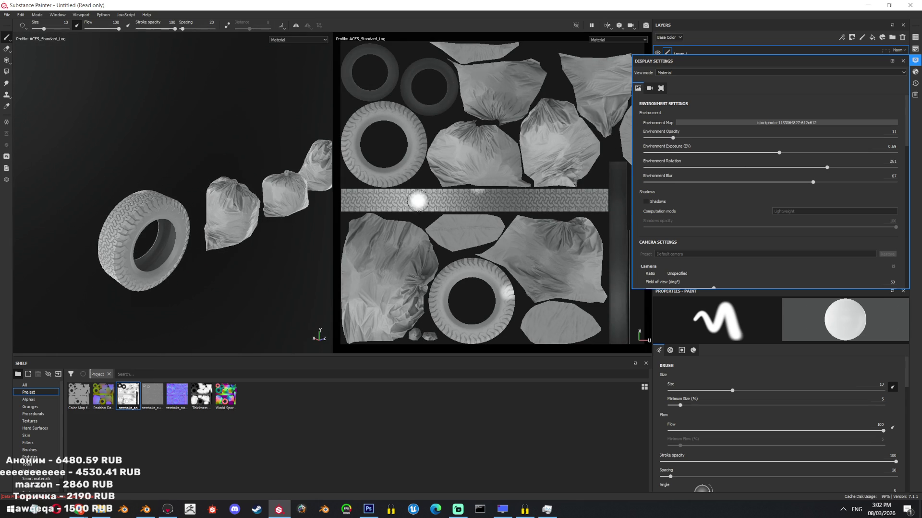
- Turn on temporal anti-aliasing in the viewport display settings
scroll(785, 182, down, 10)
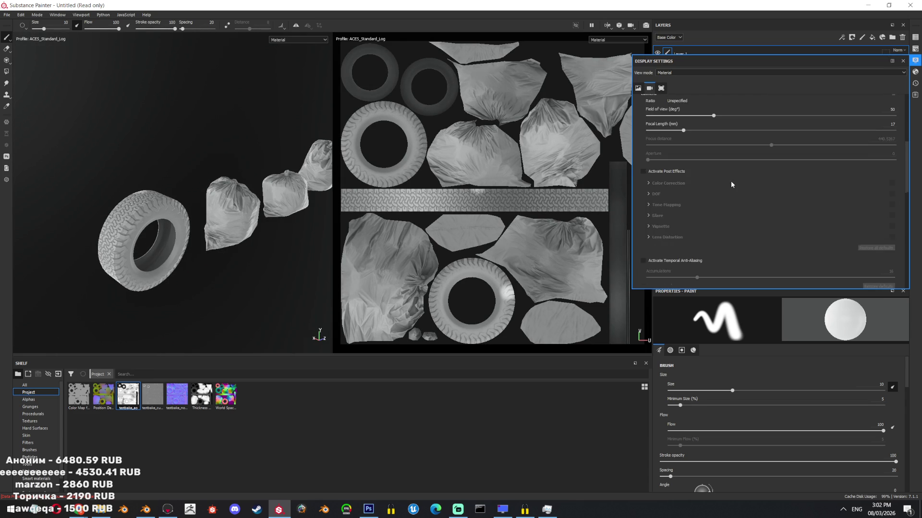
scroll(680, 203, down, 1)
click(698, 154)
drag(708, 169, 738, 169)
- Enable viewport shadows and set their opacity to 36
click(902, 61)
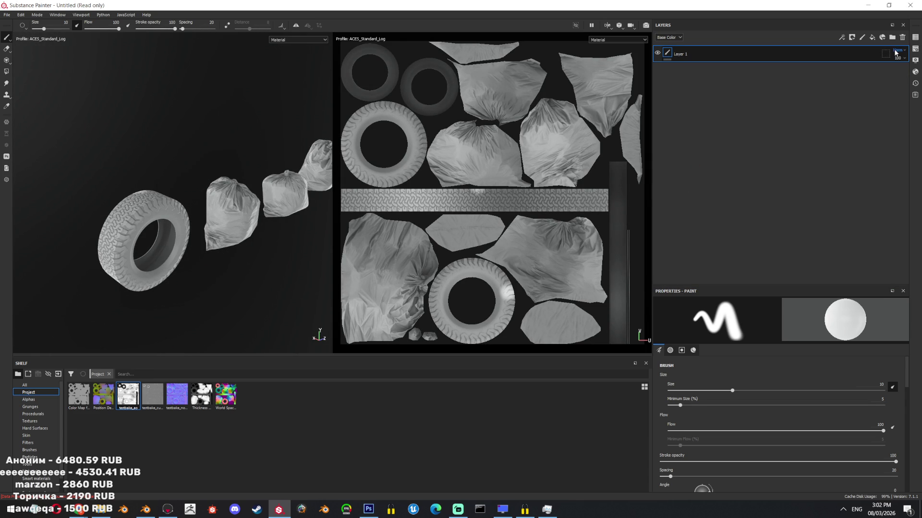
click(915, 48)
click(915, 60)
scroll(790, 169, up, 10)
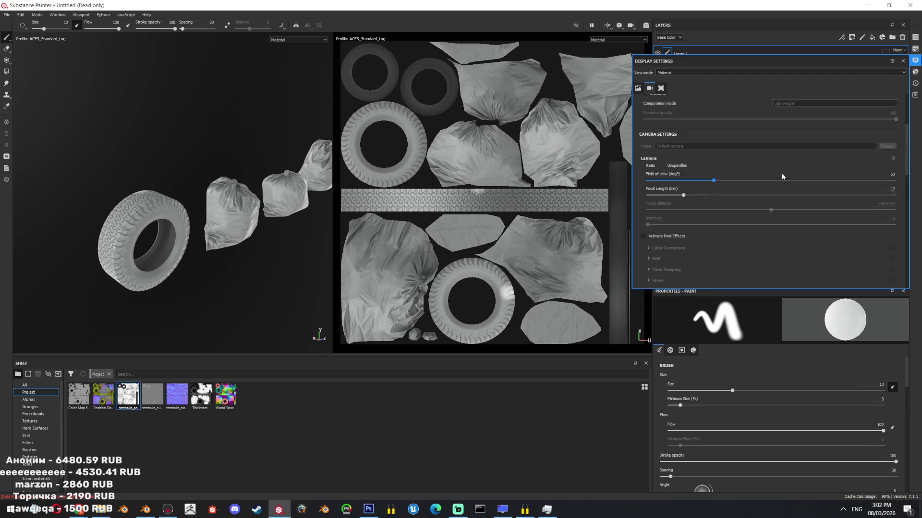
click(645, 202)
mouse_move(647, 227)
mouse_down()
mouse_move(745, 231)
mouse_move(735, 227)
mouse_up()
alt+drag(202, 207, 169, 237)
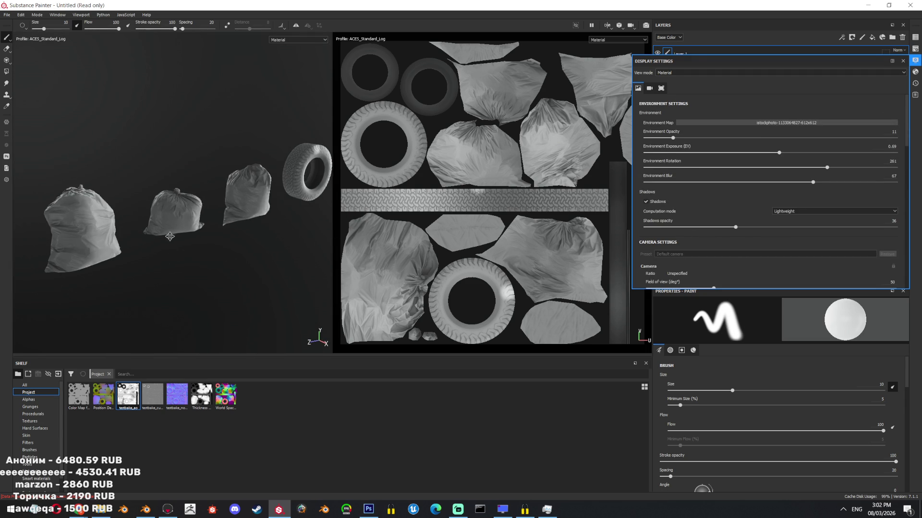
click(903, 61)
alt+drag(305, 190, 246, 205)
scroll(246, 205, up, 10)
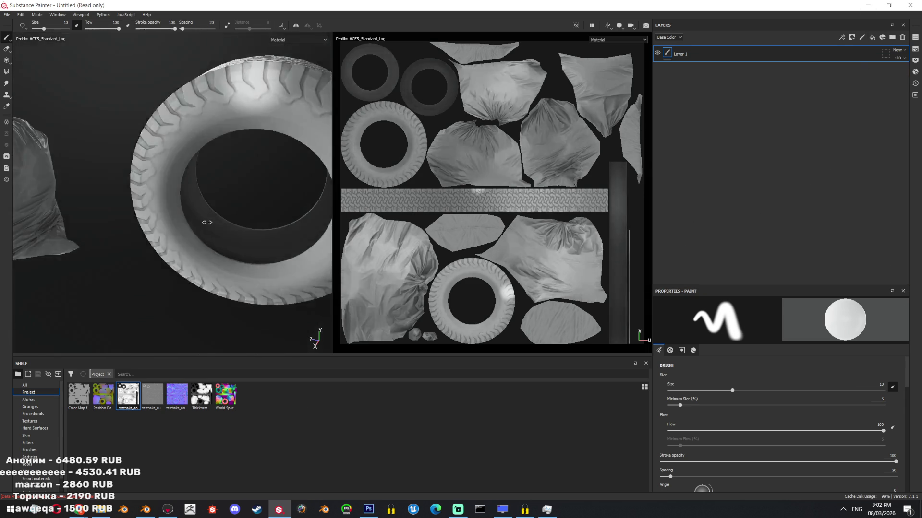
- Delete Layer 1 from the layer stack
alt+middle_drag(247, 206, 227, 228)
scroll(226, 228, up, 5)
scroll(244, 187, down, 3)
key(Delete)
scroll(244, 274, down, 5)
- Line up the bags and tire in a row and switch the viewport layout to 3D only
mouse_move(174, 202)
alt+mouse_down()
mouse_move(173, 139)
mouse_move(240, 240)
alt+mouse_up()
mouse_move(240, 240)
alt+middle_down()
mouse_move(266, 260)
mouse_move(334, 234)
alt+middle_up()
scroll(266, 259, down, 3)
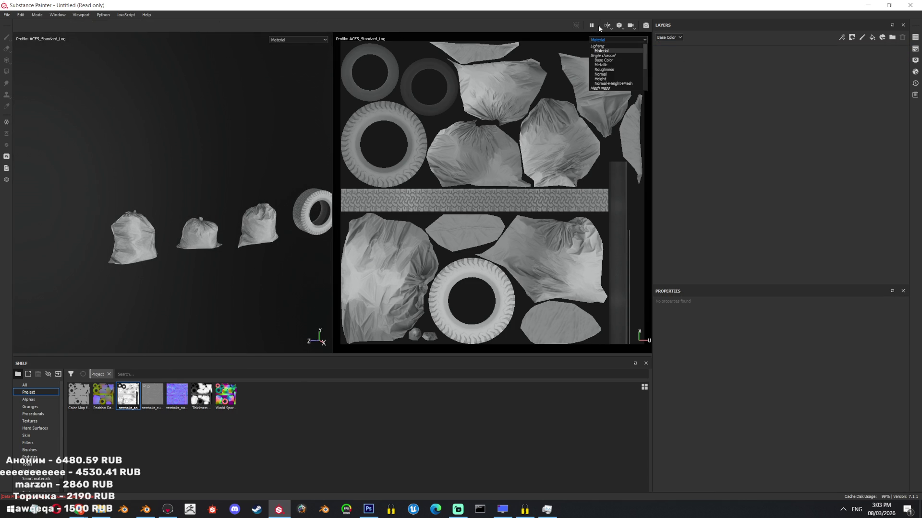
click(607, 27)
click(624, 46)
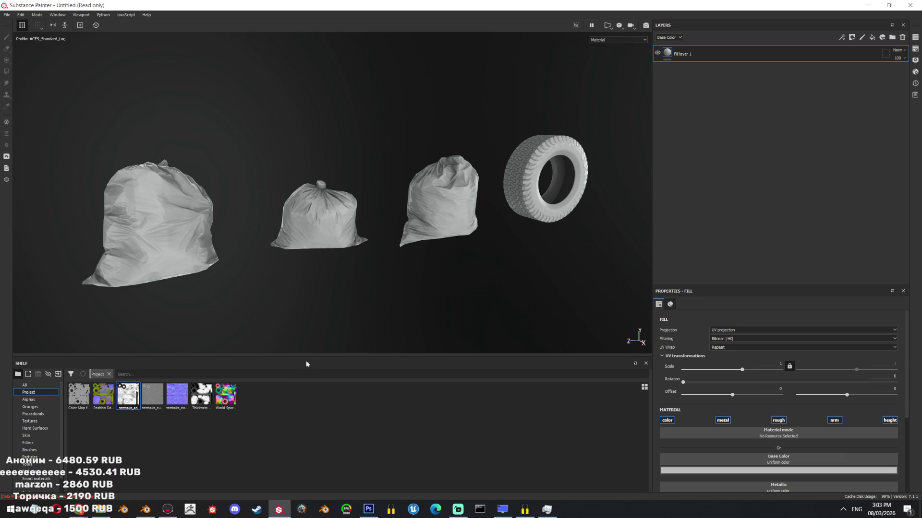
- Group the fill layer into a folder named Bag with a black mask
click(892, 37)
right_click(756, 57)
click(778, 72)
double_click(699, 55)
text(Bag)
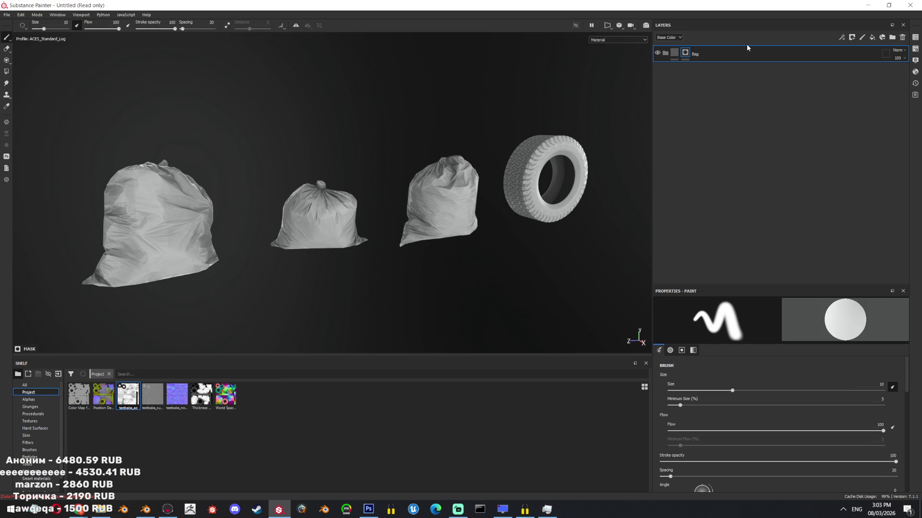
key(Return)
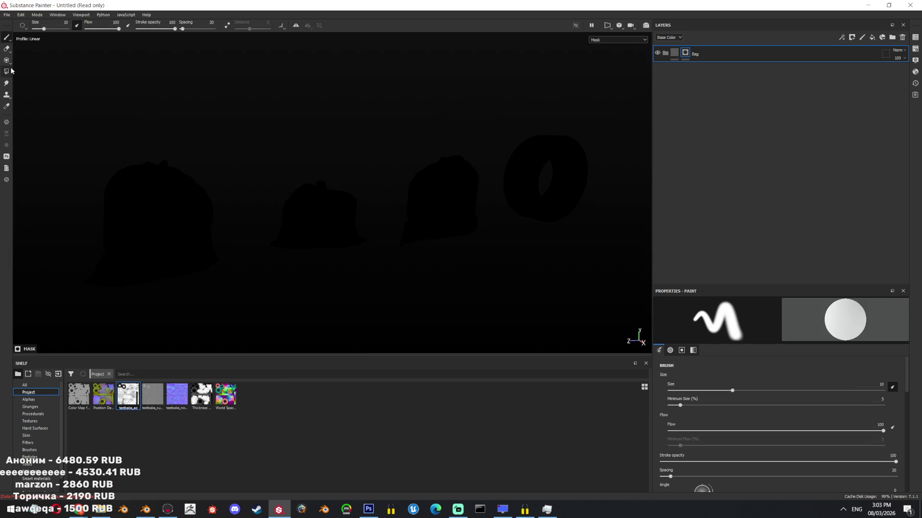
- Polygon-fill the three bag meshes white in the Bag mask, then add a fill layer beneath it
click(7, 72)
drag(457, 205, 308, 123)
mouse_move(491, 99)
mouse_down()
mouse_move(134, 308)
mouse_move(13, 354)
mouse_up()
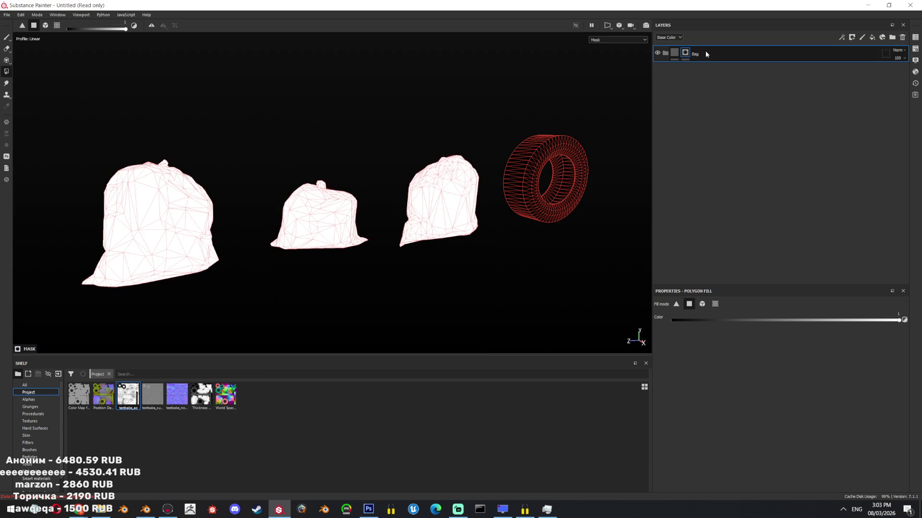
click(676, 55)
click(872, 37)
drag(773, 60, 758, 82)
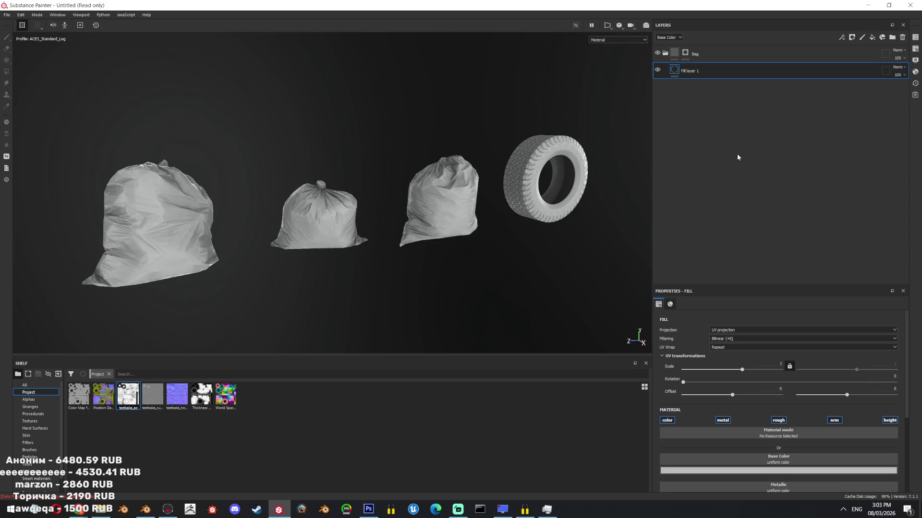
- Turn off the fill's metal and height channels and set its base colour to near black
click(722, 421)
click(890, 421)
click(801, 471)
click(808, 433)
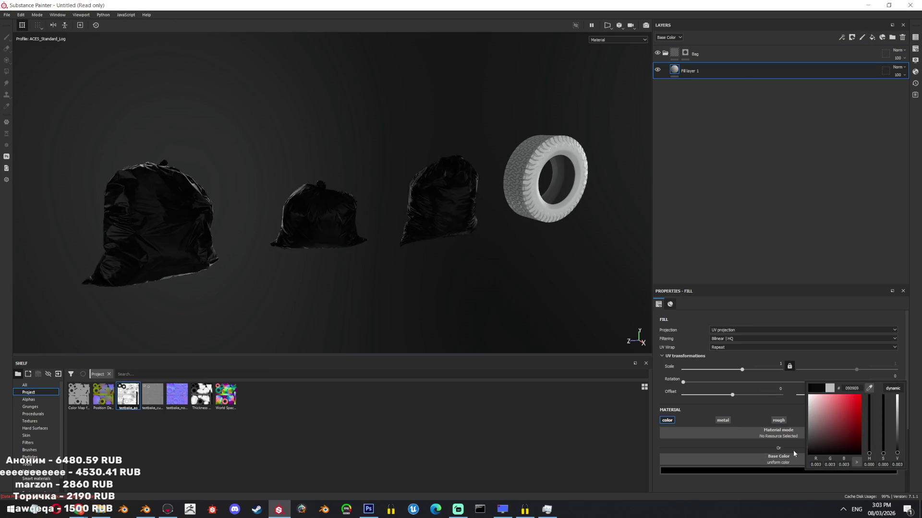
mouse_move(480, 216)
alt+mouse_down()
mouse_move(403, 224)
mouse_move(437, 280)
mouse_move(317, 268)
mouse_move(392, 259)
alt+mouse_up()
mouse_move(237, 220)
alt+mouse_down()
mouse_move(375, 257)
mouse_move(360, 247)
mouse_move(483, 91)
alt+mouse_up()
mouse_move(483, 91)
alt+right_down()
mouse_move(479, 138)
mouse_move(459, 180)
alt+right_up()
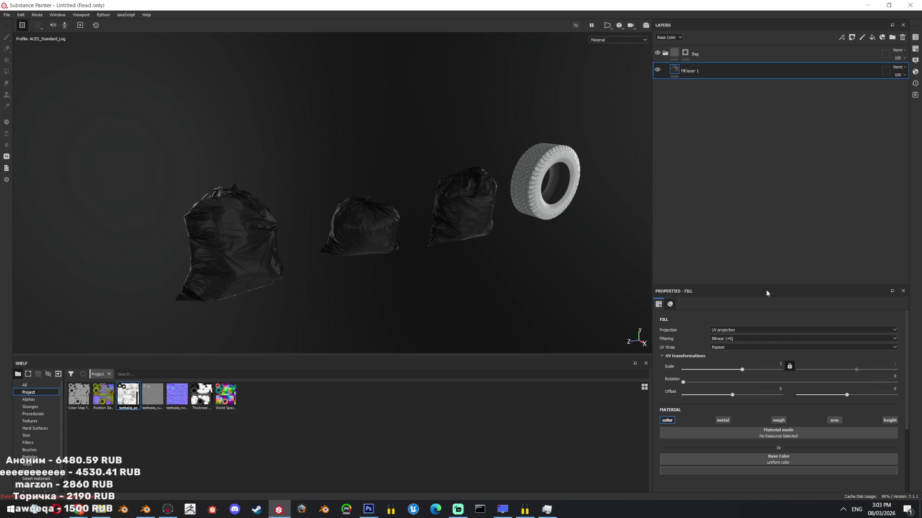
alt+right_drag(650, 278, 504, 234)
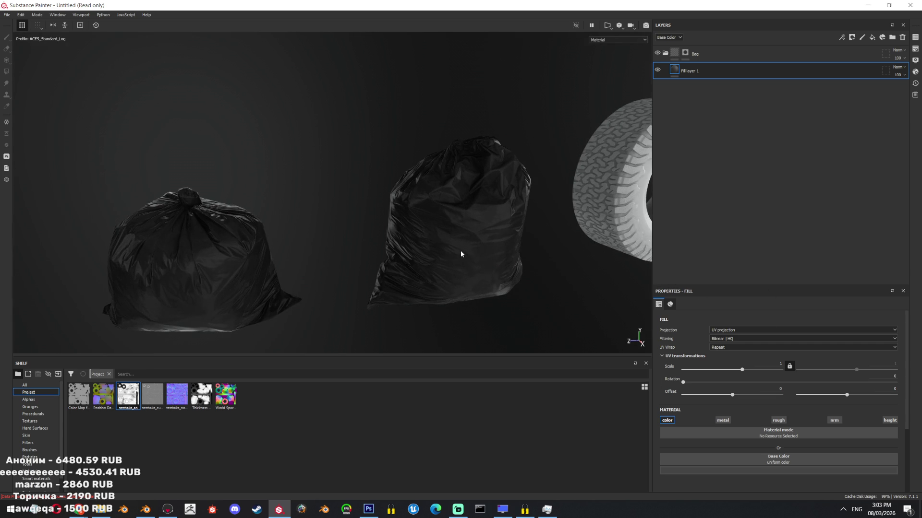
- Drive roughness with Grunge Leaks tiled at scale 7.03 and add a Levels effect
click(33, 414)
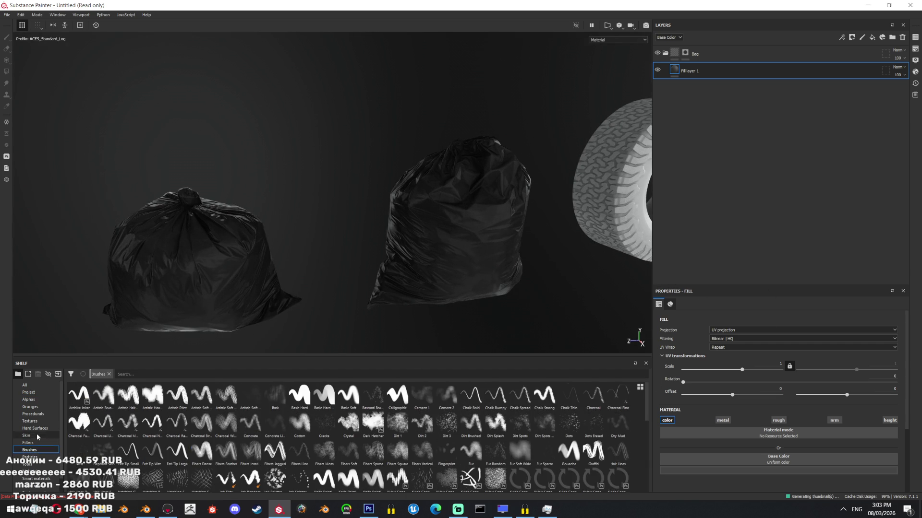
click(32, 407)
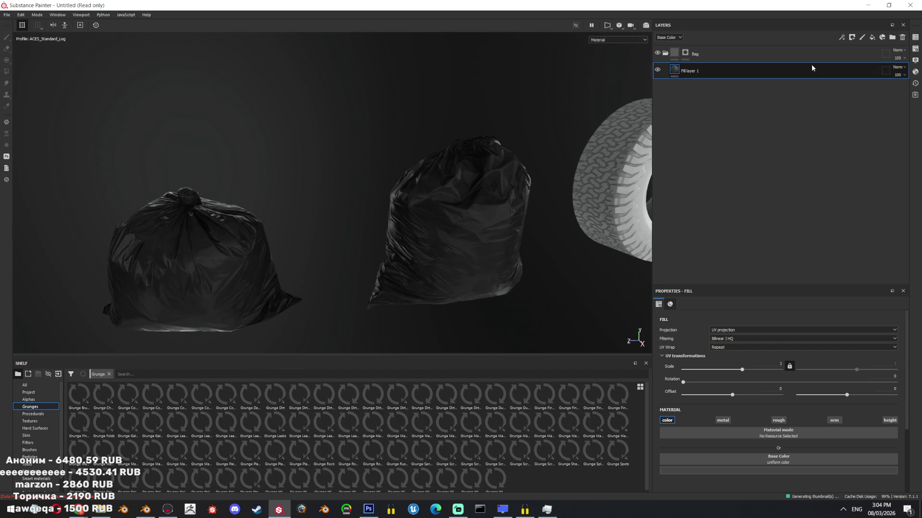
click(778, 421)
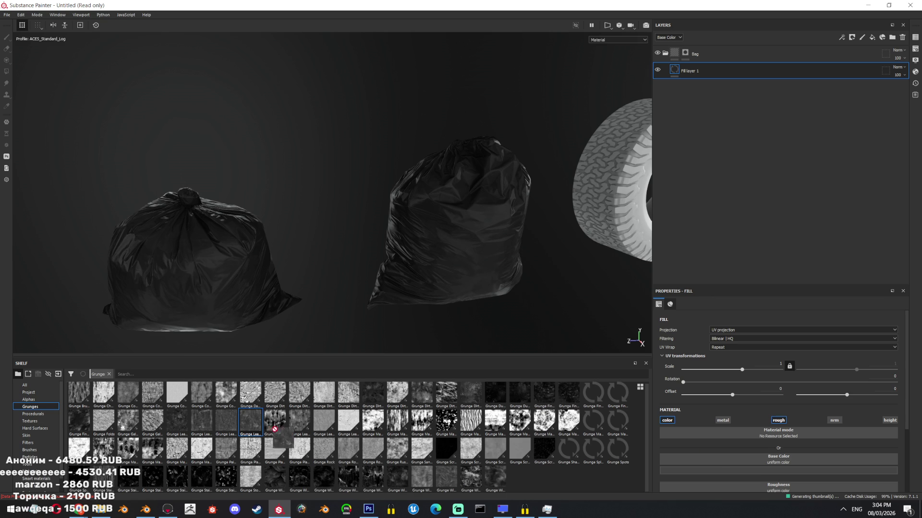
drag(250, 423, 773, 464)
scroll(481, 242, up, 5)
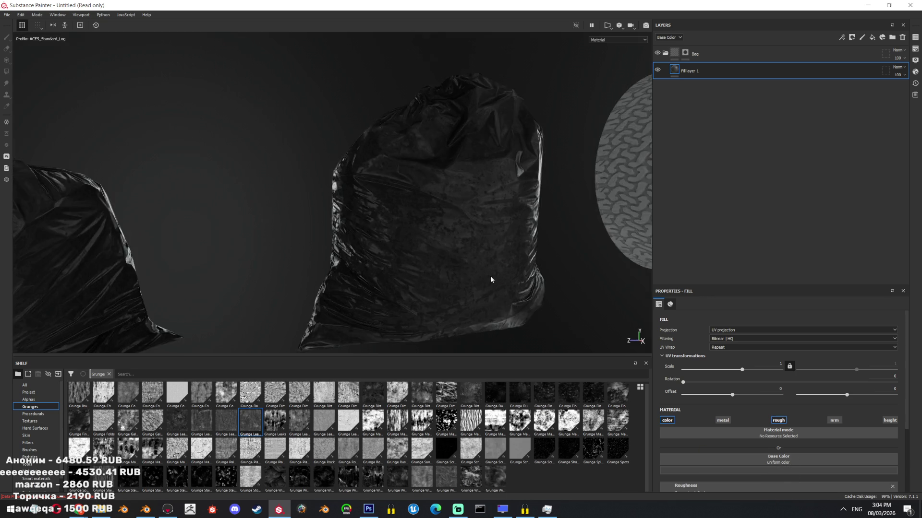
key(c)
key(c)
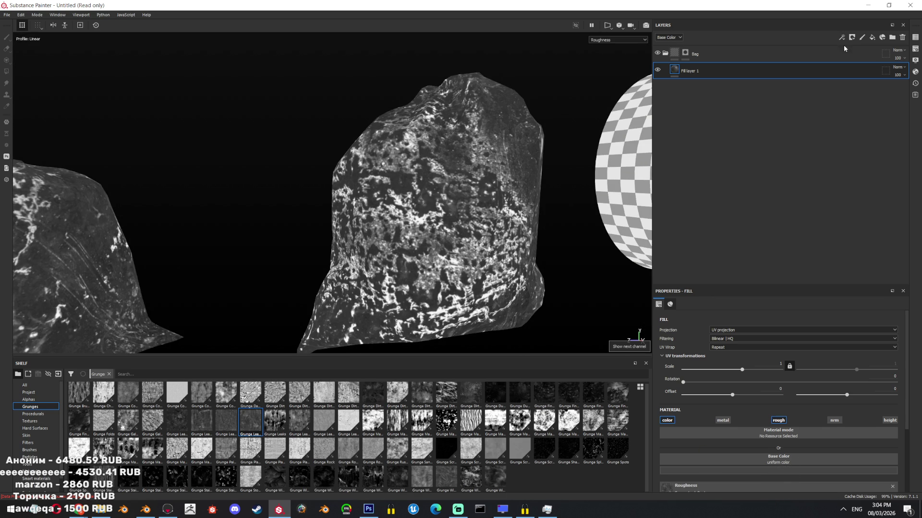
drag(742, 370, 750, 370)
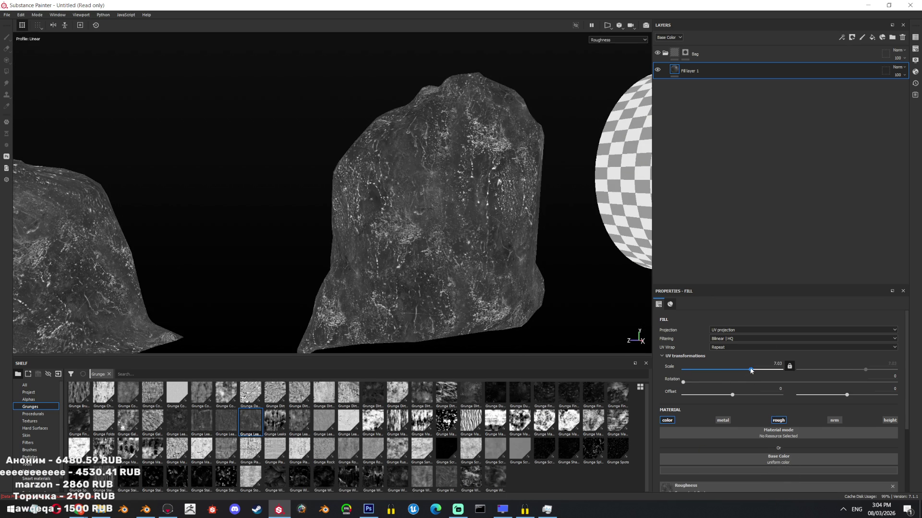
click(841, 37)
click(862, 78)
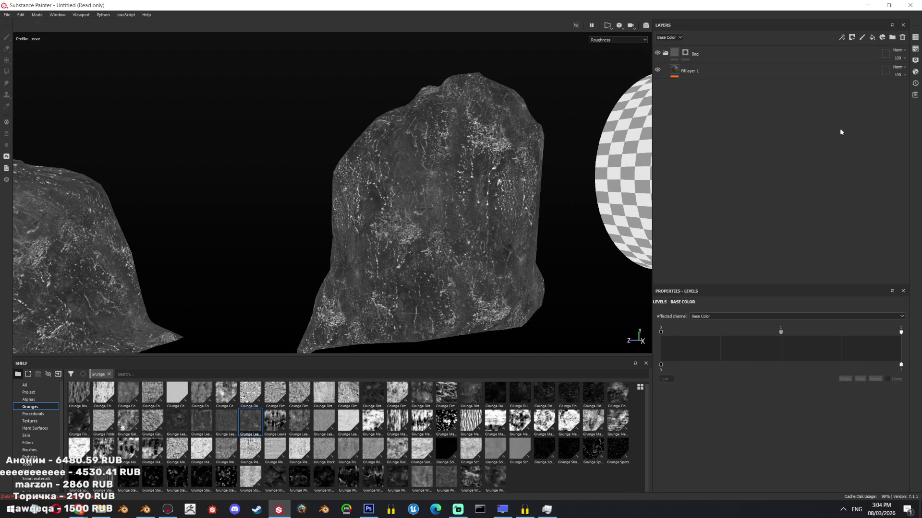
- Make the Levels effect act on Roughness, narrowing its range to about 0.091–0.475
click(706, 316)
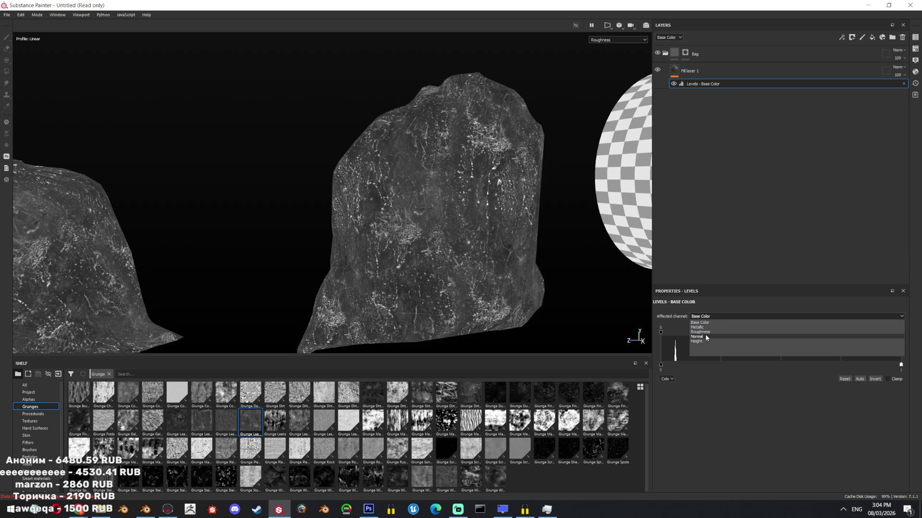
click(704, 334)
drag(660, 366, 696, 366)
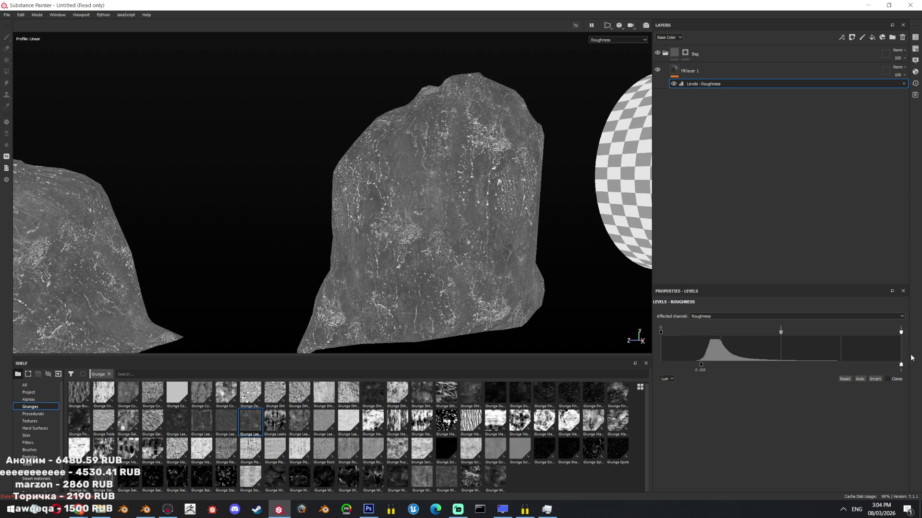
drag(900, 366, 747, 365)
click(617, 41)
click(614, 52)
- Refine the roughness Levels black point and upper limit, then reselect Fill layer 1
scroll(540, 319, up, 3)
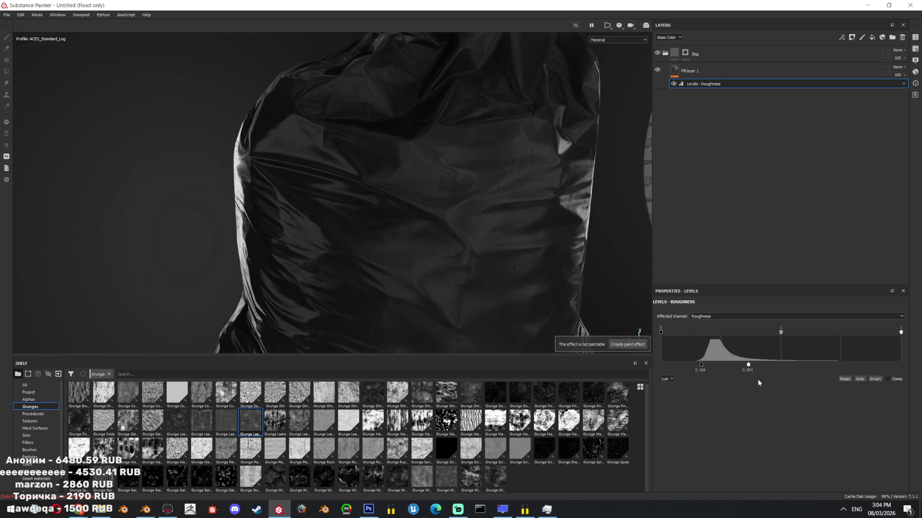
mouse_move(701, 365)
mouse_down()
mouse_move(675, 364)
mouse_move(690, 365)
mouse_move(682, 365)
mouse_up()
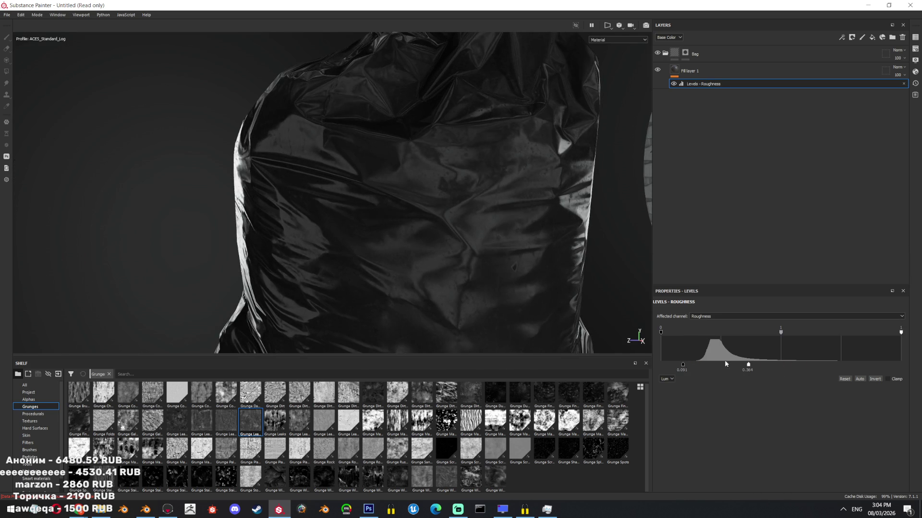
drag(747, 366, 776, 375)
scroll(630, 275, down, 5)
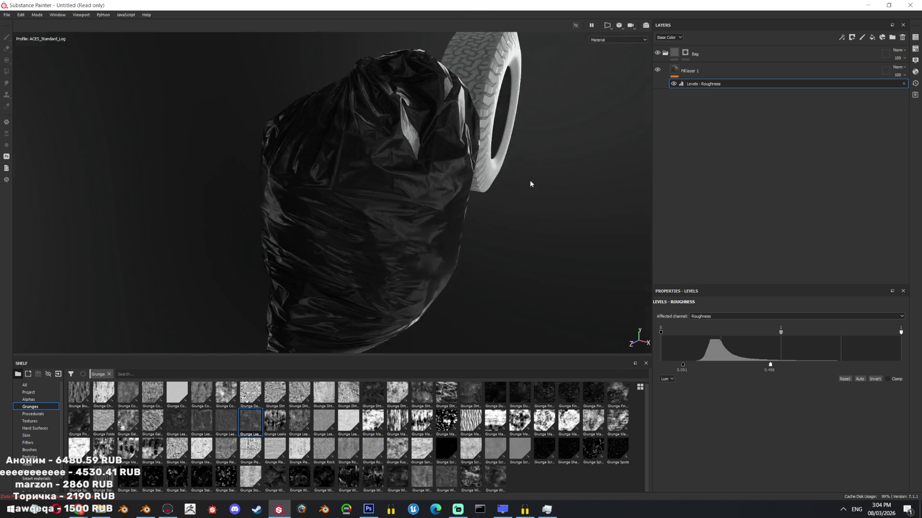
mouse_move(504, 223)
alt+mouse_down()
mouse_move(379, 170)
mouse_move(307, 177)
mouse_move(415, 244)
mouse_move(422, 261)
mouse_move(401, 259)
mouse_move(385, 160)
mouse_move(425, 90)
mouse_move(304, 160)
mouse_move(721, 373)
mouse_move(701, 369)
alt+mouse_up()
mouse_move(480, 269)
alt+mouse_down()
mouse_move(419, 234)
mouse_move(314, 286)
mouse_move(481, 137)
mouse_move(346, 115)
mouse_move(489, 160)
mouse_move(552, 154)
alt+mouse_up()
click(787, 71)
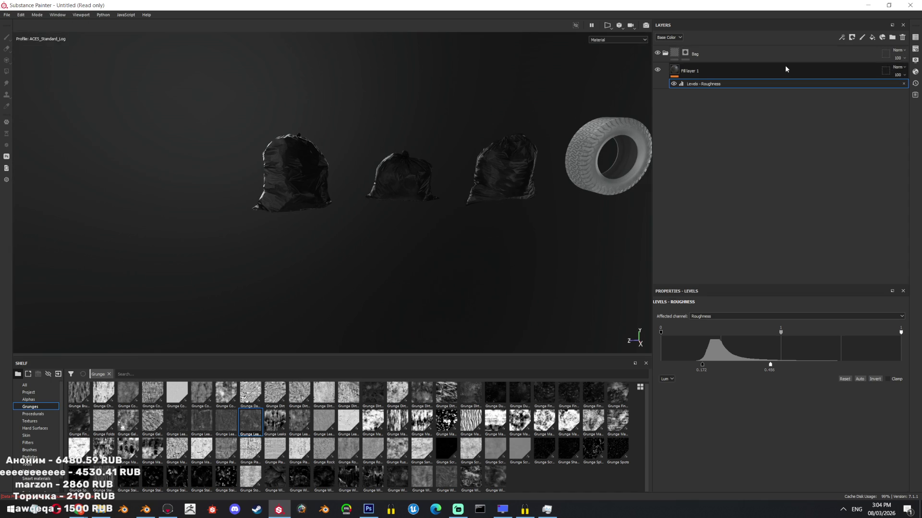
- Add Fill layer 2 with a black mask containing a fill effect
right_click(697, 101)
click(712, 81)
click(840, 37)
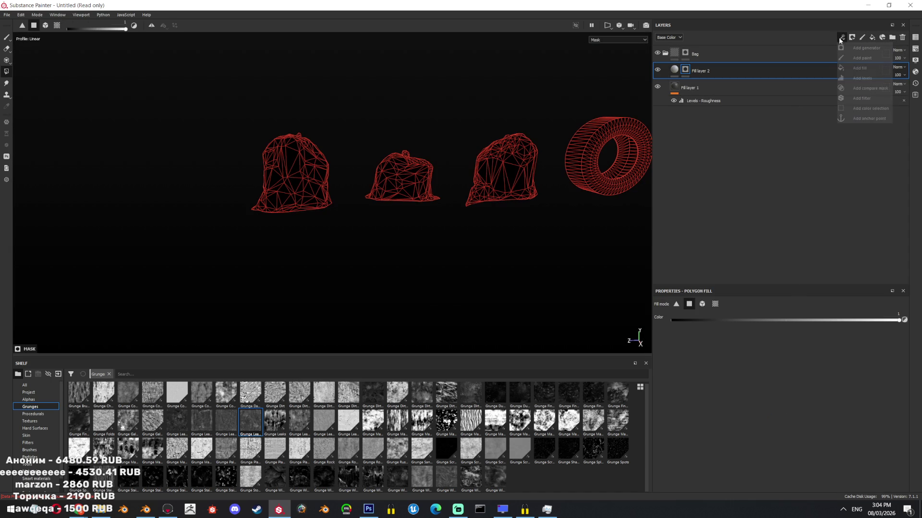
click(858, 68)
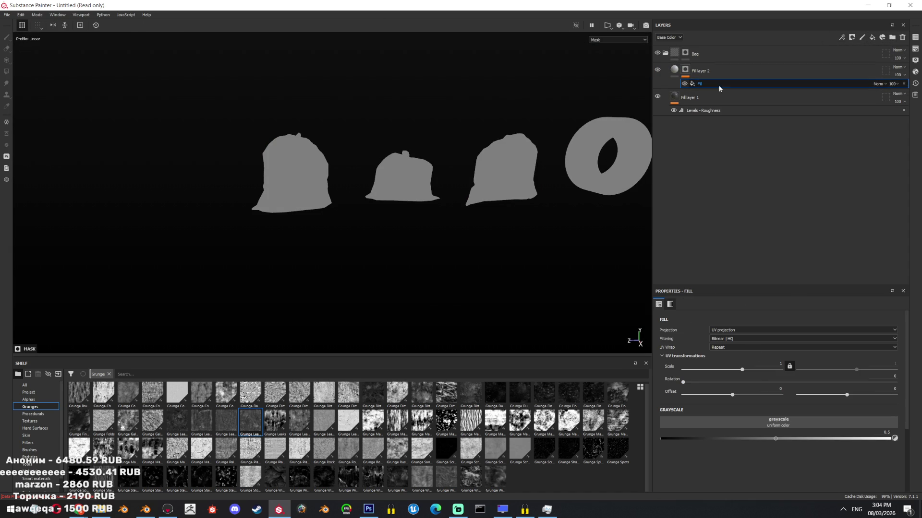
click(791, 67)
scroll(491, 254, up, 3)
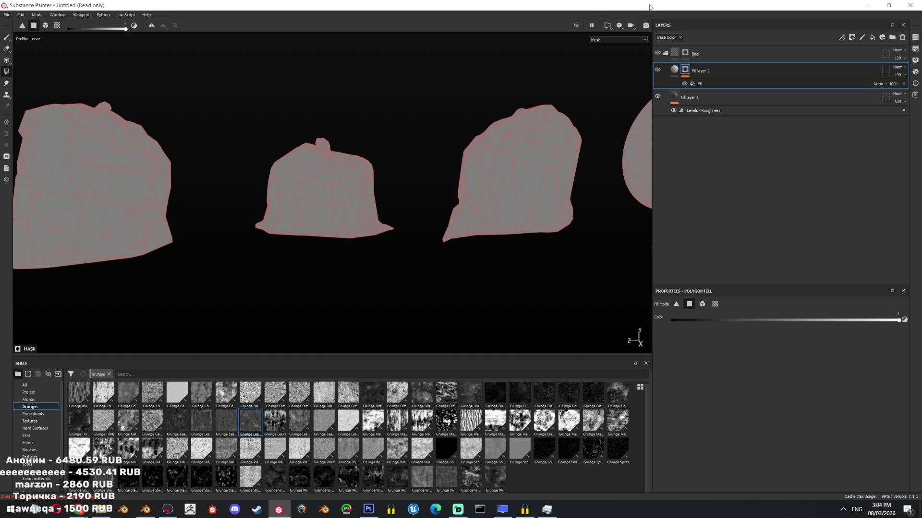
- Add an inverted Position generator to the mask with contrast 0.89 and balance 0.57
click(850, 39)
click(850, 45)
click(760, 313)
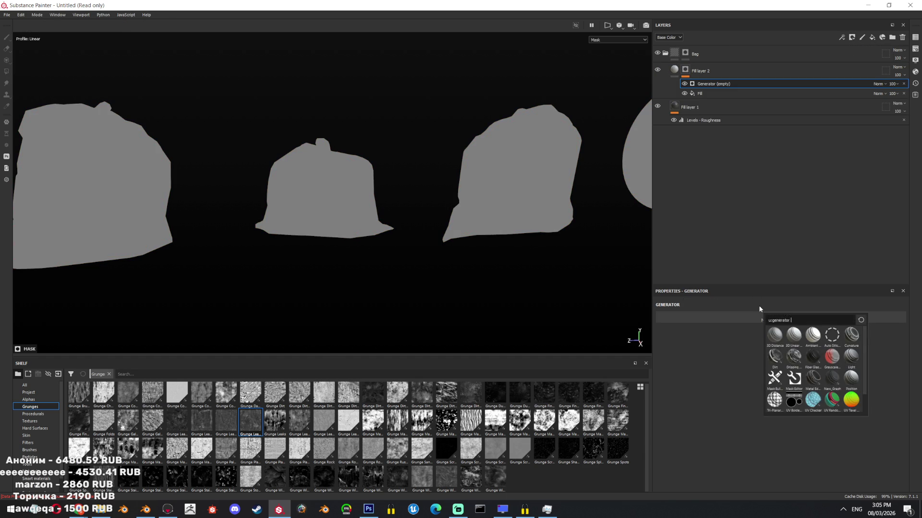
text(posit)
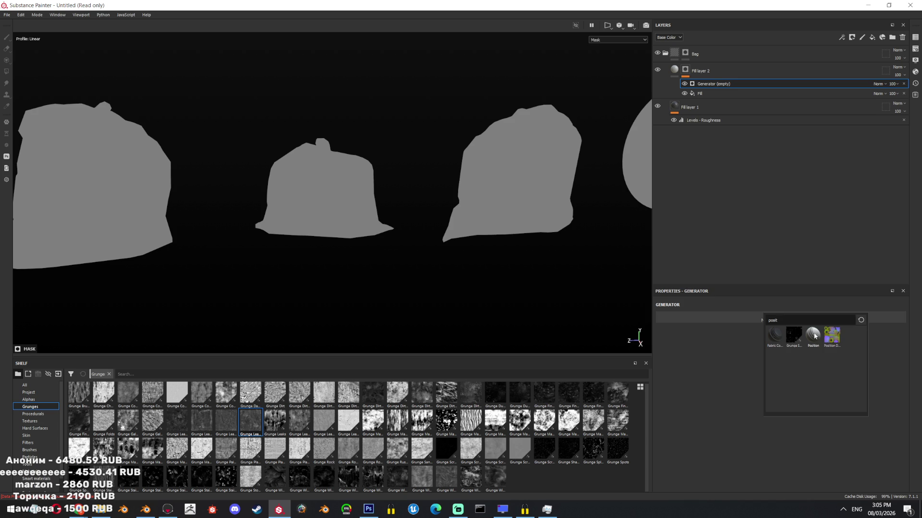
click(813, 335)
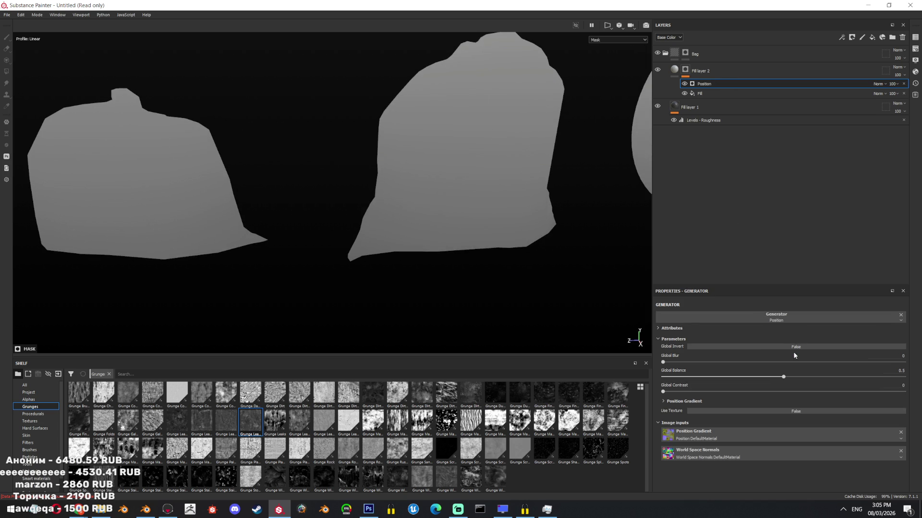
click(795, 347)
drag(690, 391, 871, 402)
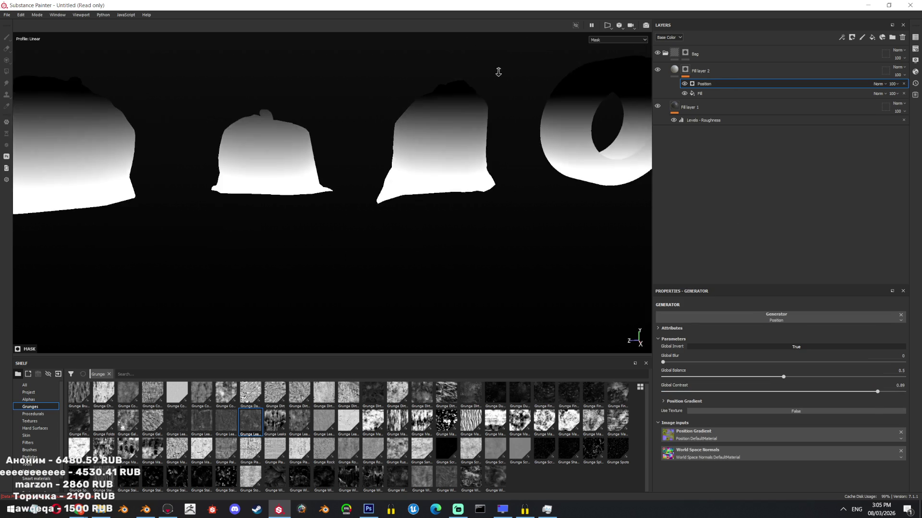
mouse_move(782, 375)
mouse_down()
mouse_move(743, 376)
mouse_move(800, 377)
mouse_up()
scroll(595, 328, up, 2)
click(674, 70)
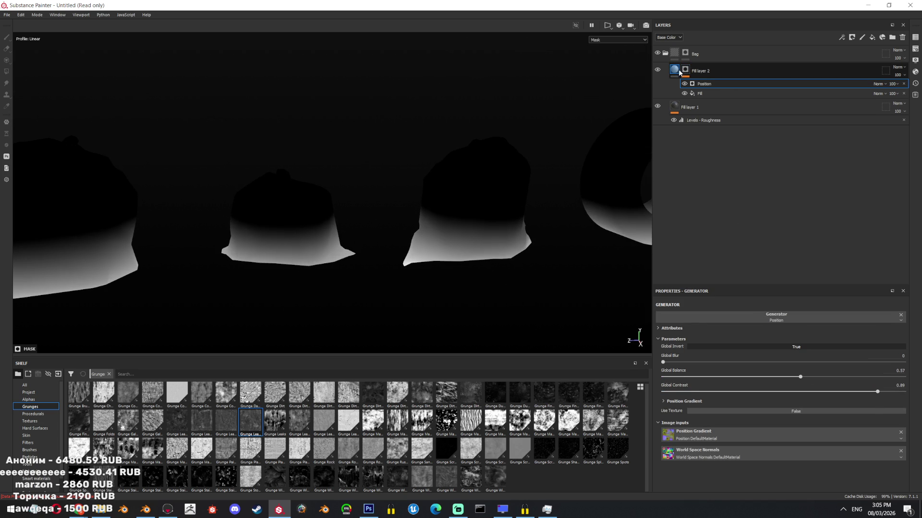
scroll(562, 233, up, 2)
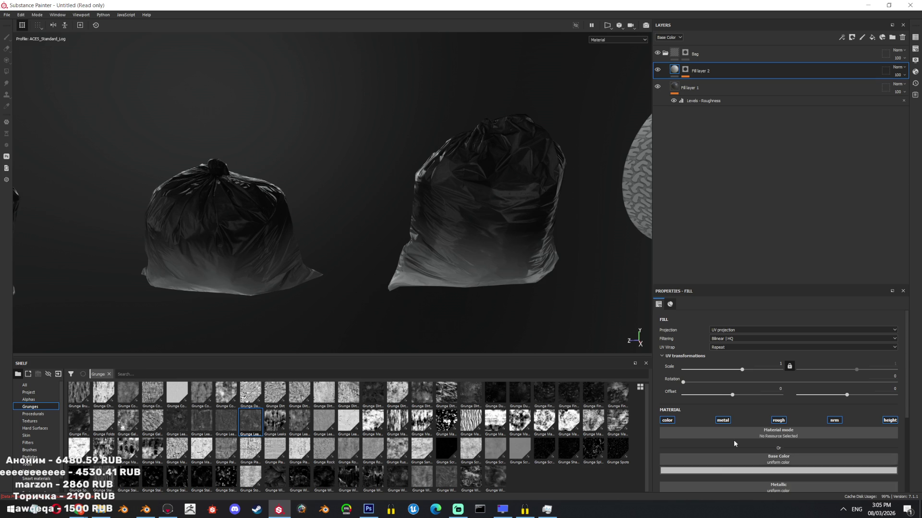
- Set Fill layer 2's base colour to yellow
click(705, 470)
click(779, 399)
drag(790, 456, 791, 452)
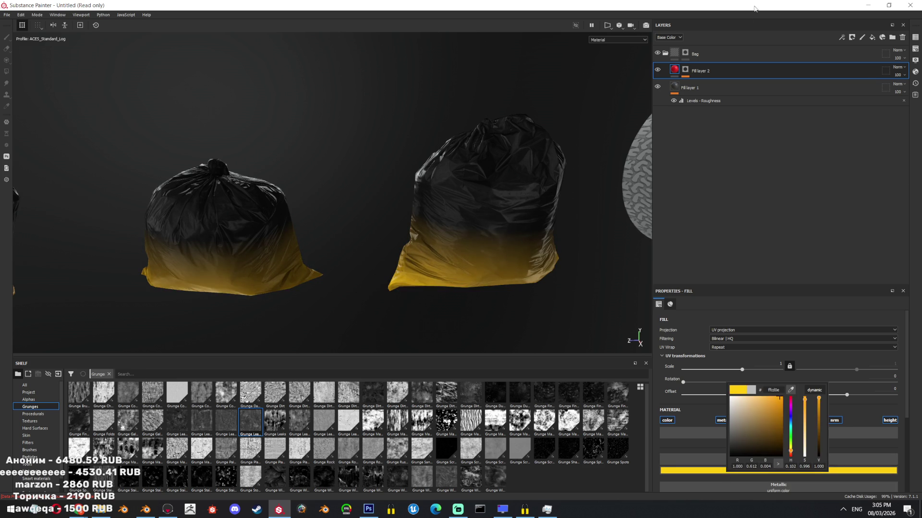
- Add a World Space Normals fill to Fill layer 2's mask, multiplied over the position mask
click(685, 69)
click(846, 41)
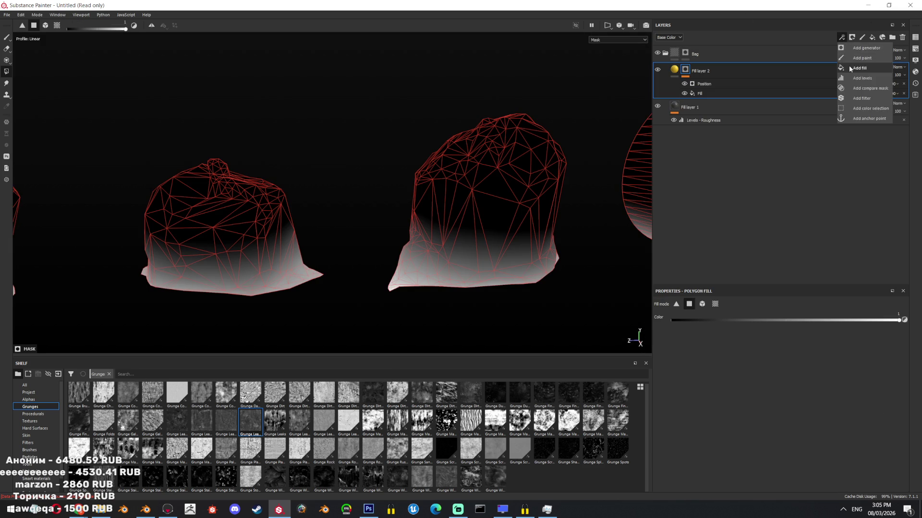
click(849, 66)
click(742, 422)
text(world)
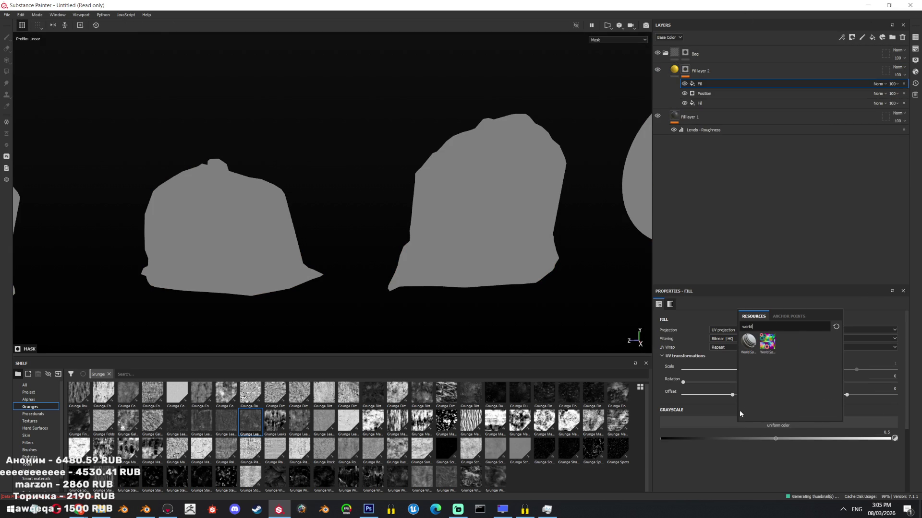
click(749, 341)
scroll(742, 411, down, 2)
click(878, 83)
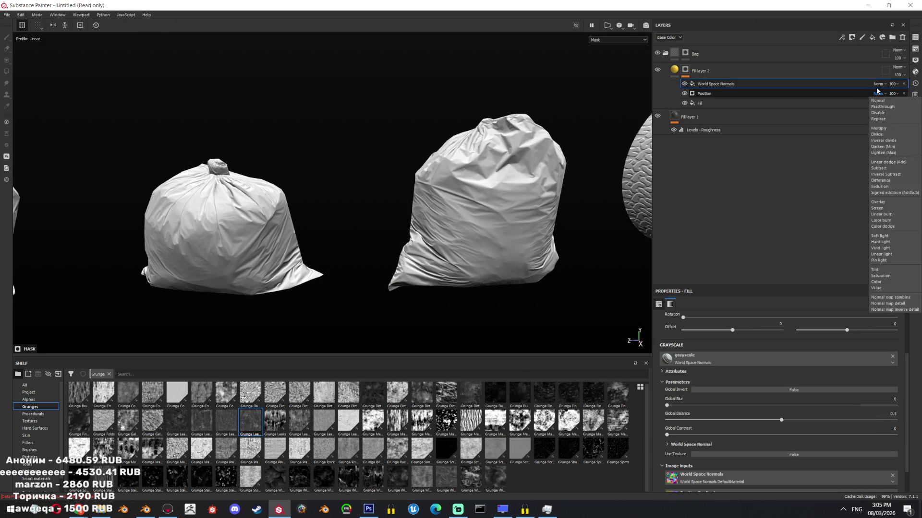
click(878, 118)
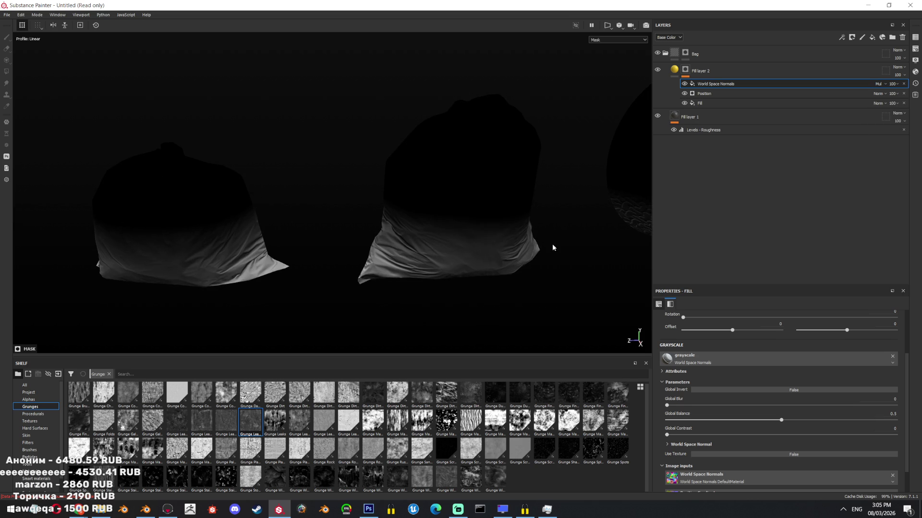
- Add Grunge Map 007 to the mask with tri-planar projection, scale 10.84, blended Multiply
click(841, 37)
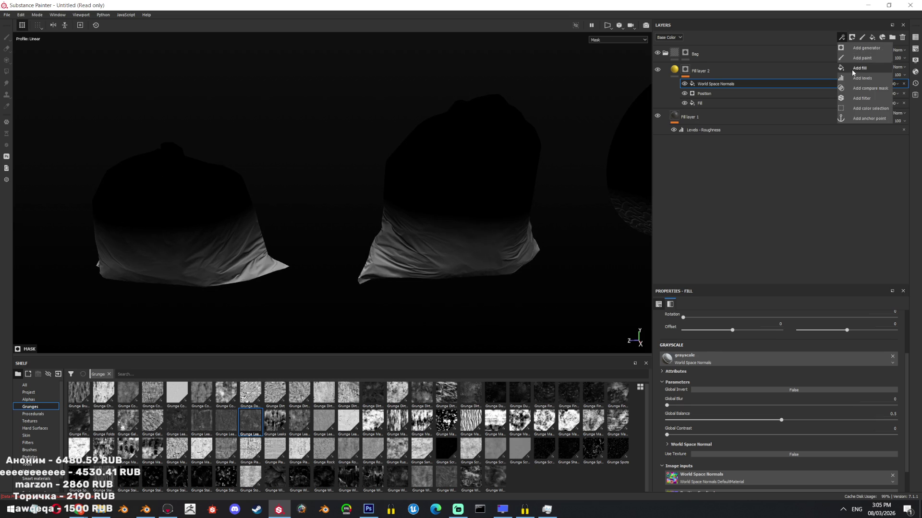
click(853, 71)
mouse_move(520, 422)
mouse_down()
mouse_move(803, 370)
mouse_move(797, 361)
mouse_up()
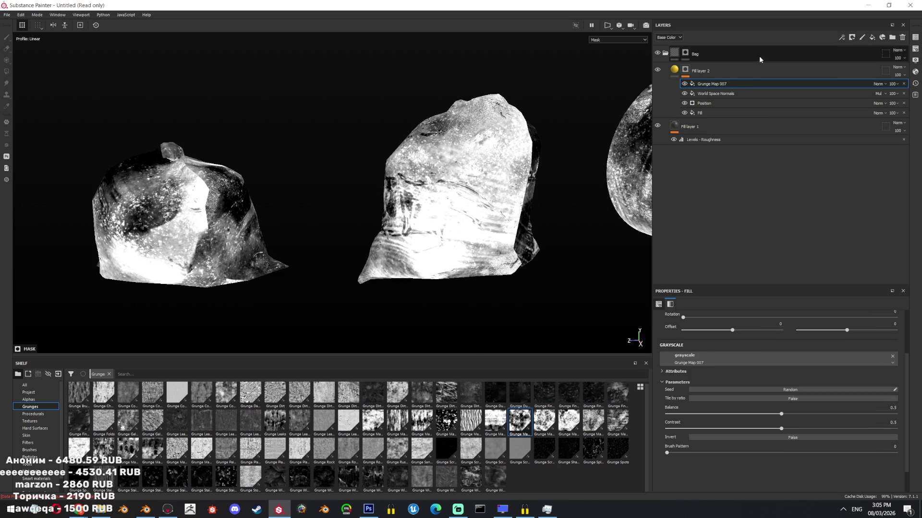
scroll(749, 355, up, 3)
click(747, 330)
click(744, 349)
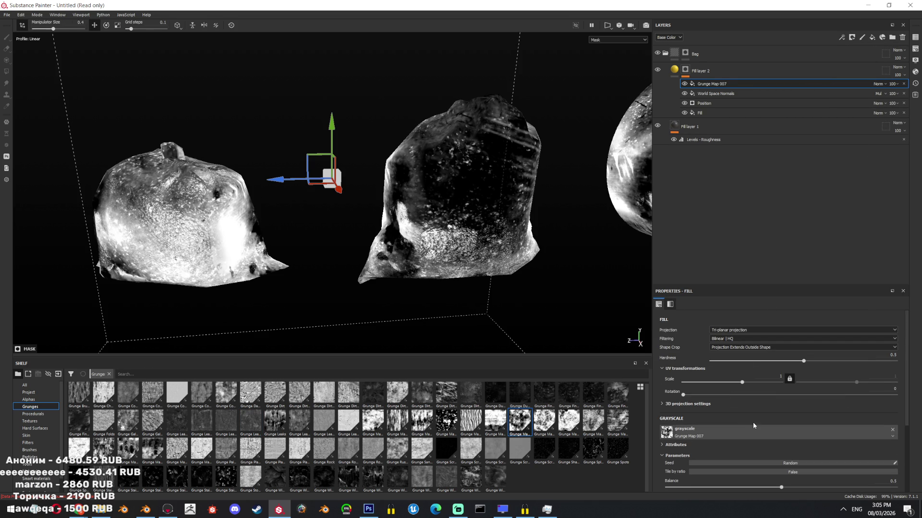
mouse_move(750, 384)
mouse_down()
mouse_move(764, 383)
mouse_move(754, 382)
mouse_up()
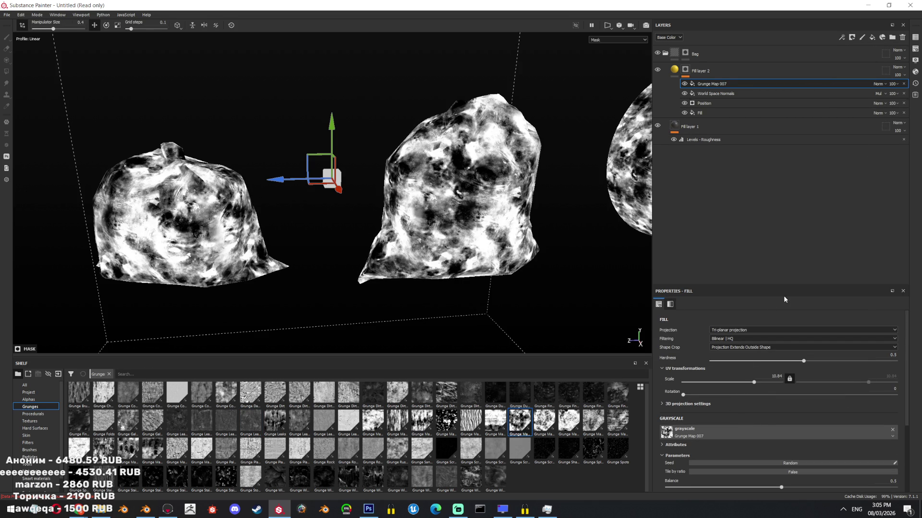
click(878, 84)
click(881, 119)
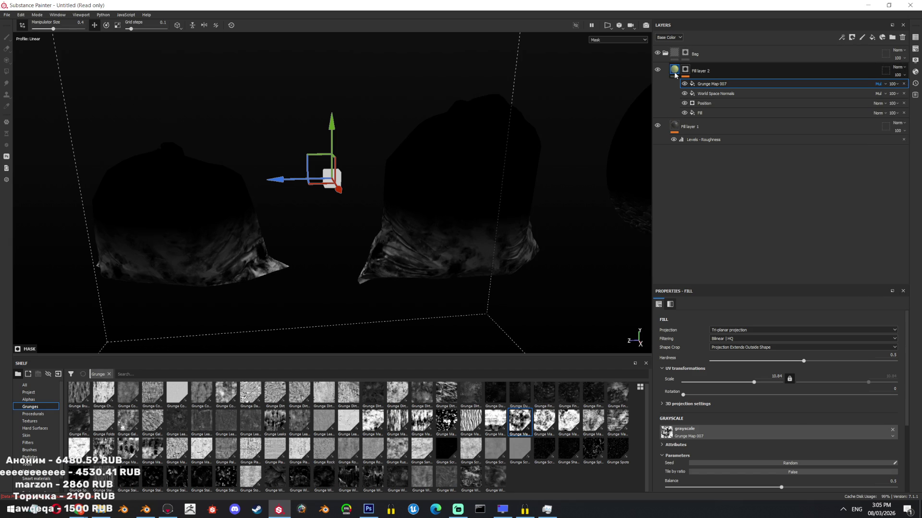
- Change Fill layer 2's base colour to greyish-brown 857a66
click(674, 74)
click(720, 470)
drag(727, 443, 727, 422)
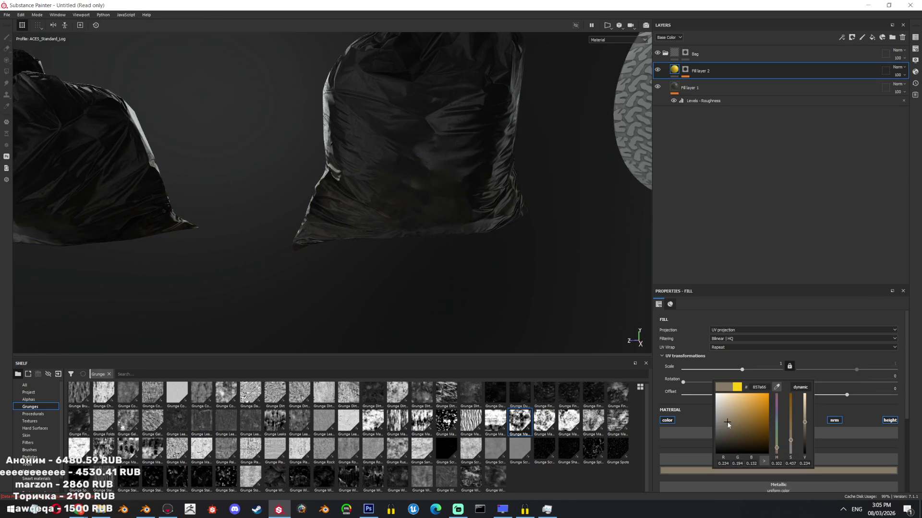
- Turn off metallic and height on Fill layer 2 and raise its roughness to 1
mouse_move(398, 203)
alt+mouse_down()
mouse_move(453, 154)
mouse_move(494, 210)
mouse_move(464, 137)
alt+mouse_up()
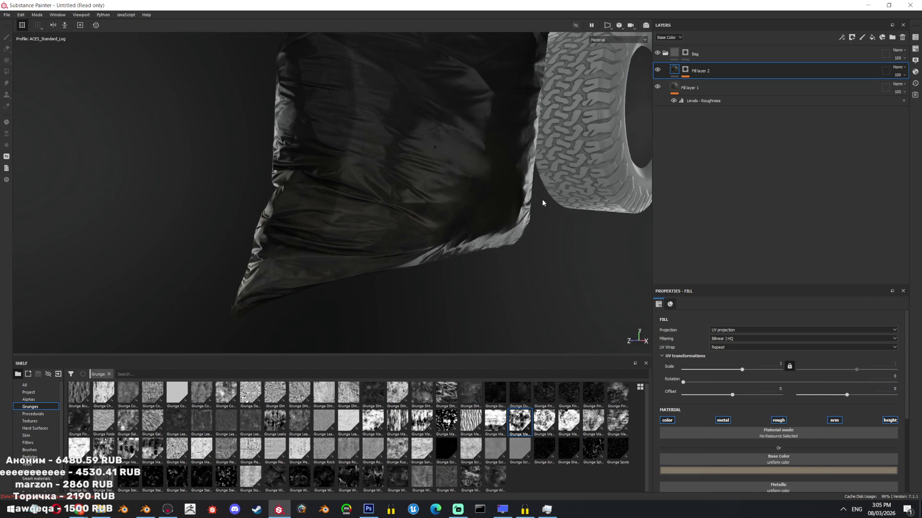
click(722, 420)
click(889, 421)
scroll(817, 469, down, 3)
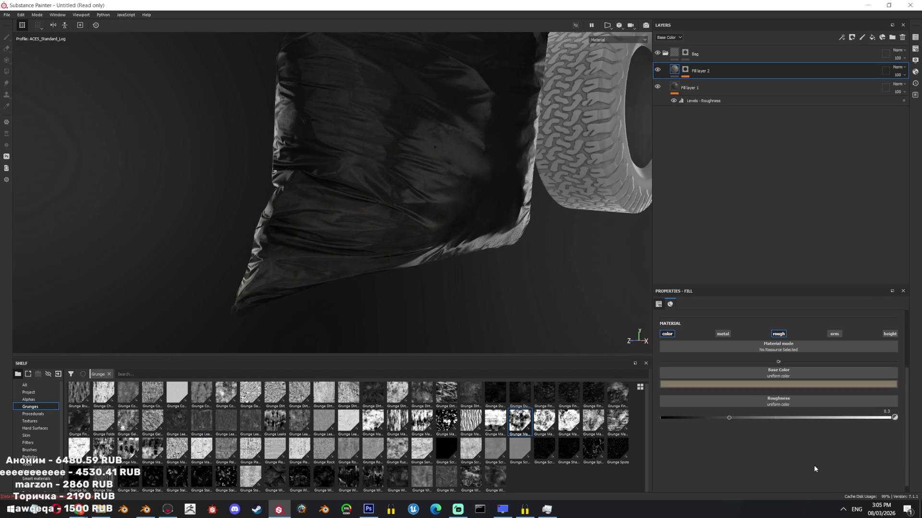
drag(806, 421, 917, 421)
- Orbit to a frontal view of the bags, view a single channel, and add a fill layer
mouse_move(288, 308)
alt+mouse_down()
mouse_move(329, 206)
mouse_move(470, 300)
mouse_move(574, 240)
mouse_move(560, 257)
mouse_move(360, 158)
mouse_move(491, 262)
mouse_move(354, 255)
mouse_move(483, 170)
mouse_move(395, 139)
mouse_move(370, 135)
mouse_move(543, 194)
mouse_move(393, 203)
mouse_move(323, 183)
mouse_move(355, 194)
alt+mouse_up()
alt+right_drag(355, 193, 356, 186)
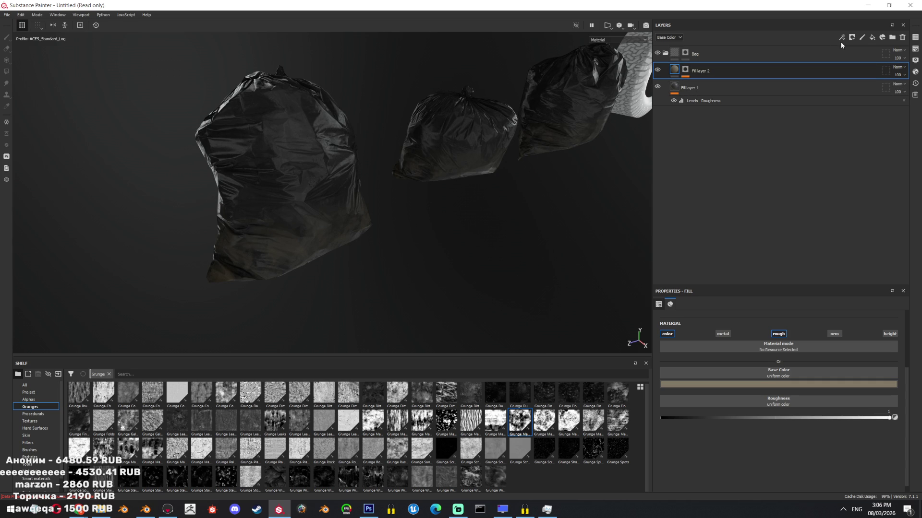
mouse_move(480, 158)
alt+mouse_down()
mouse_move(366, 192)
mouse_move(376, 181)
alt+mouse_up()
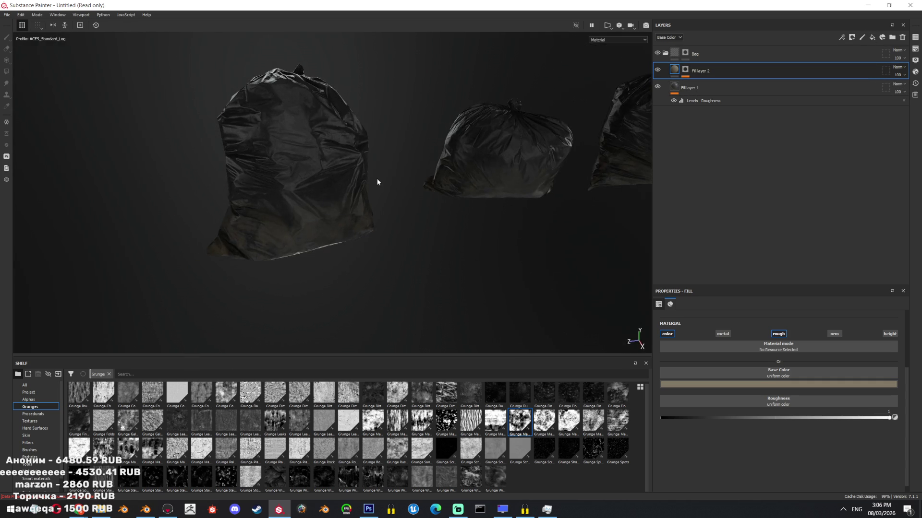
key(c)
key(c)
key(c)
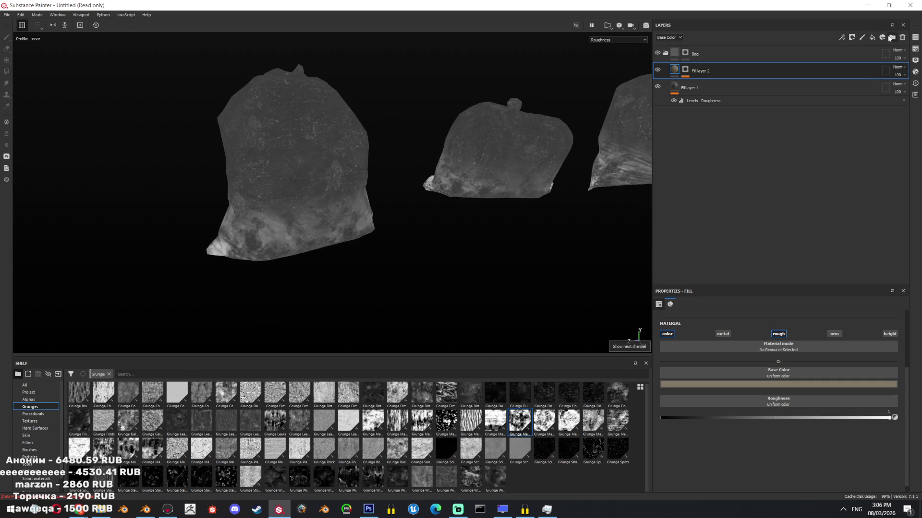
click(872, 38)
- Disable metallic, normal and height on Fill layer 3 and give it a black mask
click(723, 334)
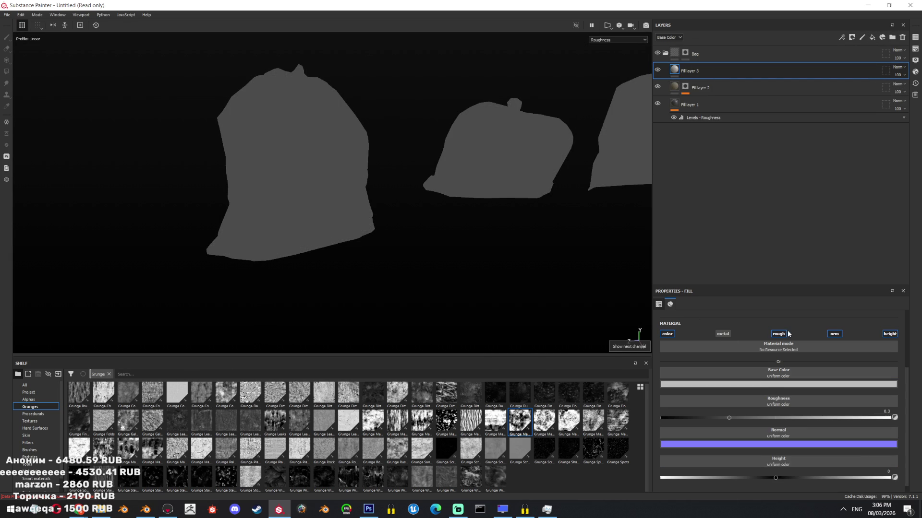
click(834, 334)
click(890, 334)
click(778, 334)
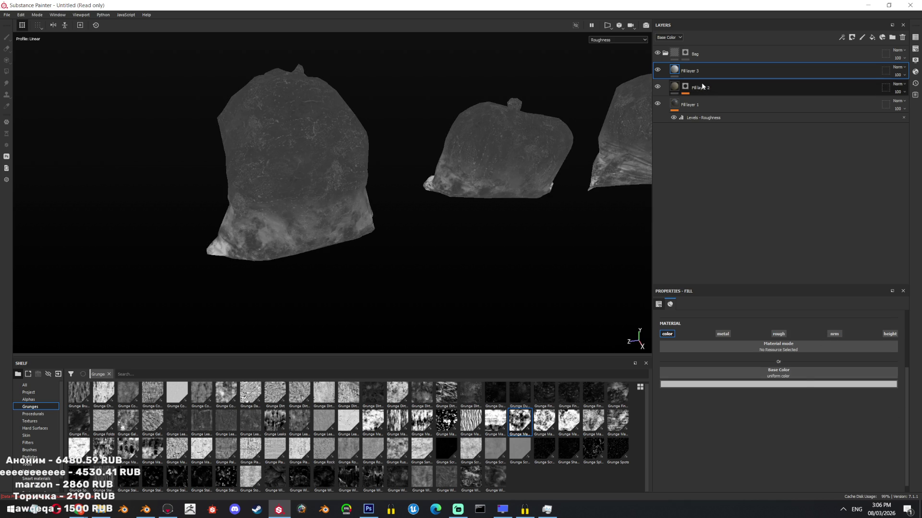
right_click(699, 70)
click(720, 86)
alt+click(687, 70)
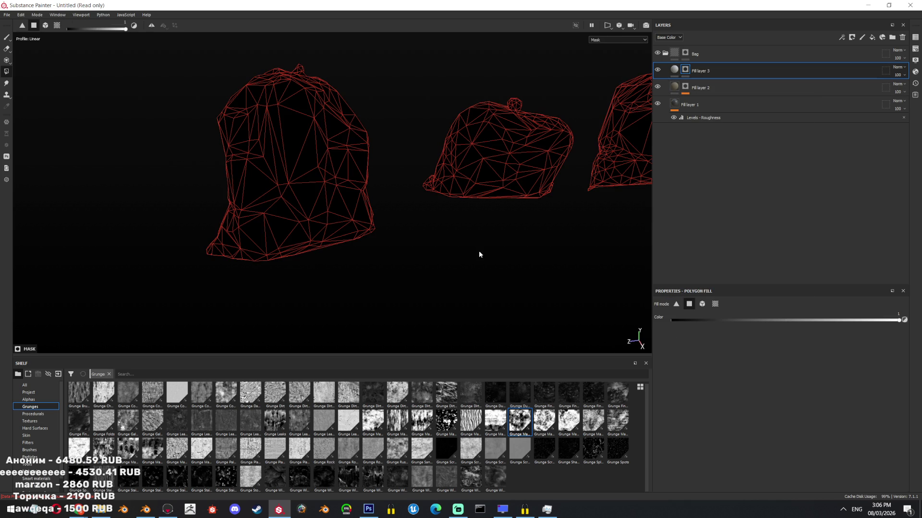
- Fill the mask with Grunge Stains Spots, tri-planar, hardness 0.6, with finer scale and shifted offset
mouse_move(225, 477)
mouse_down()
mouse_move(450, 351)
mouse_move(695, 66)
mouse_up()
click(841, 37)
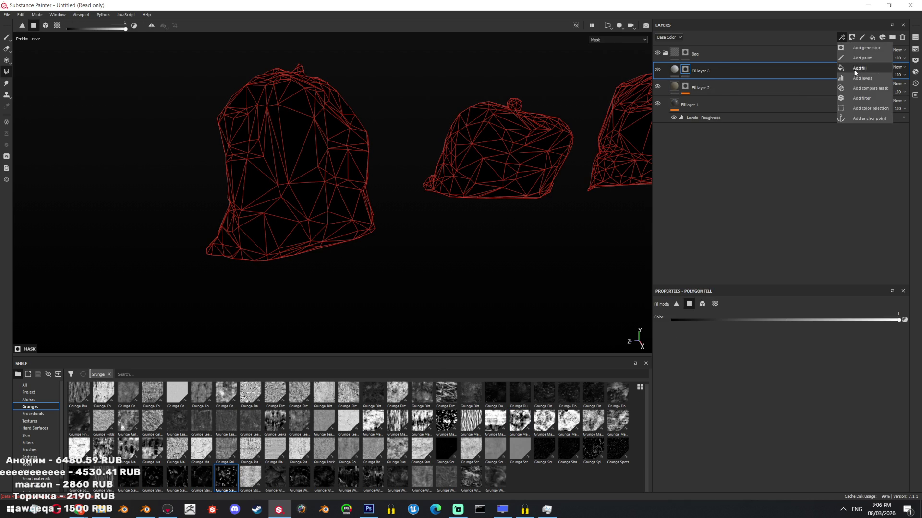
click(859, 69)
mouse_move(257, 464)
mouse_down()
mouse_move(800, 355)
mouse_move(782, 337)
mouse_up()
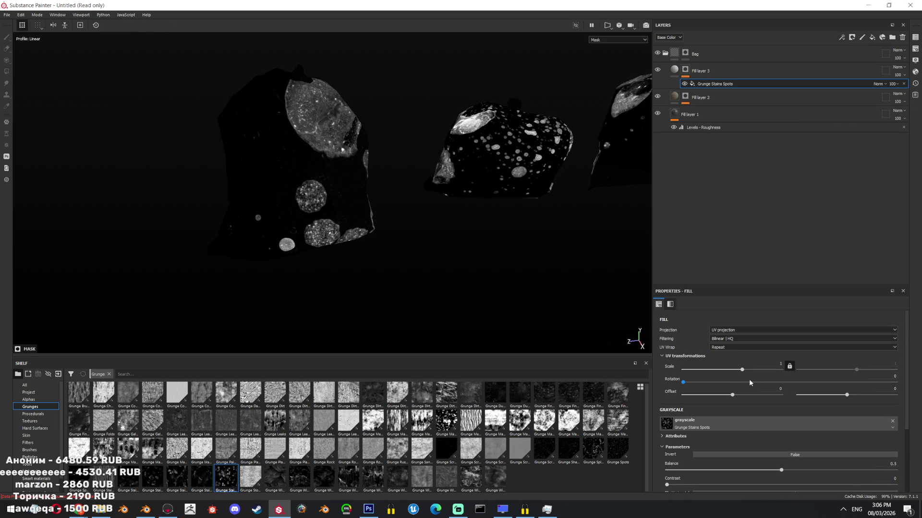
mouse_move(736, 396)
mouse_down()
mouse_move(763, 394)
mouse_move(745, 391)
mouse_up()
click(748, 330)
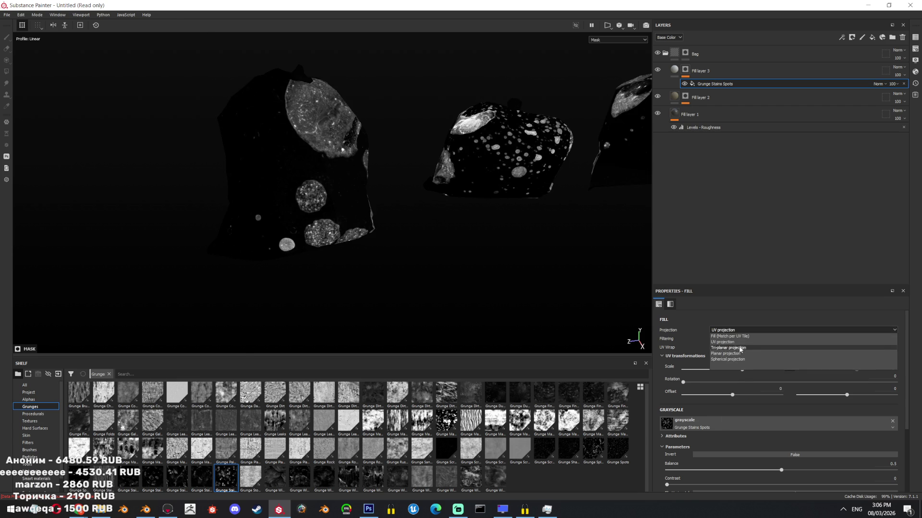
click(749, 344)
mouse_move(803, 361)
mouse_down()
mouse_move(845, 361)
mouse_move(822, 361)
mouse_up()
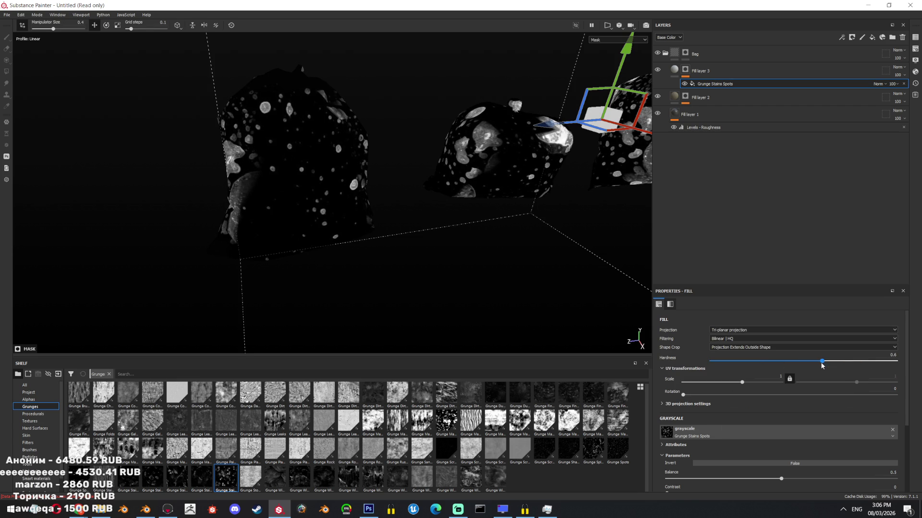
drag(742, 382, 752, 384)
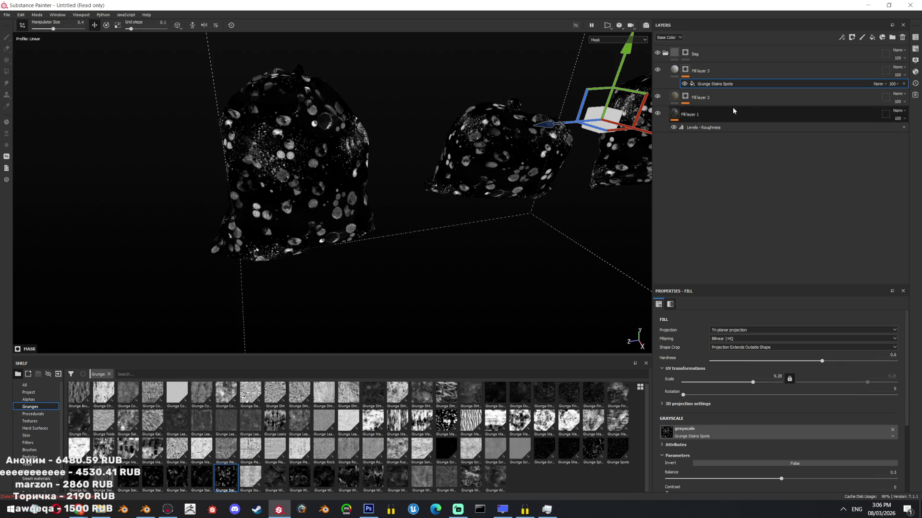
- Show the full material and turn off Fill layer 3's colour channel, viewing the bags close up
click(675, 70)
click(618, 40)
click(605, 46)
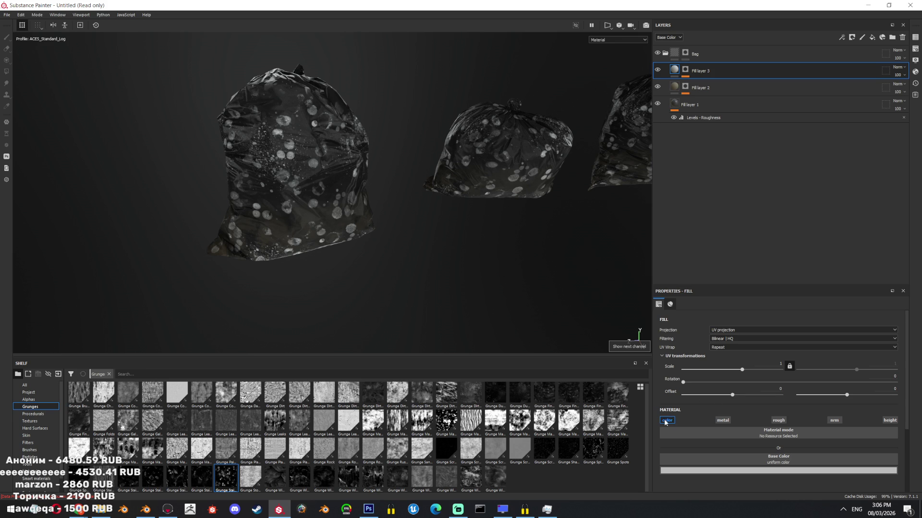
click(671, 421)
click(667, 421)
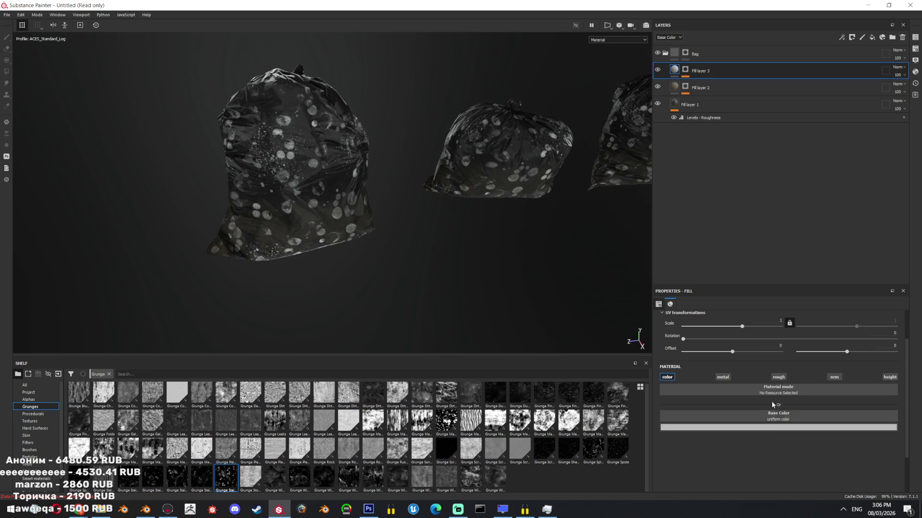
scroll(780, 408, down, 2)
click(667, 325)
mouse_move(456, 307)
alt+mouse_down()
mouse_move(418, 302)
mouse_move(340, 212)
mouse_move(384, 241)
mouse_move(242, 183)
mouse_move(442, 234)
mouse_move(478, 204)
mouse_move(443, 259)
mouse_move(455, 113)
mouse_move(370, 168)
mouse_move(403, 288)
alt+mouse_up()
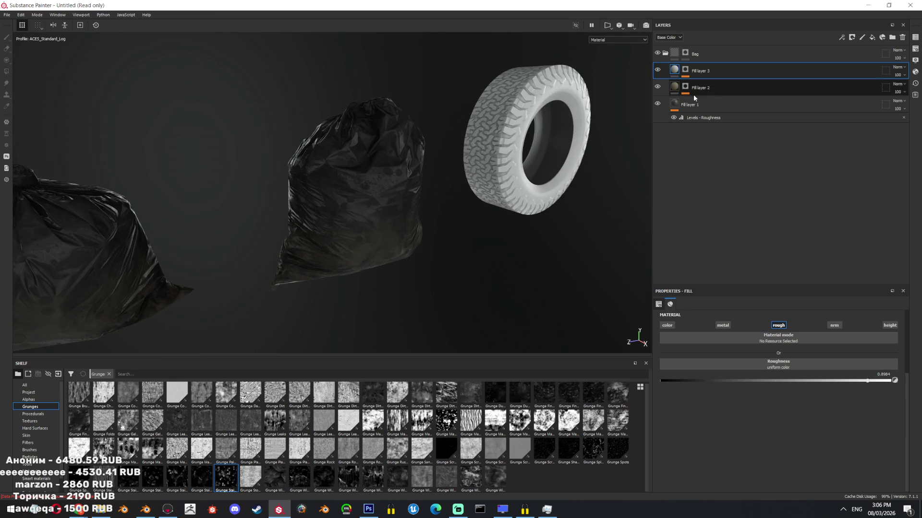
- Inspect Fill layer 2's mask and its effects
click(699, 89)
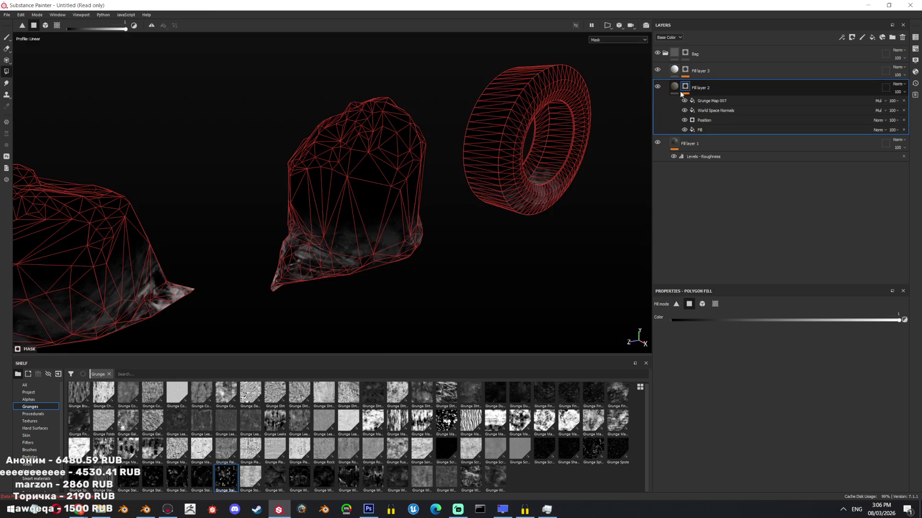
click(680, 91)
click(682, 88)
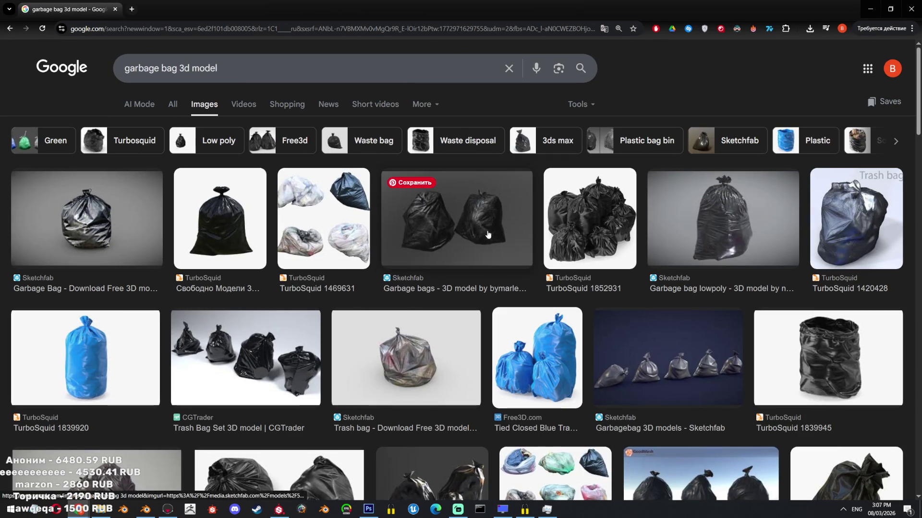
- Preview garbage bag results from Sketchfab, RenderHub, TurboSquid and Znanye
click(404, 240)
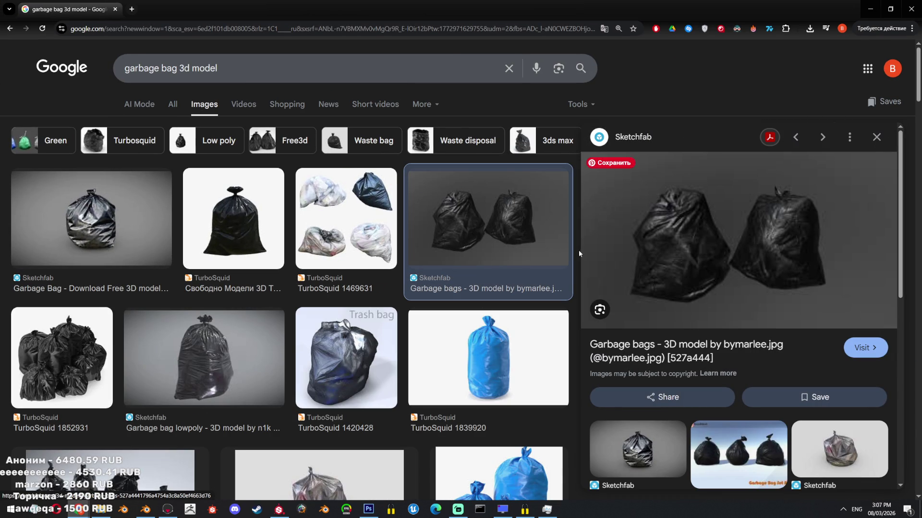
click(281, 355)
scroll(288, 355, down, 3)
click(417, 340)
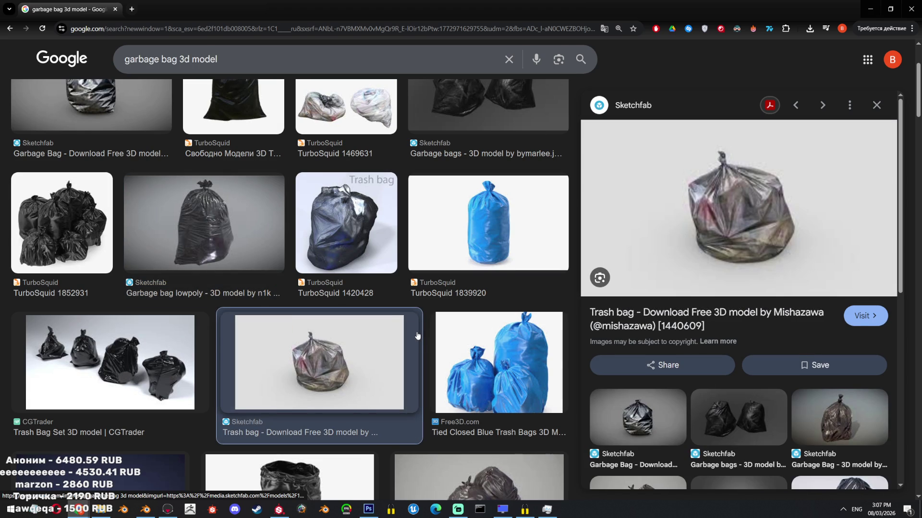
scroll(788, 212, down, 4)
scroll(787, 211, up, 4)
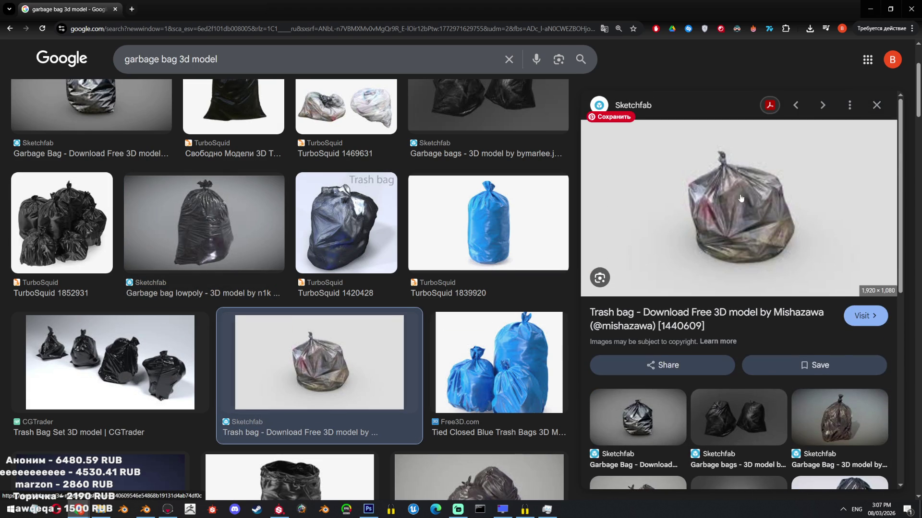
scroll(336, 312, down, 4)
click(475, 332)
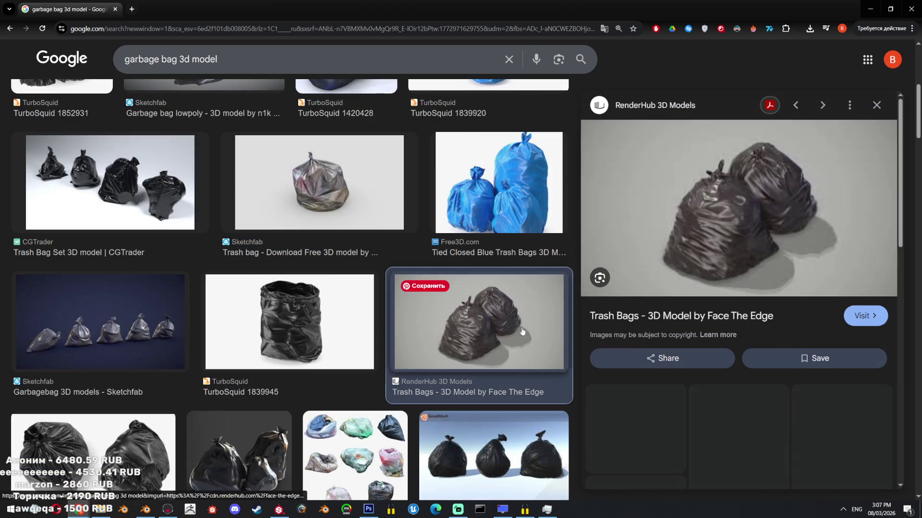
click(309, 331)
scroll(310, 332, down, 3)
click(495, 326)
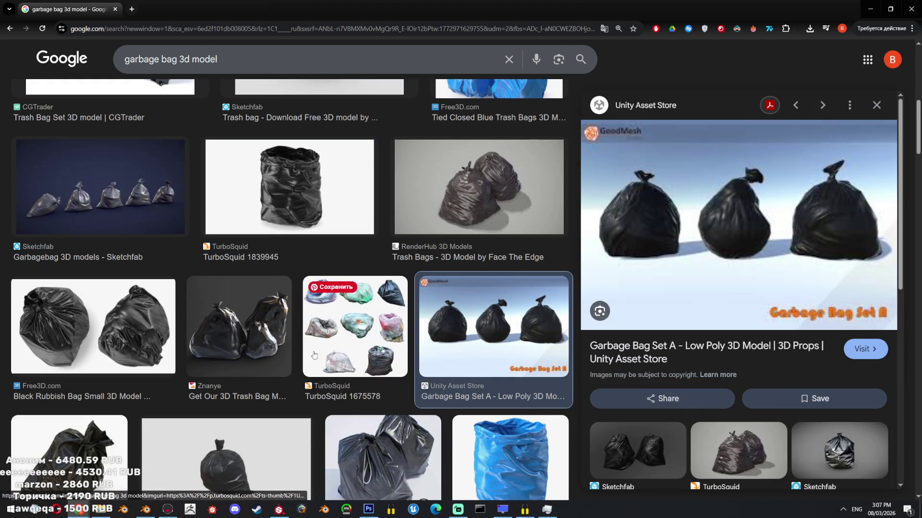
click(278, 337)
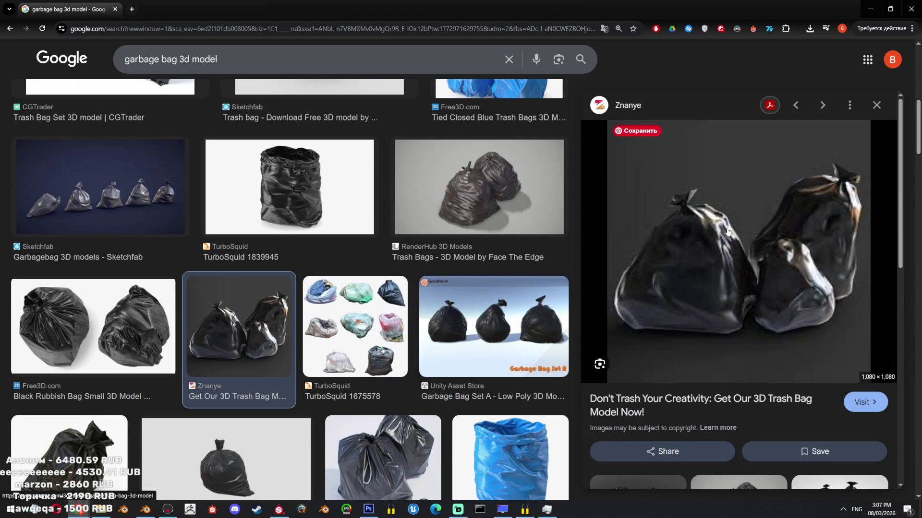
- Preview the 80 Level trash-bag results further down and open the article in a new tab
scroll(424, 362, down, 8)
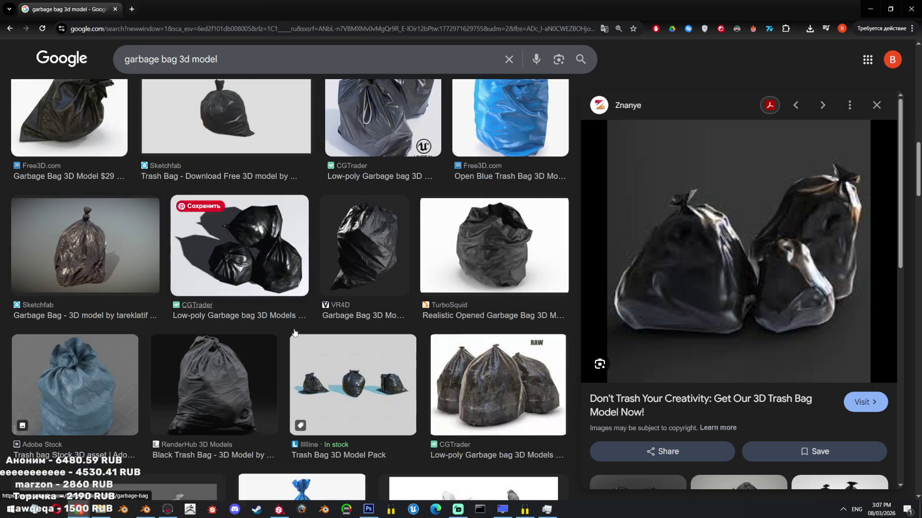
scroll(217, 270, down, 3)
click(85, 125)
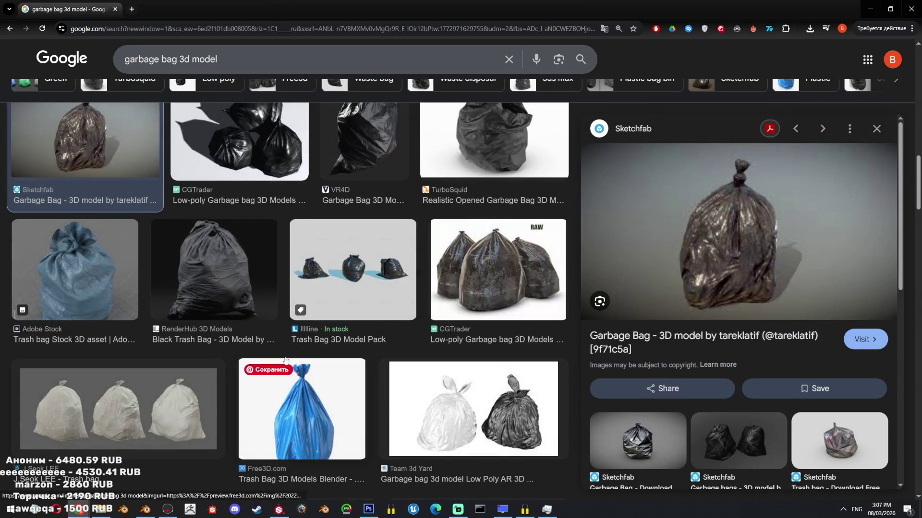
scroll(425, 311, down, 2)
scroll(424, 310, down, 3)
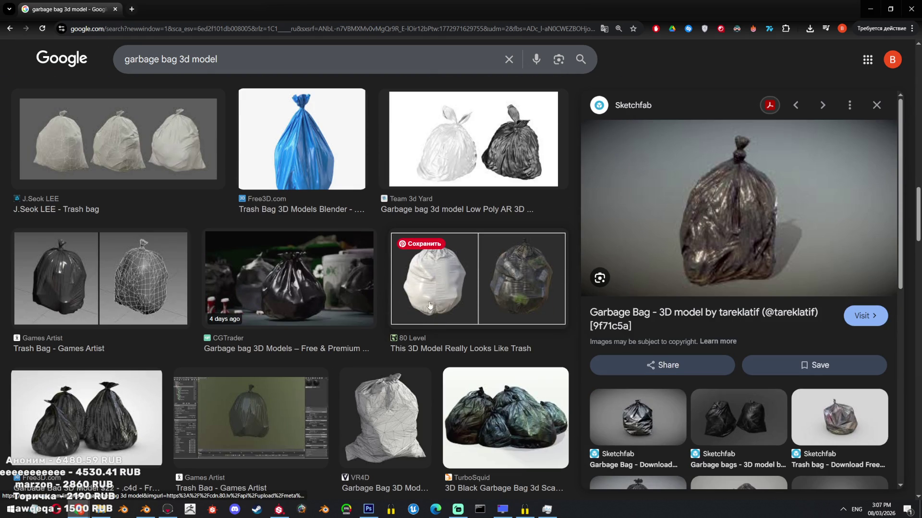
click(504, 301)
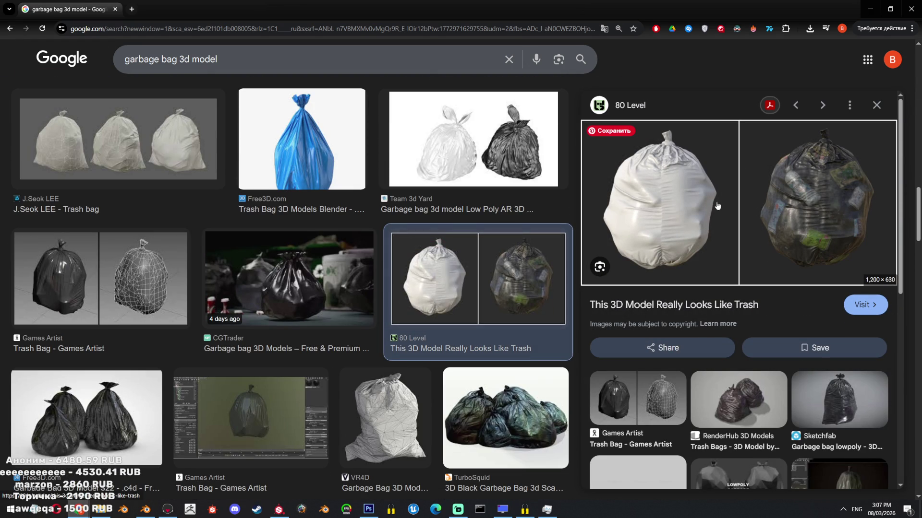
scroll(275, 319, down, 10)
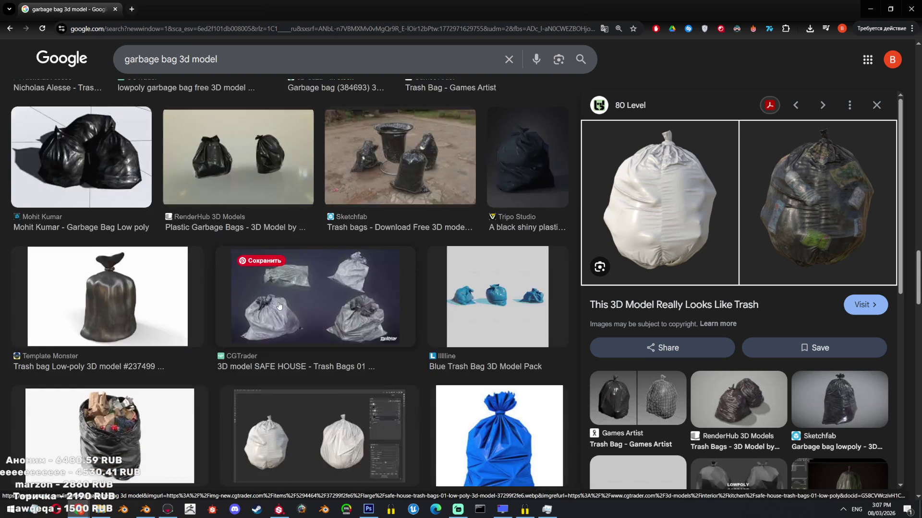
scroll(279, 306, down, 15)
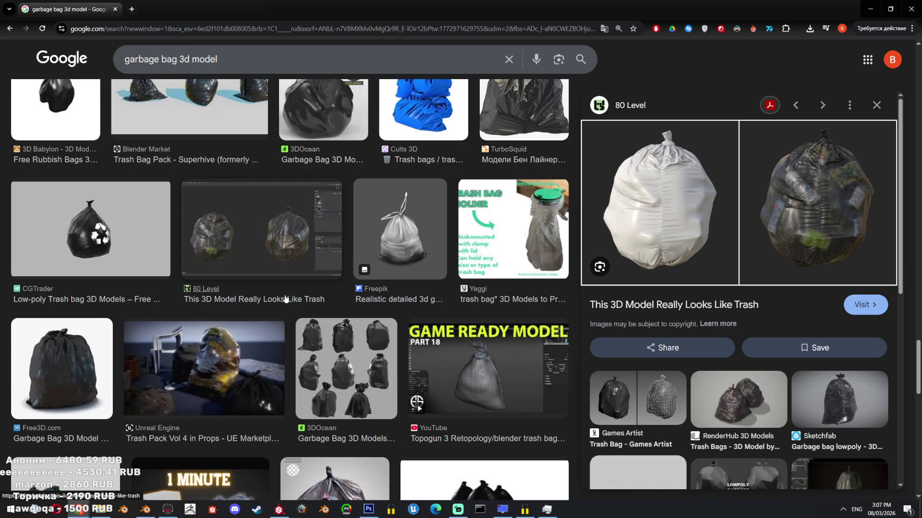
click(284, 299)
scroll(349, 292, down, 4)
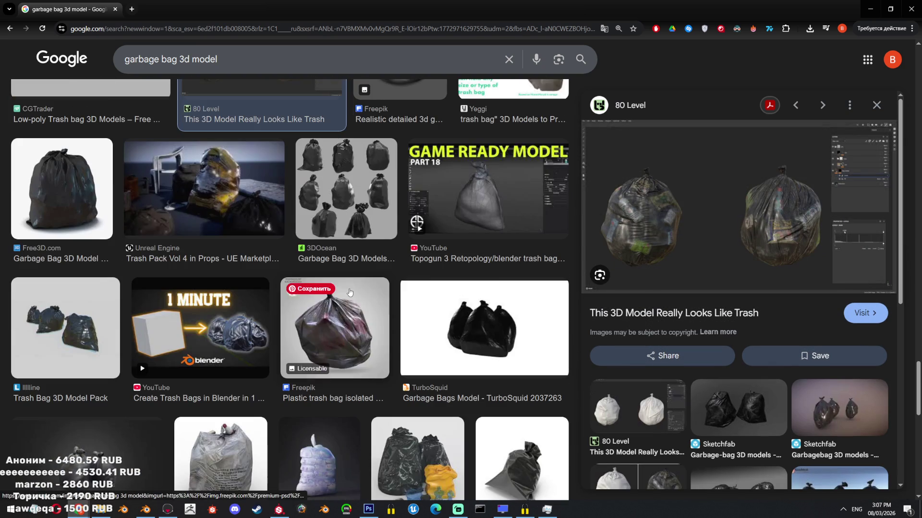
click(672, 238)
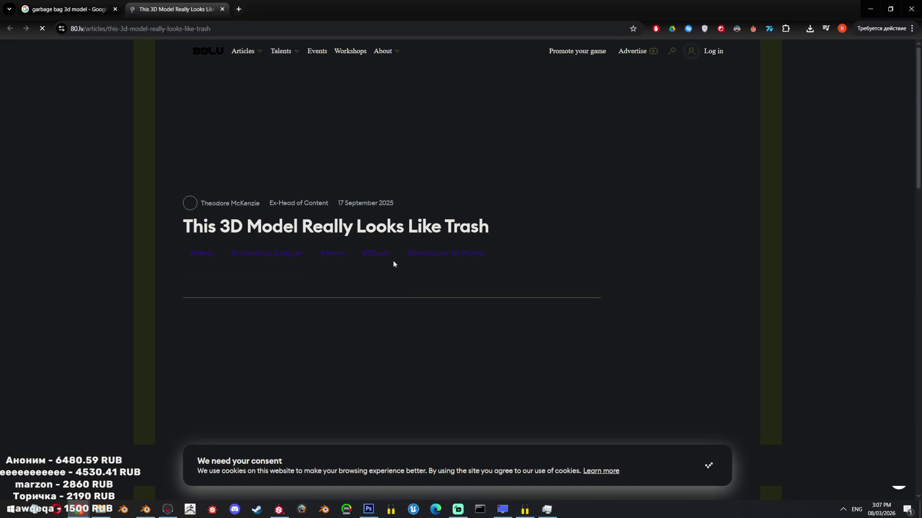
- Scroll through the 80.lv trash-bag article and enlarge the dark garbage-bag screenshot
scroll(455, 229, down, 1)
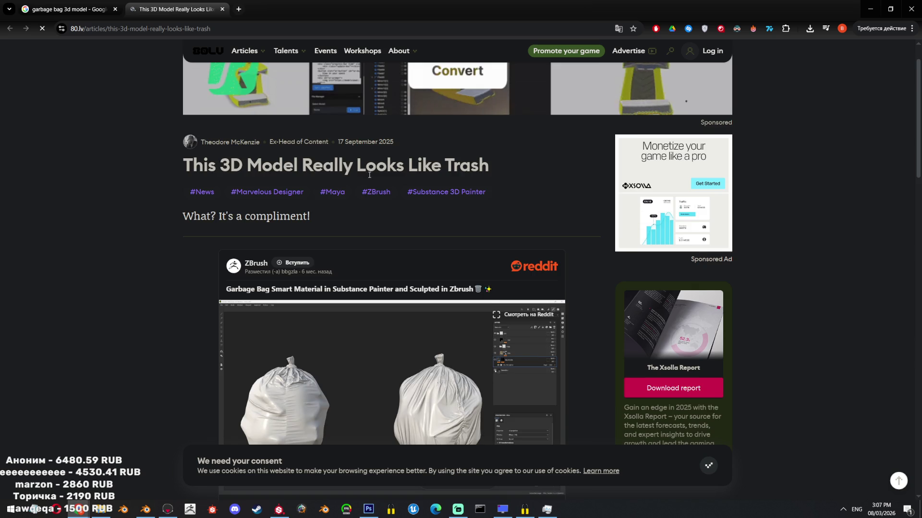
scroll(387, 180, down, 2)
scroll(387, 181, down, 4)
scroll(387, 192, up, 2)
scroll(386, 252, down, 10)
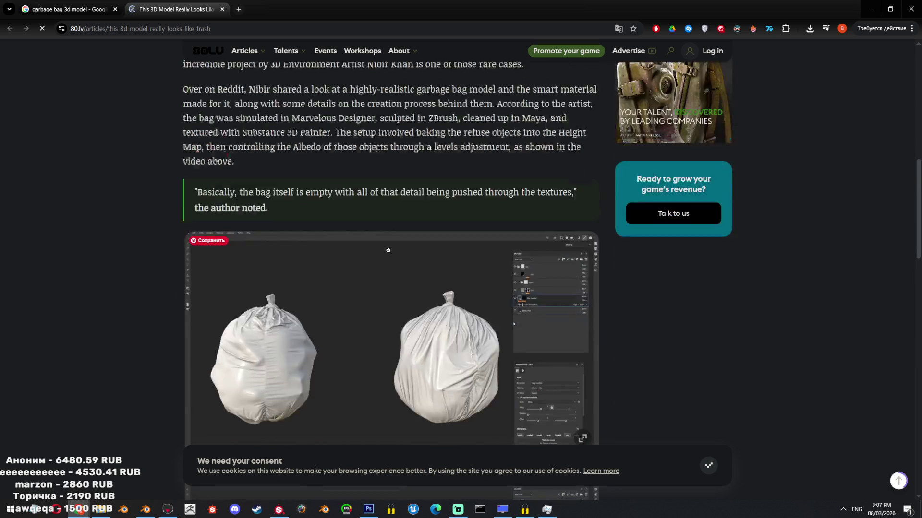
scroll(403, 231, down, 7)
scroll(404, 229, up, 3)
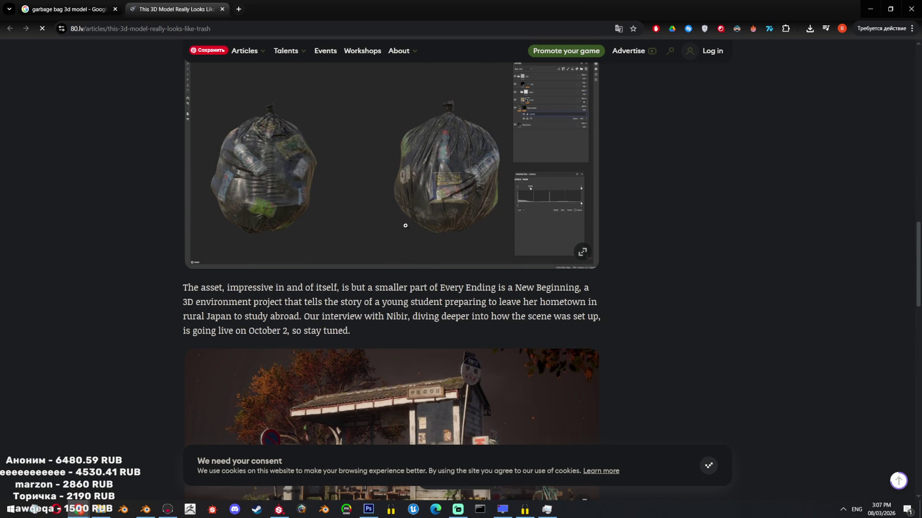
scroll(578, 269, up, 1)
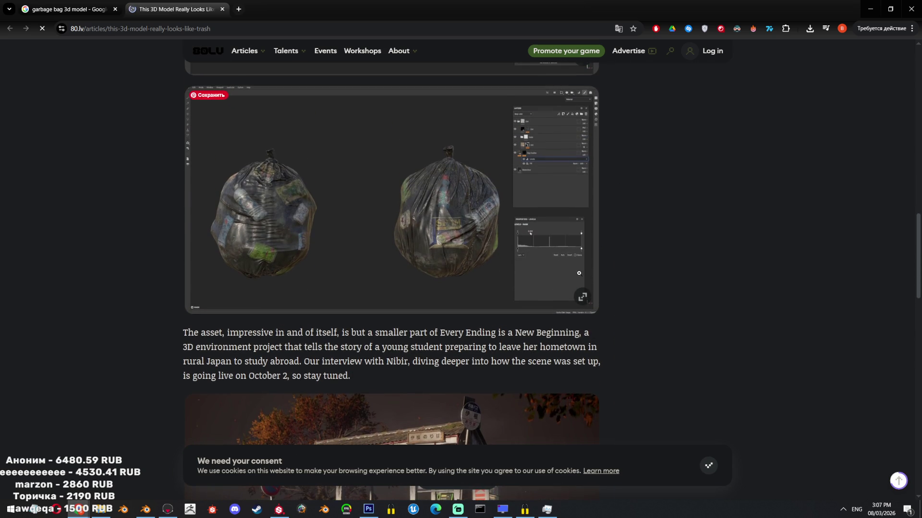
click(583, 295)
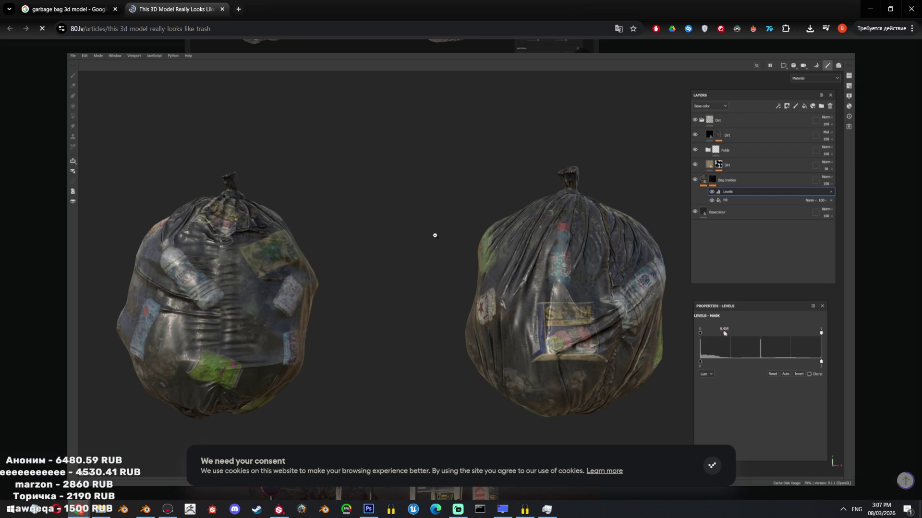
- Look over the enlarged screenshot, then return to Substance Painter with Alt+Tab
scroll(651, 283, down, 15)
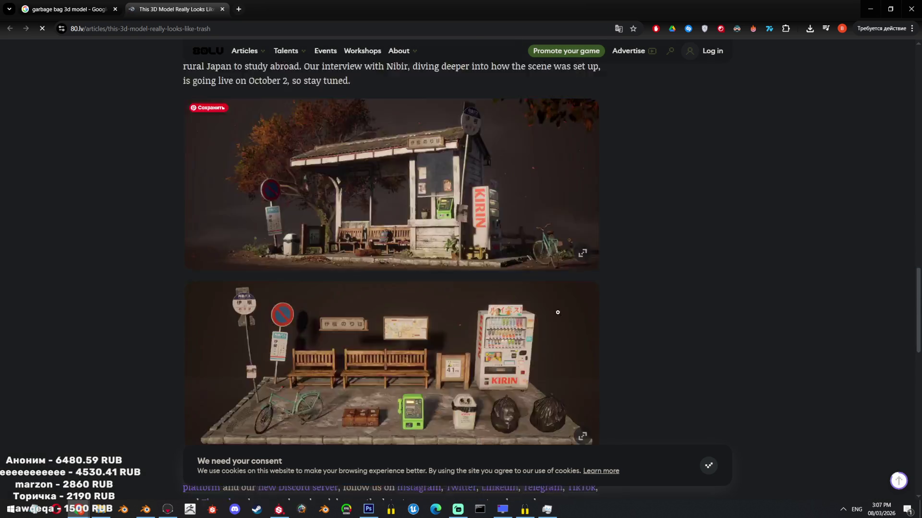
scroll(364, 236, up, 15)
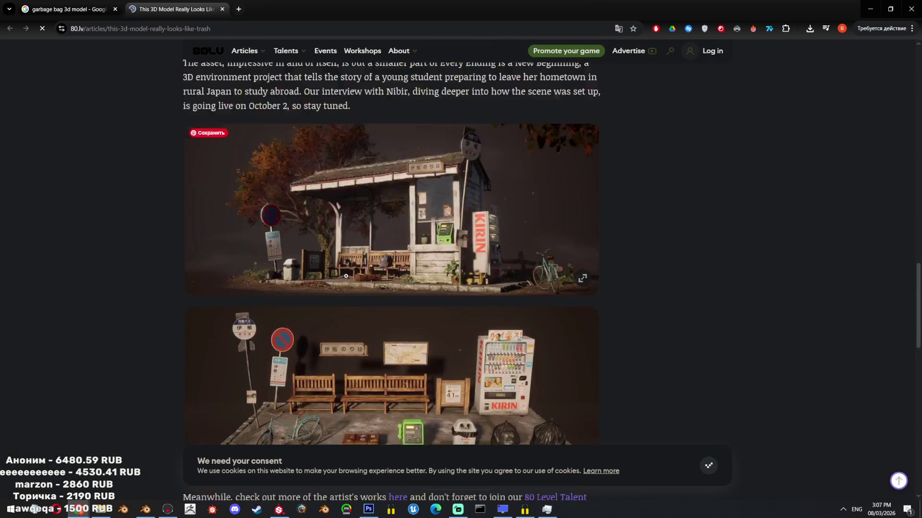
scroll(624, 192, down, 5)
key(alt+Tab)
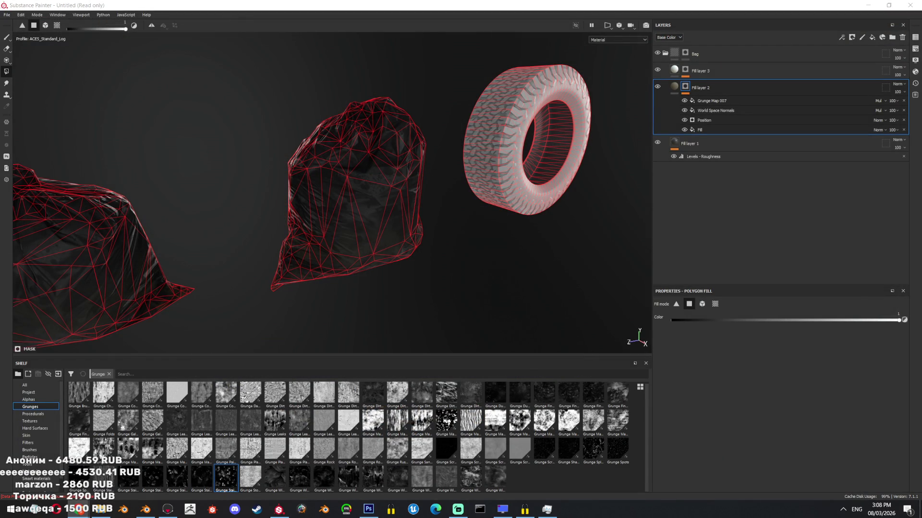
- Create a new layer folder named Tire above the Bag folder
click(691, 72)
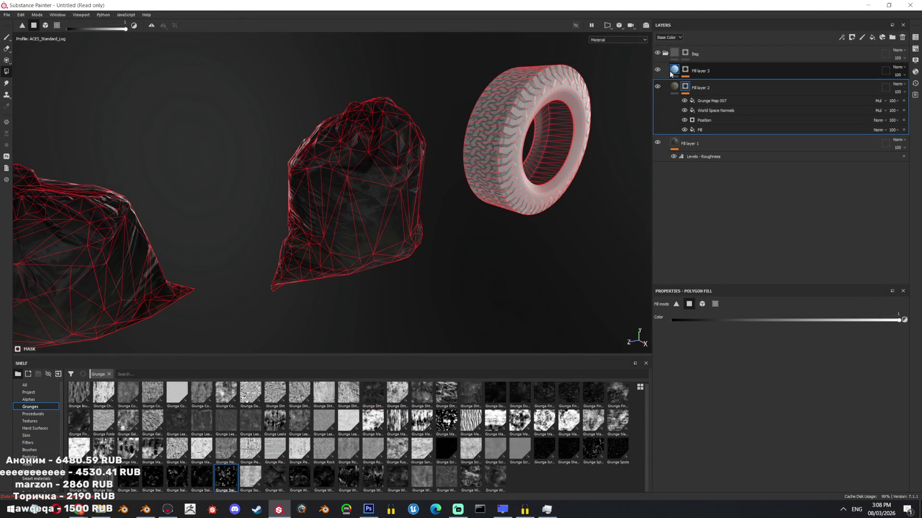
mouse_move(528, 202)
alt+mouse_down()
mouse_move(502, 222)
mouse_move(601, 229)
mouse_move(562, 162)
alt+mouse_up()
click(665, 54)
click(665, 53)
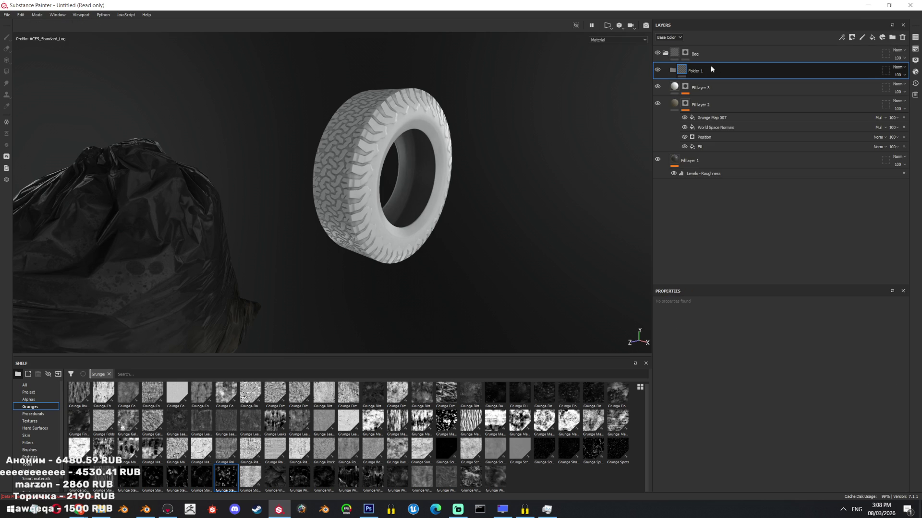
click(822, 53)
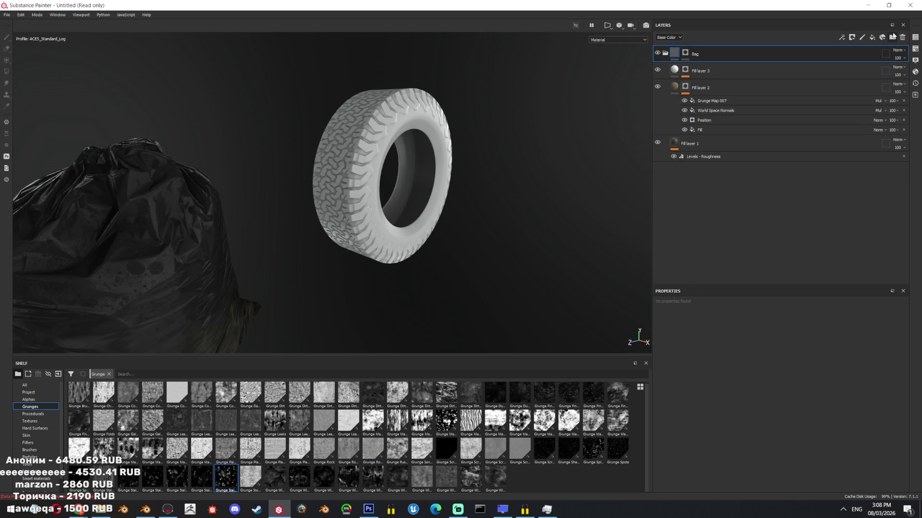
click(892, 37)
text(Tire)
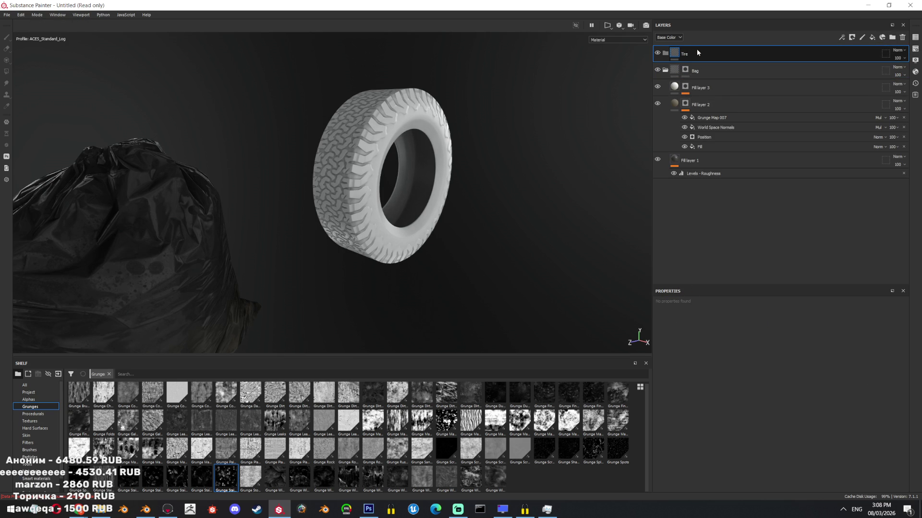
key(Return)
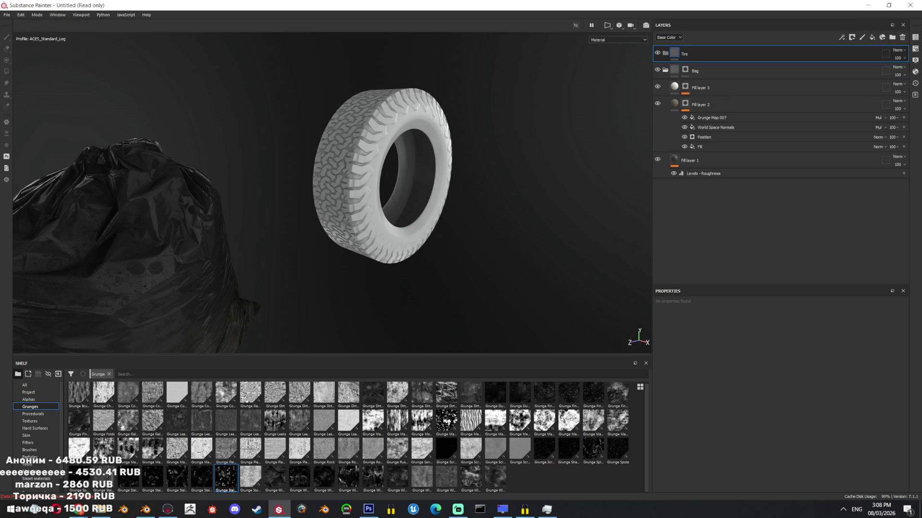
key(alt+Tab)
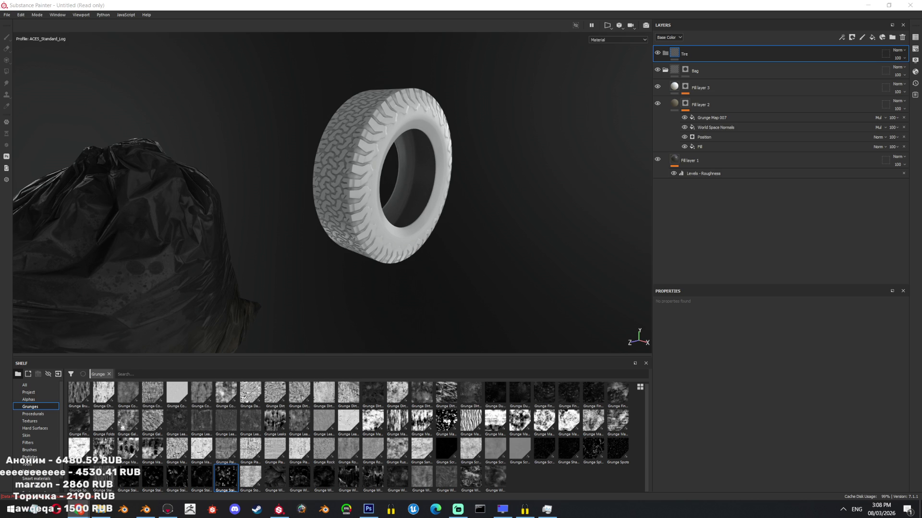
- Zoom in on the tire, briefly hide the bag layers, then collapse the Bag folder
mouse_move(470, 212)
alt+mouse_down()
mouse_move(414, 173)
mouse_move(432, 159)
alt+mouse_up()
click(658, 71)
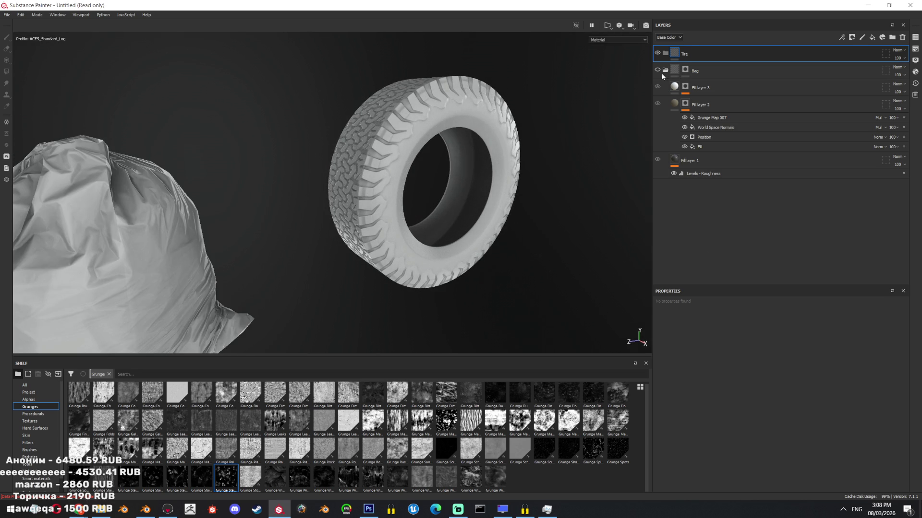
click(658, 70)
click(665, 70)
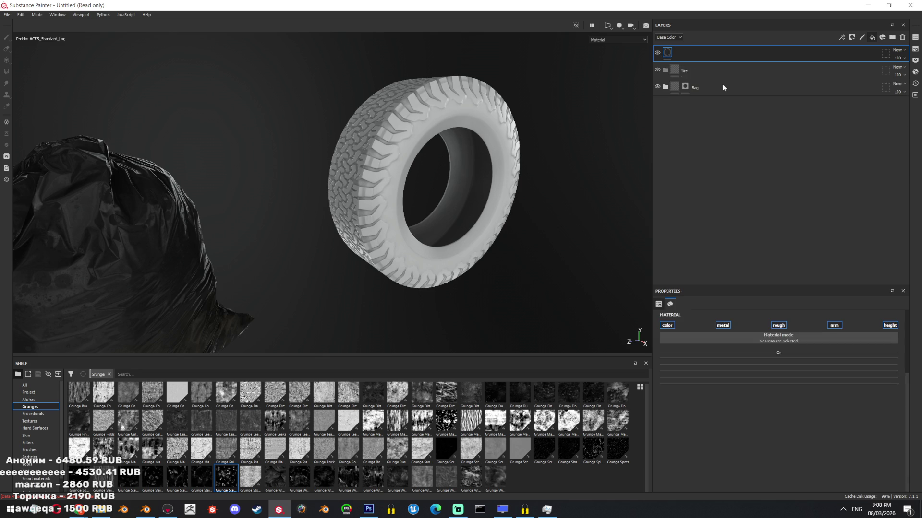
- Add Fill layer 4 and give the Tire folder a black mask
key(ctrl+z)
click(768, 376)
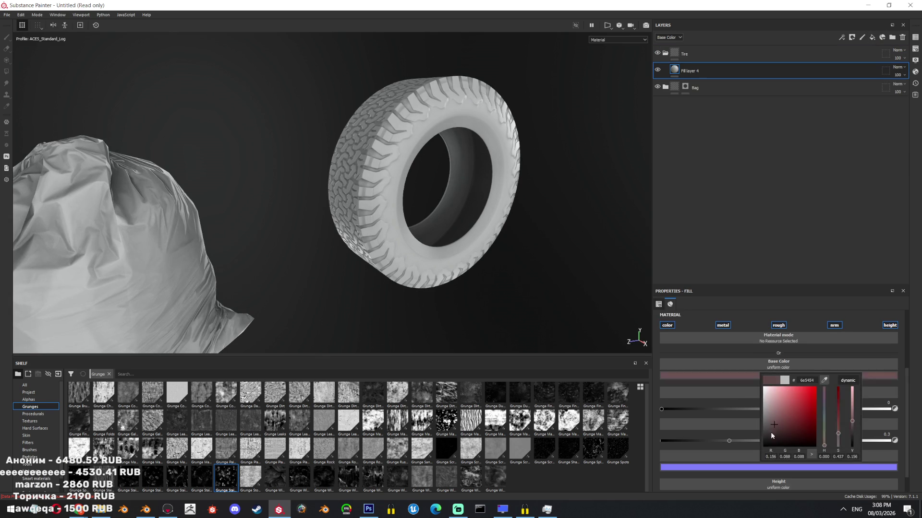
click(710, 53)
right_click(710, 50)
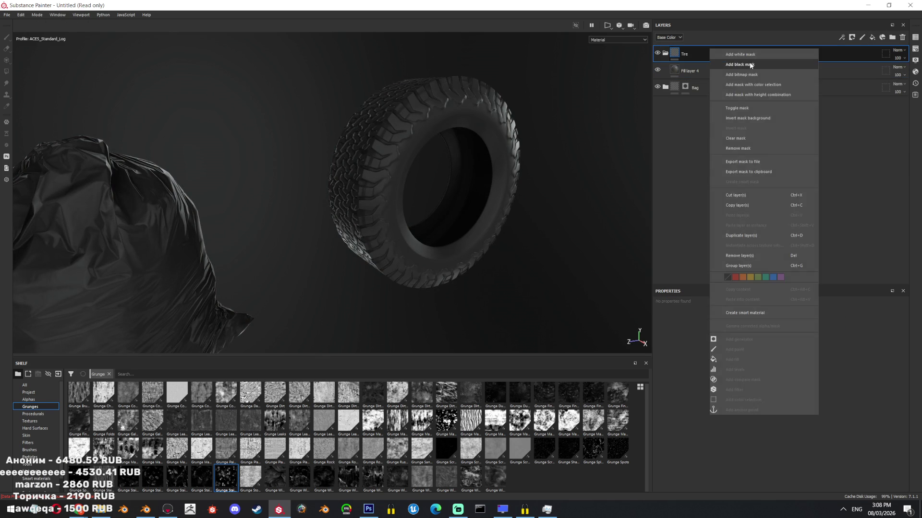
click(741, 74)
- Polygon-fill the tire into the Tire folder's mask, then zoom out to show all bags
alt+click(685, 53)
drag(554, 86, 376, 309)
click(711, 70)
mouse_move(458, 136)
alt+mouse_down()
mouse_move(597, 230)
mouse_move(422, 172)
mouse_move(479, 230)
mouse_move(457, 229)
mouse_move(463, 179)
mouse_move(477, 288)
mouse_move(498, 270)
alt+mouse_up()
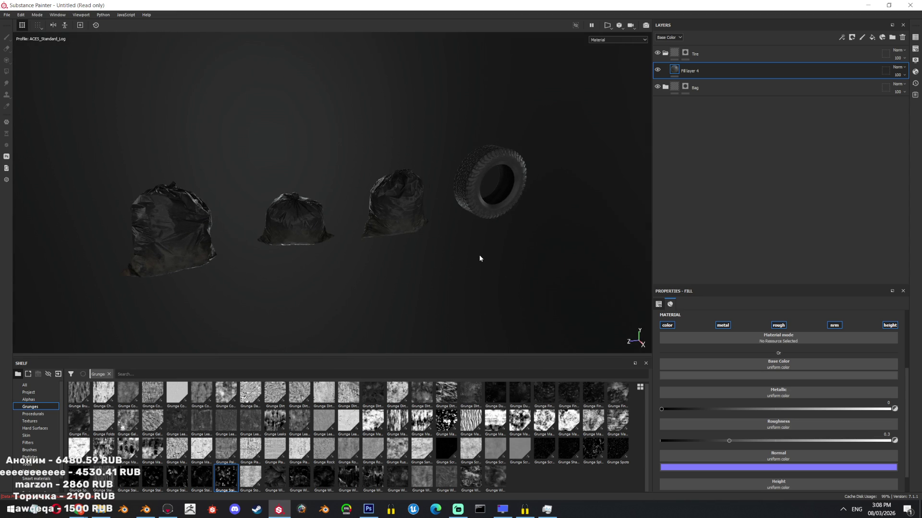
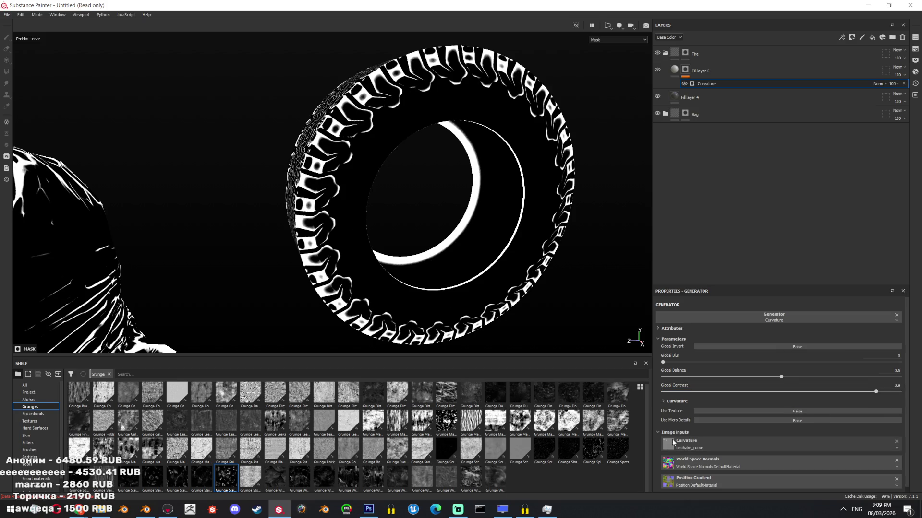
- Zero the Soft through Huge scales of Fill layer 5's Curvature generator
drag(691, 481, 665, 481)
drag(703, 466, 649, 463)
drag(725, 451, 665, 452)
drag(783, 436, 665, 437)
mouse_move(841, 422)
mouse_down()
mouse_move(665, 421)
mouse_move(668, 411)
mouse_up()
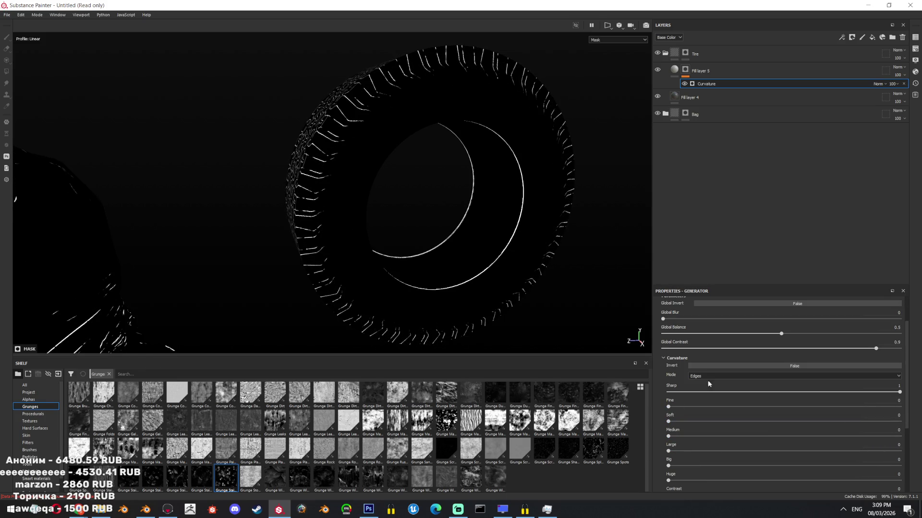
- Switch the curvature Mode to Cavities and raise Fine to 0.99, then view the tire
click(707, 374)
click(703, 385)
click(703, 376)
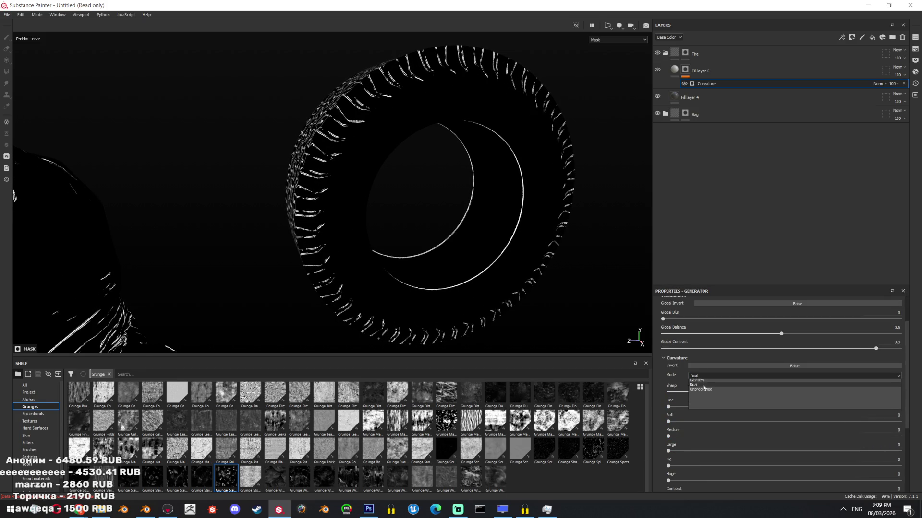
click(704, 394)
drag(689, 408, 897, 408)
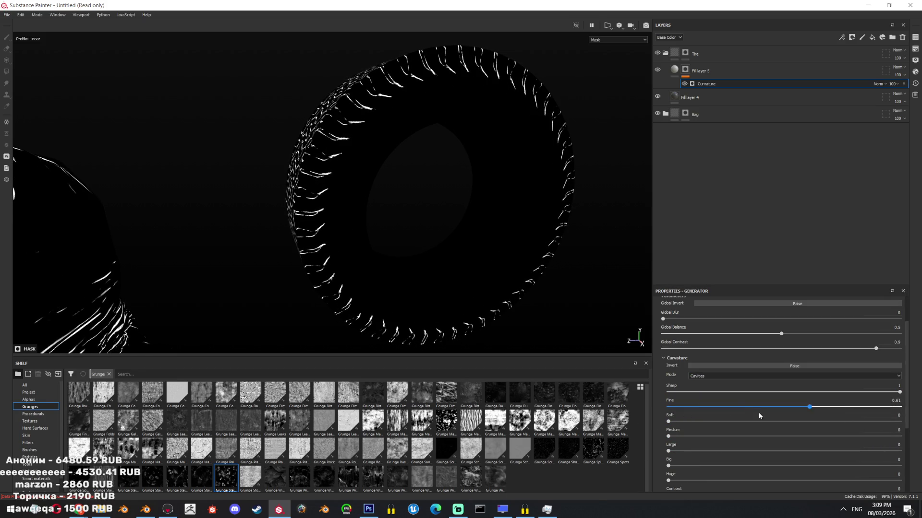
mouse_move(442, 248)
alt+mouse_down()
mouse_move(532, 206)
mouse_move(576, 173)
alt+mouse_up()
scroll(609, 147, up, 3)
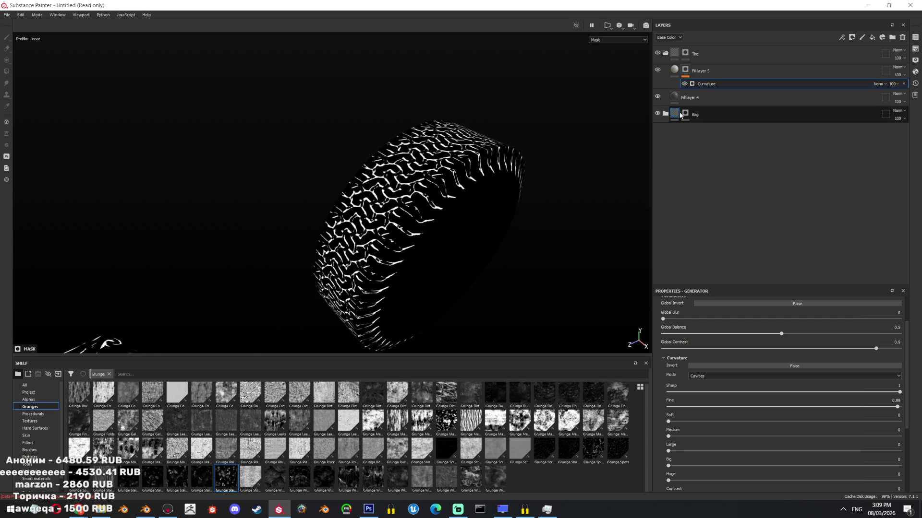
click(701, 71)
scroll(432, 216, up, 3)
mouse_move(336, 207)
alt+mouse_down()
mouse_move(412, 224)
mouse_move(489, 286)
alt+mouse_up()
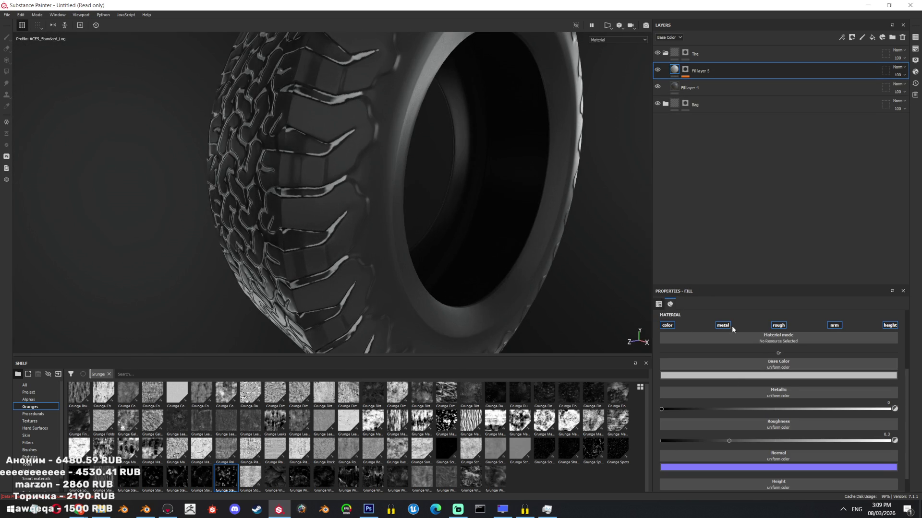
- Turn off metal and normal on Fill layer 5, set roughness to 1, and sink height to about -0.035
click(723, 325)
click(778, 325)
click(835, 325)
click(885, 327)
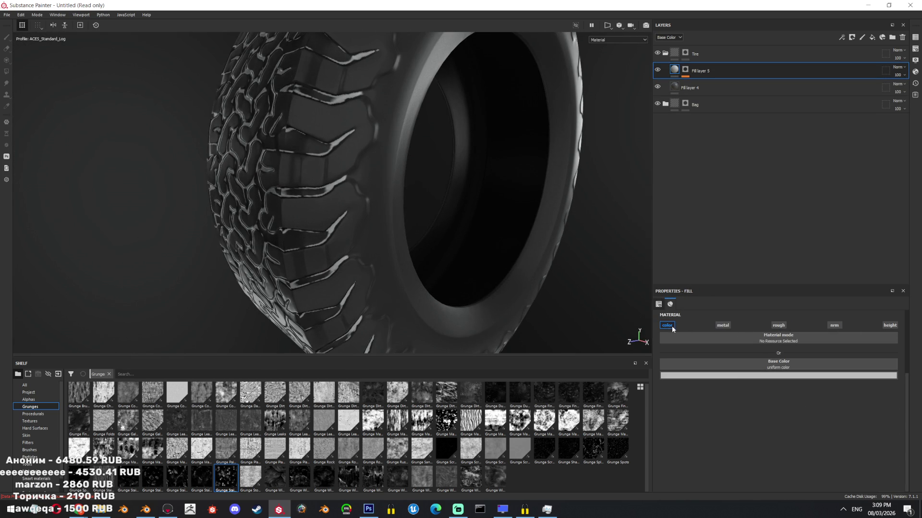
click(890, 325)
drag(778, 380, 771, 380)
alt+drag(410, 250, 383, 226)
click(778, 325)
click(859, 412)
mouse_move(525, 273)
alt+mouse_down()
mouse_move(485, 274)
mouse_move(838, 408)
mouse_move(894, 381)
alt+mouse_up()
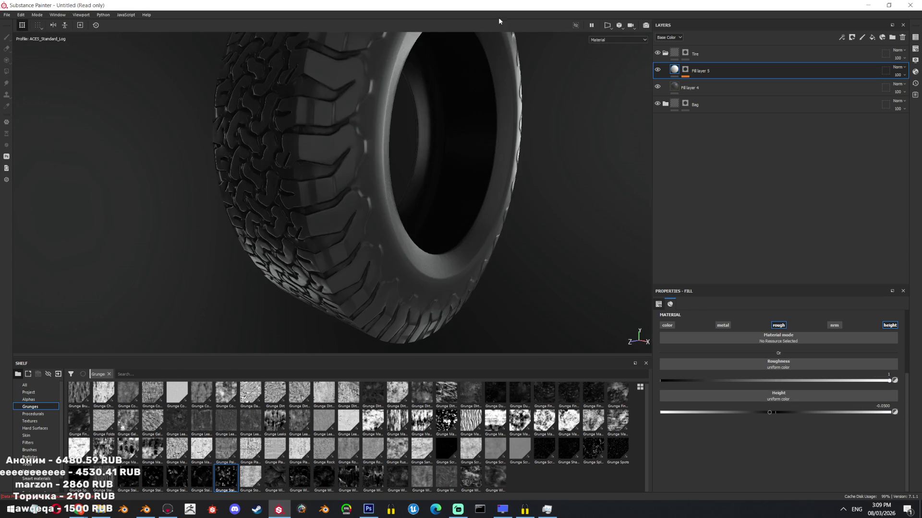
- Enable the colour channel and give the cavities a dark brownish base colour
key(c)
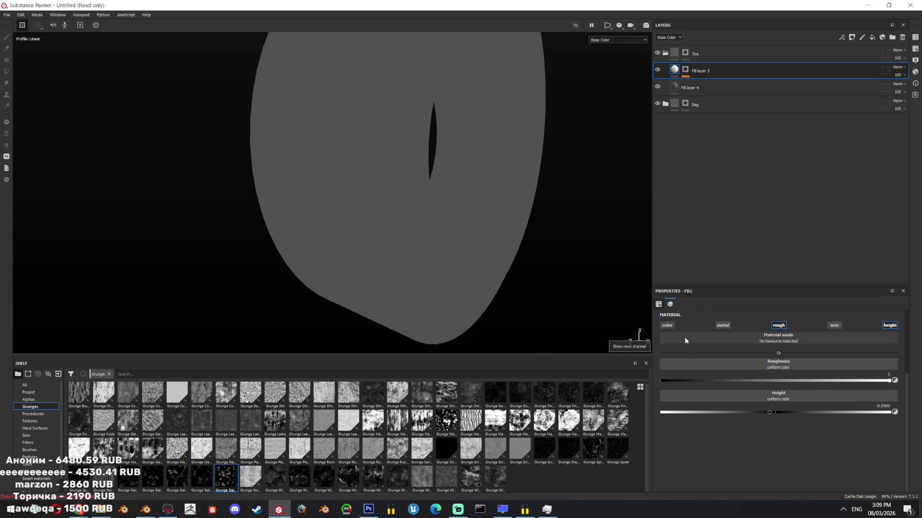
click(667, 325)
click(739, 375)
click(741, 403)
drag(792, 449, 821, 435)
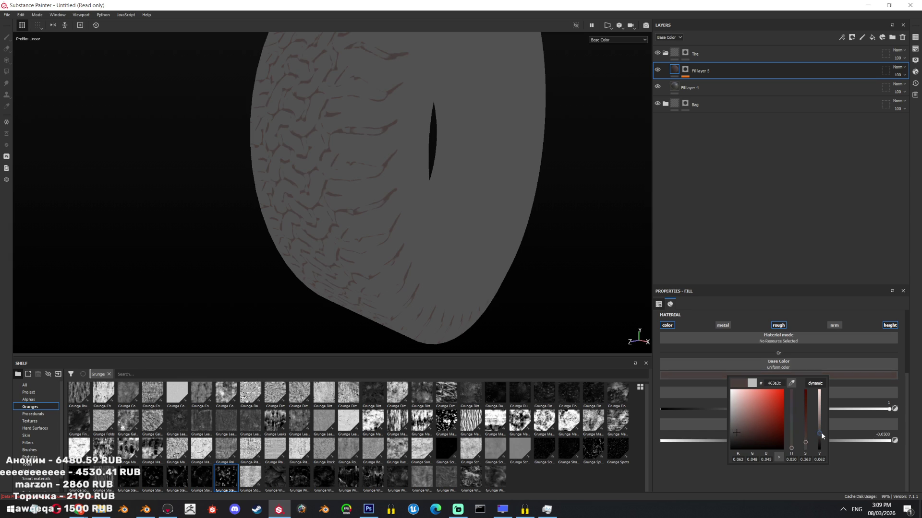
click(632, 38)
click(605, 45)
mouse_move(547, 192)
alt+mouse_down()
mouse_move(496, 200)
mouse_move(426, 253)
mouse_move(494, 175)
mouse_move(607, 128)
mouse_move(509, 144)
mouse_move(432, 192)
mouse_move(480, 216)
alt+mouse_up()
click(680, 377)
drag(770, 431, 773, 427)
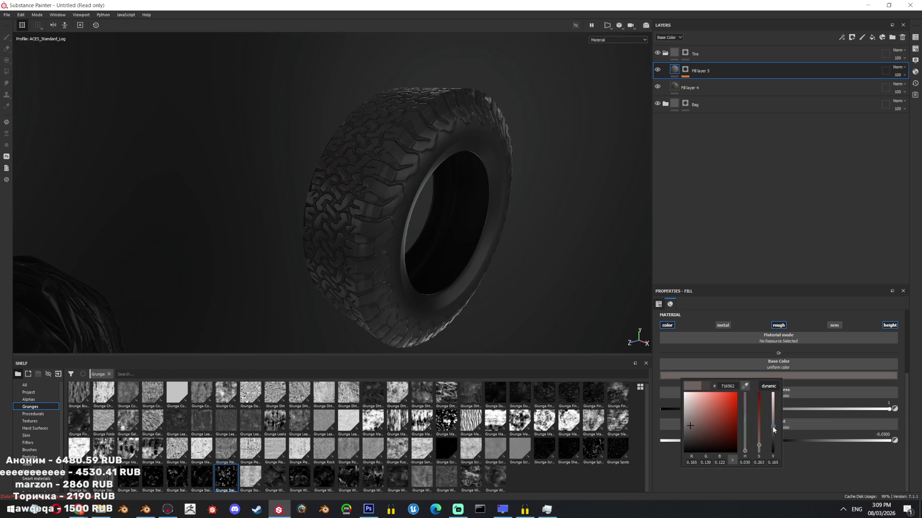
- Lower the mask Curvature generator's contrast and raise its Soft band to 0.56
alt+click(685, 69)
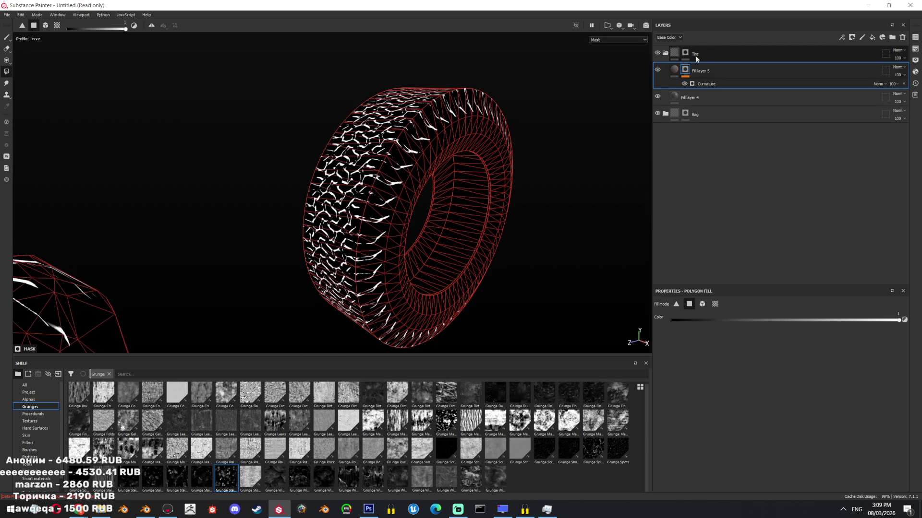
click(792, 84)
drag(735, 348, 715, 349)
drag(700, 423, 798, 422)
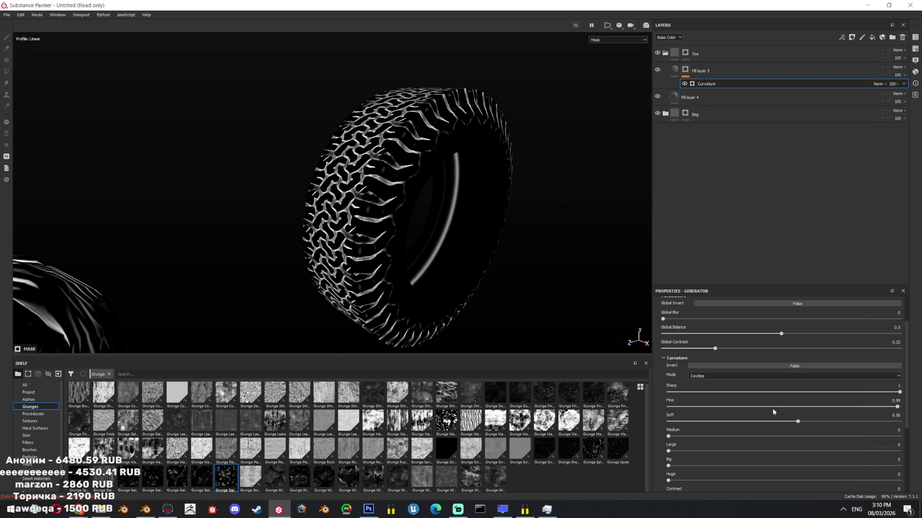
click(675, 69)
alt+drag(432, 144, 531, 135)
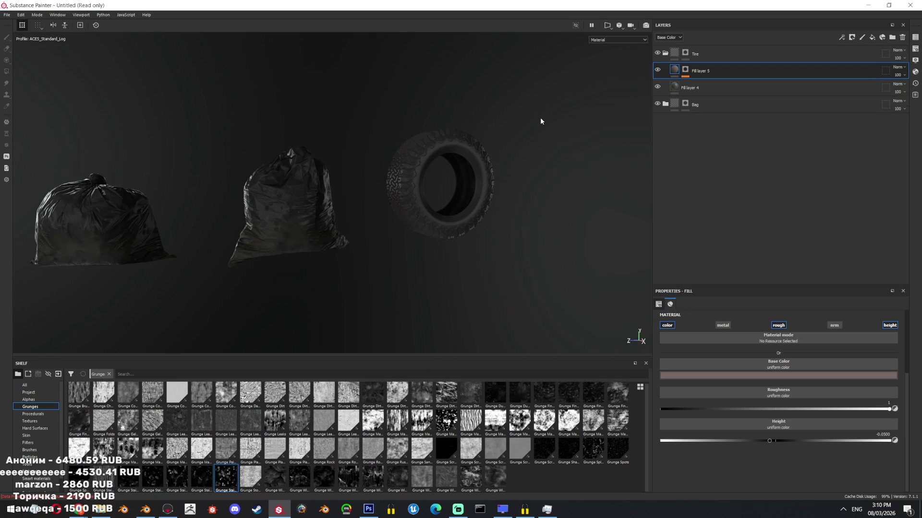
- Add a new fill layer above Fill layer 4
click(685, 69)
scroll(488, 132, up, 3)
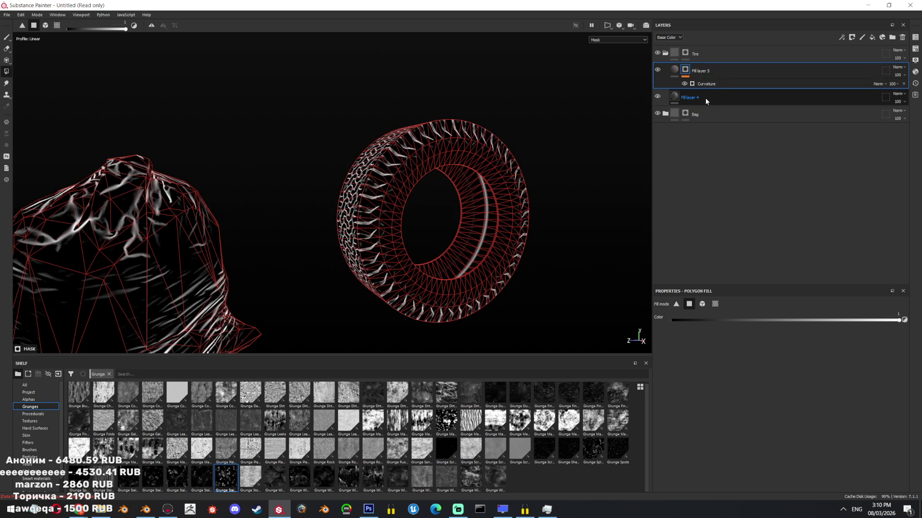
click(724, 98)
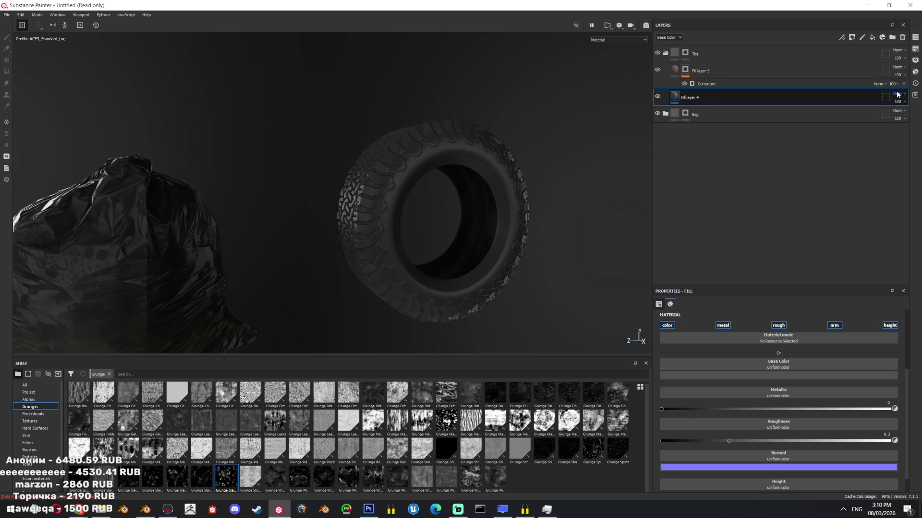
right_click(716, 98)
- Give Fill layer 6 a black mask with a Histogram Select fill effect
click(740, 115)
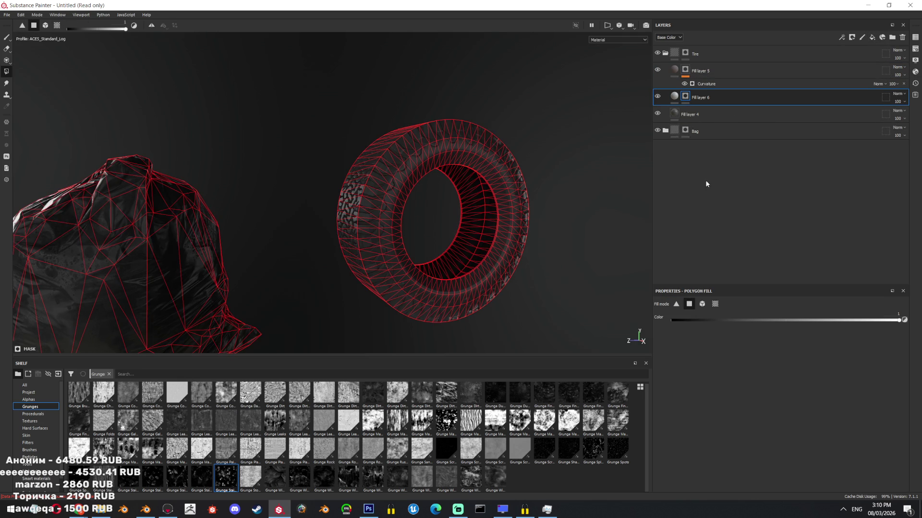
click(685, 96)
click(841, 37)
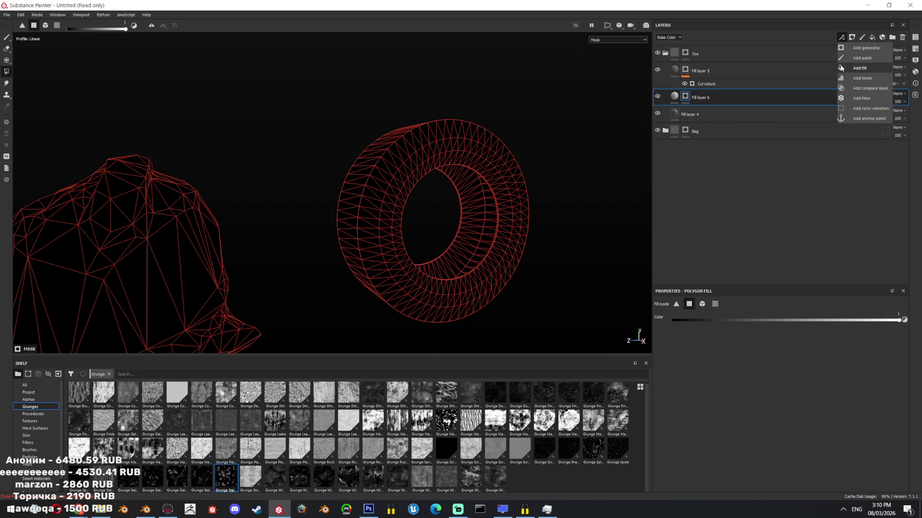
click(844, 68)
click(739, 322)
text(selec)
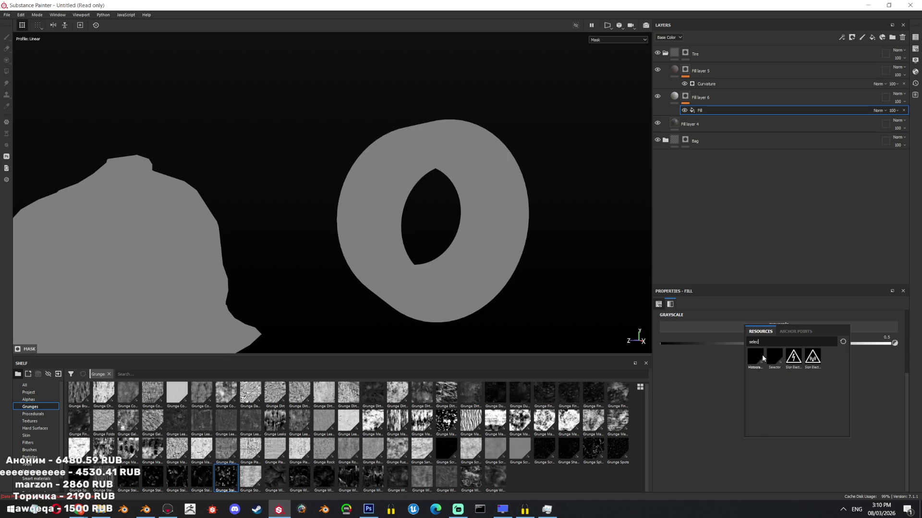
click(756, 357)
- Feed testbake_curve into Histogram Select with Position 0.54, Range 0.03, Contrast 0.44, and disable colour
click(28, 392)
click(157, 375)
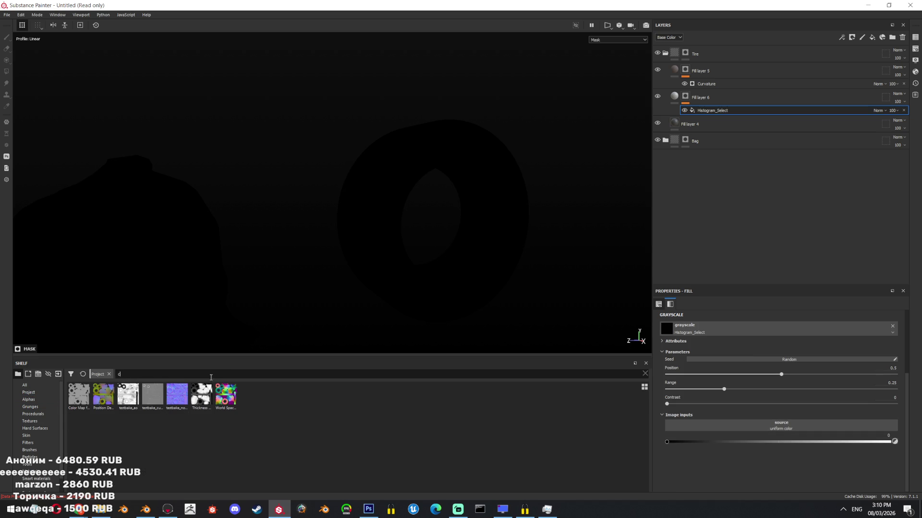
text(cu)
drag(86, 394, 739, 429)
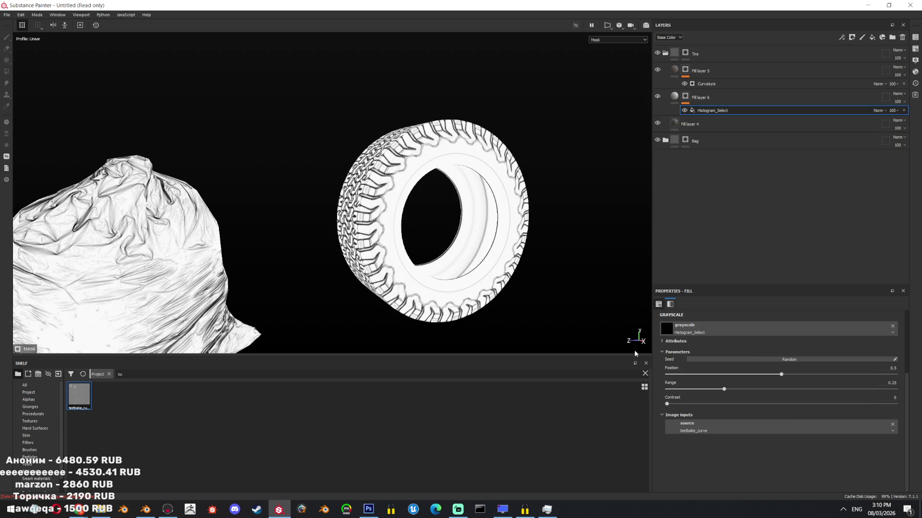
drag(724, 389, 678, 389)
mouse_move(781, 374)
mouse_down()
mouse_move(755, 375)
mouse_move(831, 375)
mouse_move(782, 374)
mouse_move(807, 374)
mouse_move(790, 375)
mouse_up()
drag(731, 404, 767, 404)
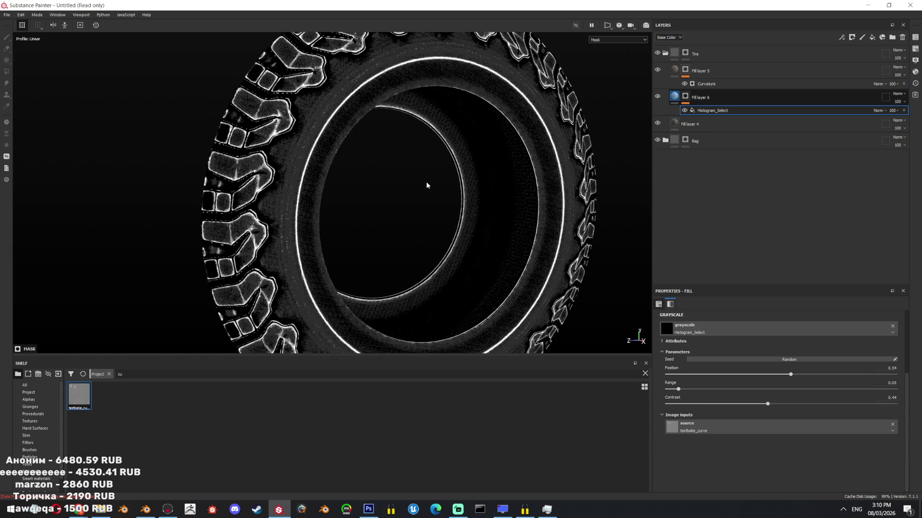
key(m)
click(669, 325)
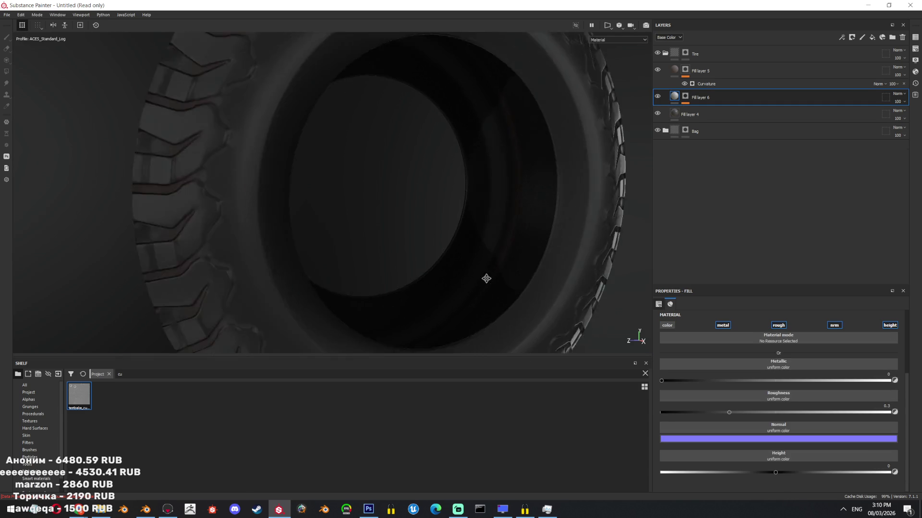
- Turn off metal and normal on Fill layer 6, with height about -0.034 and roughness about 0.82
click(722, 325)
click(834, 325)
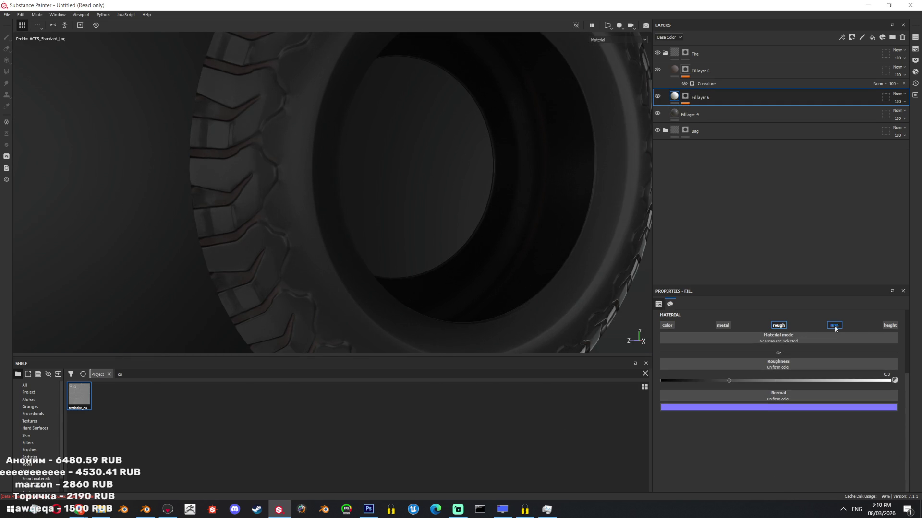
click(778, 326)
mouse_move(796, 380)
mouse_down()
mouse_move(810, 380)
mouse_move(771, 373)
mouse_up()
click(779, 326)
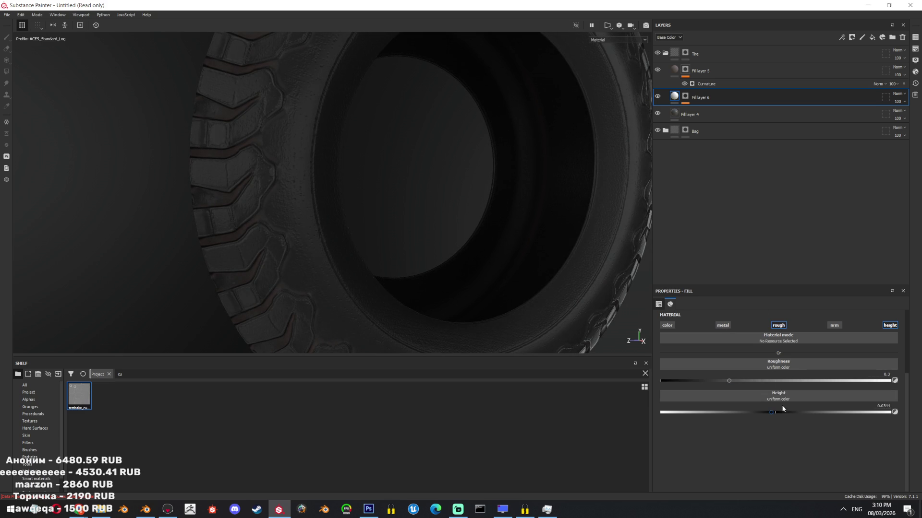
click(880, 412)
drag(835, 411, 772, 412)
drag(744, 382, 872, 381)
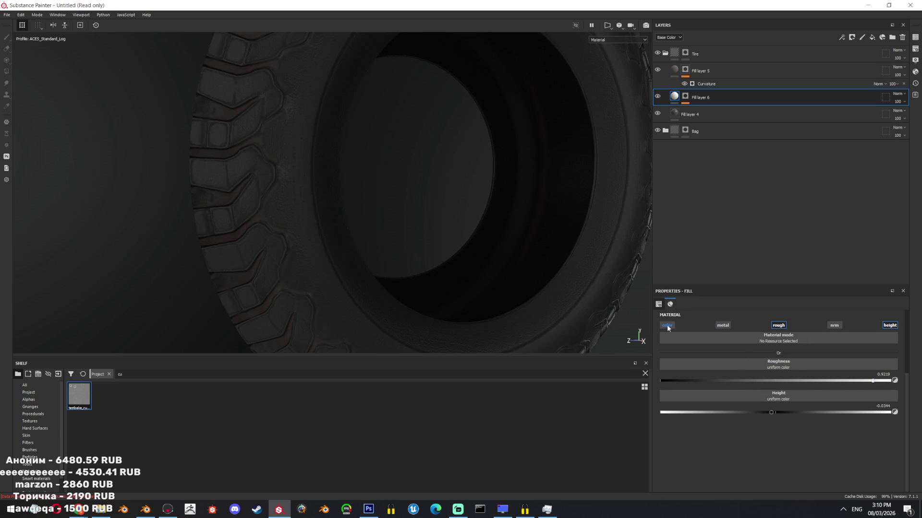
- Enable the colour channel and pick a dark muted olive base colour
click(667, 326)
click(800, 376)
click(843, 405)
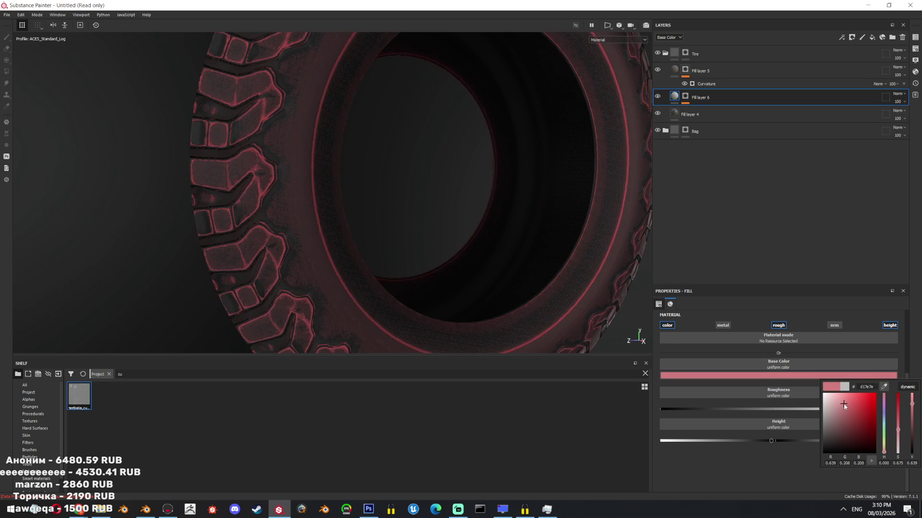
drag(883, 442, 886, 433)
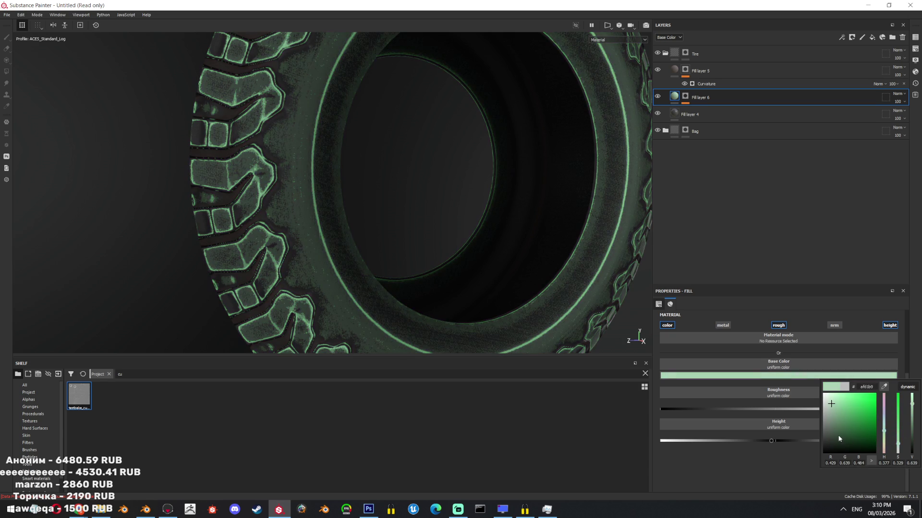
click(831, 431)
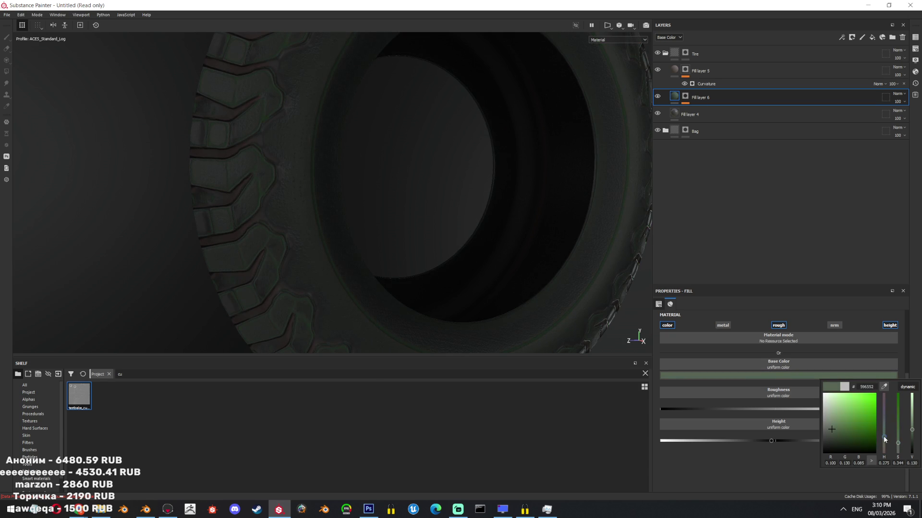
mouse_move(528, 288)
alt+mouse_down()
mouse_move(483, 261)
mouse_move(463, 232)
mouse_move(452, 189)
mouse_move(437, 222)
alt+mouse_up()
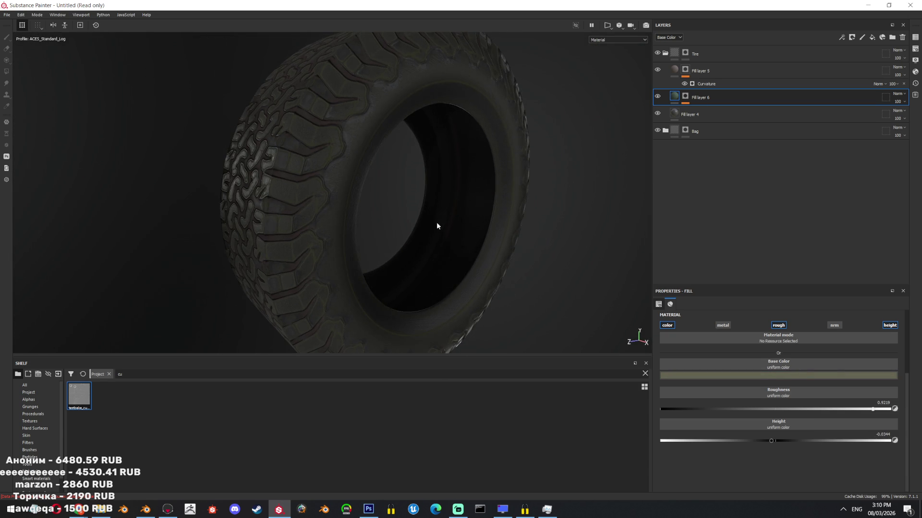
- Shift the base colour hue toward orange and zoom out to see bags and tire together
click(787, 378)
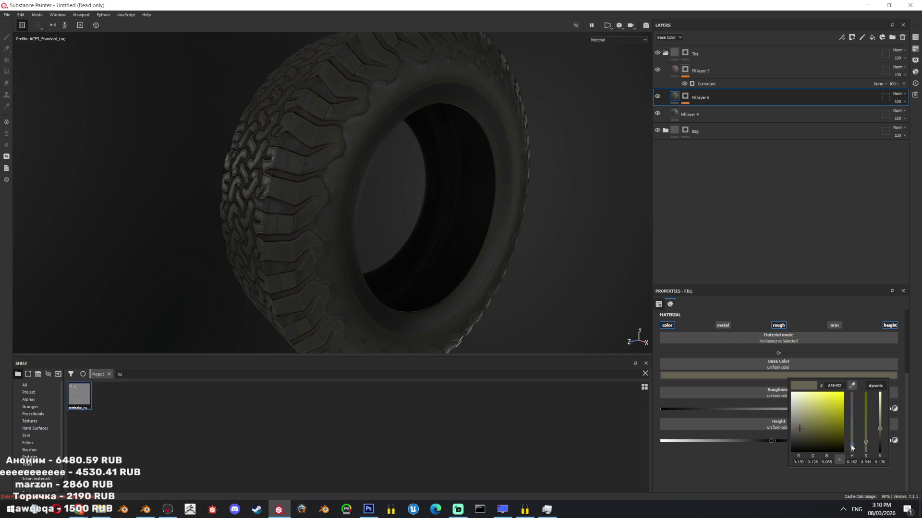
click(852, 447)
mouse_move(479, 169)
alt+right_down()
mouse_move(517, 174)
mouse_move(494, 163)
mouse_move(408, 62)
alt+right_up()
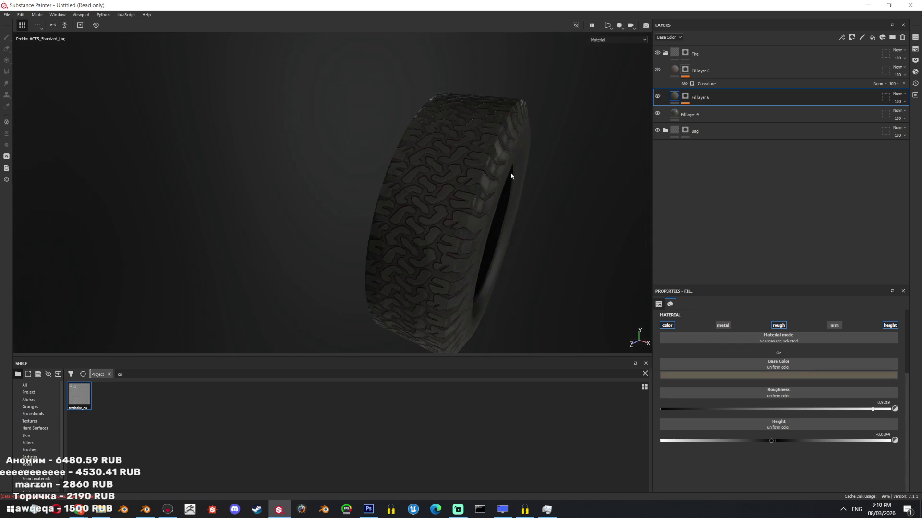
mouse_move(408, 62)
alt+mouse_down()
mouse_move(451, 181)
mouse_move(563, 183)
mouse_move(422, 208)
mouse_move(392, 280)
mouse_move(456, 206)
alt+mouse_up()
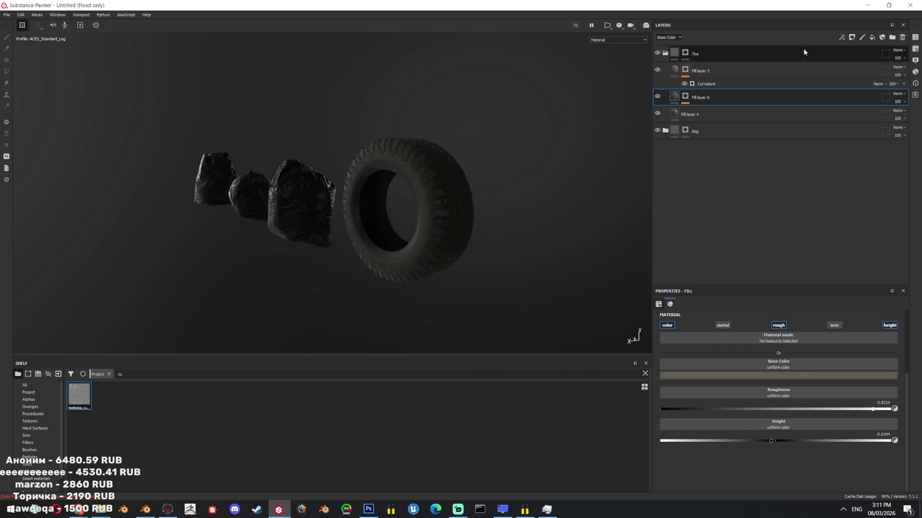
click(873, 38)
- Give Fill layer 7 a black mask filled with offset Fractal Sum 1 noise
right_click(714, 99)
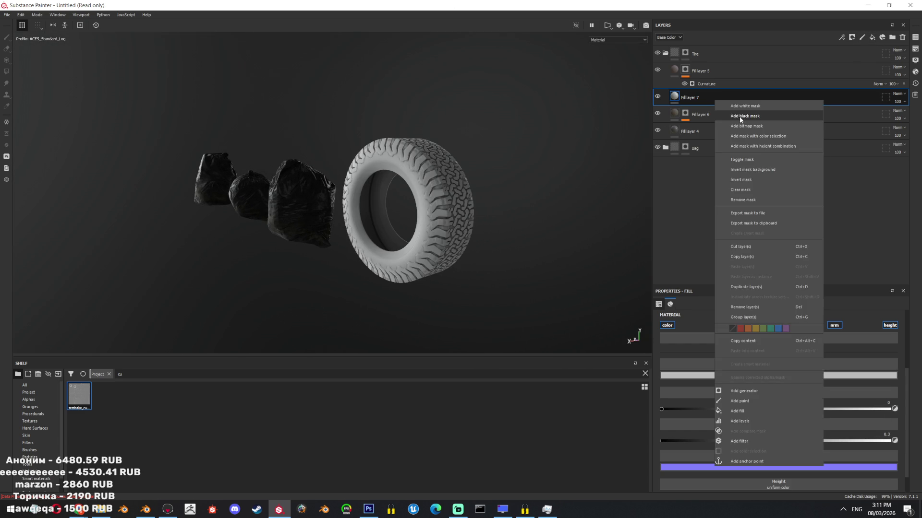
click(738, 117)
alt+click(685, 97)
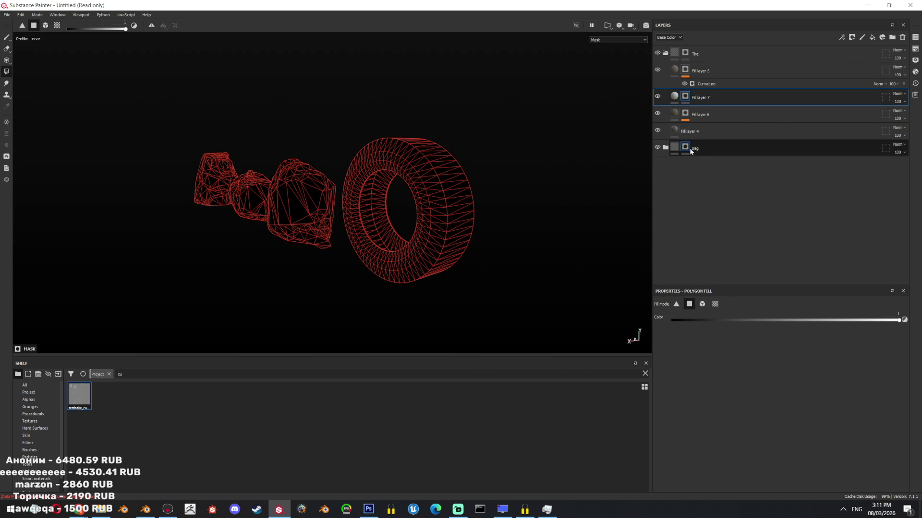
click(841, 39)
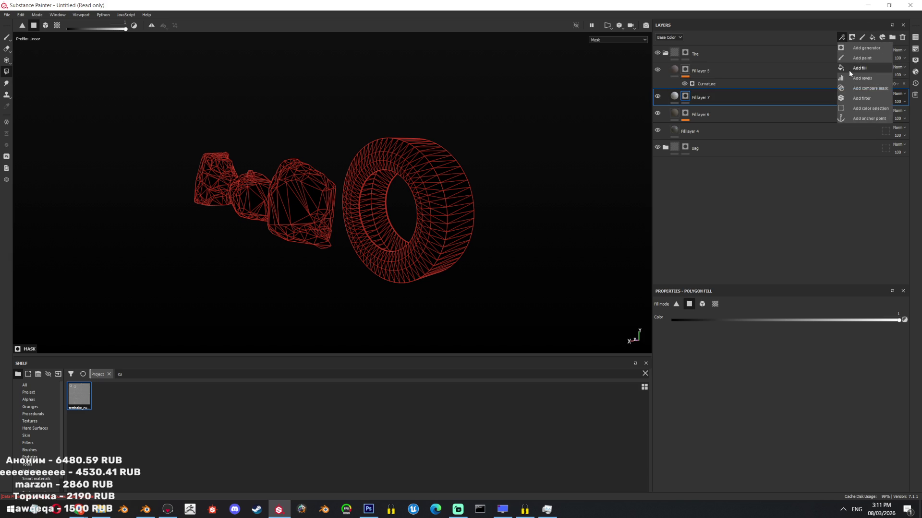
click(859, 72)
click(39, 398)
click(40, 414)
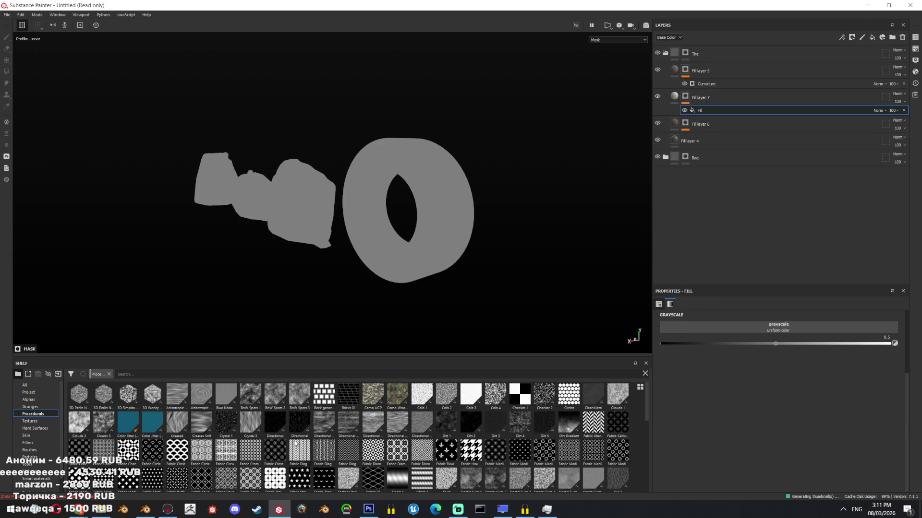
scroll(305, 263, up, 10)
alt+drag(441, 223, 534, 303)
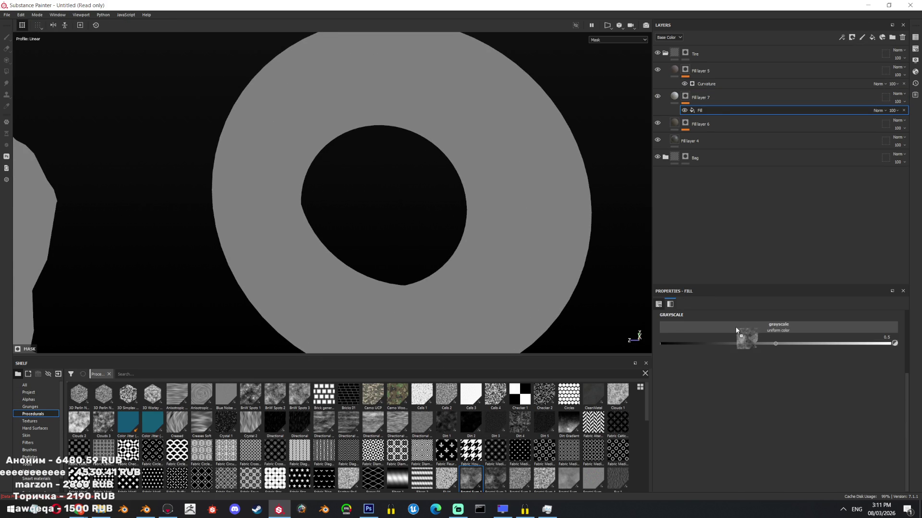
drag(736, 330, 742, 336)
mouse_move(682, 386)
mouse_down()
mouse_move(750, 386)
mouse_move(766, 367)
mouse_move(696, 364)
mouse_move(768, 364)
mouse_move(751, 361)
mouse_up()
- Keep only colour, roughness and height on Fill layer 7, with a dark grey base colour
click(675, 96)
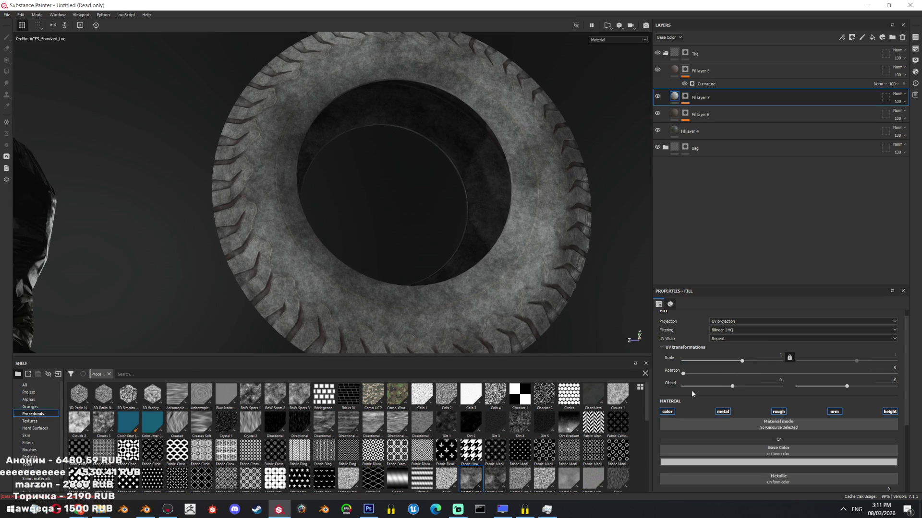
click(668, 412)
click(722, 411)
click(778, 411)
click(834, 412)
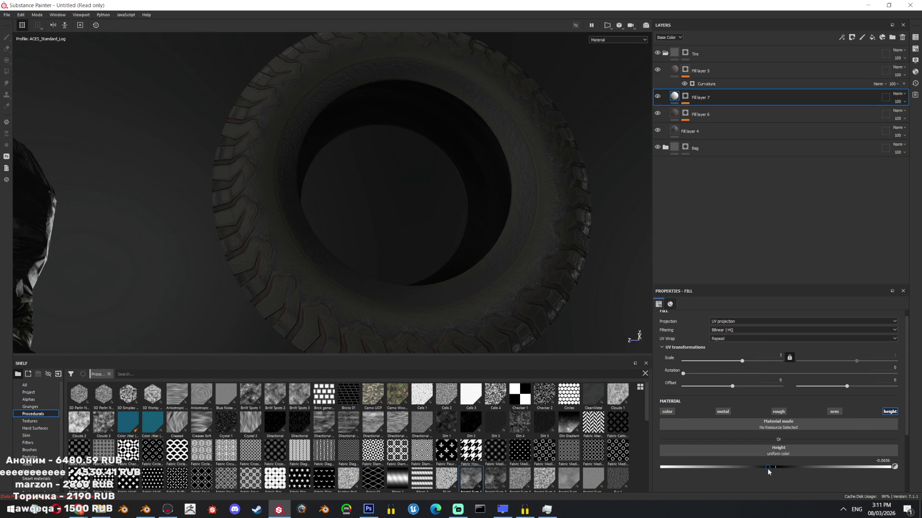
mouse_move(552, 288)
alt+mouse_down()
mouse_move(469, 253)
mouse_move(366, 99)
mouse_move(455, 223)
alt+mouse_up()
click(778, 412)
scroll(816, 461, down, 2)
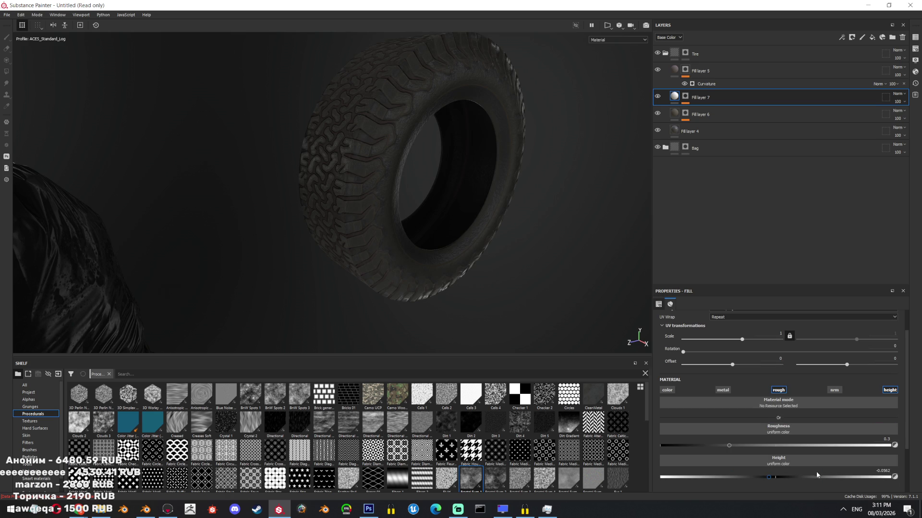
drag(816, 471, 794, 459)
key(ctrl+z)
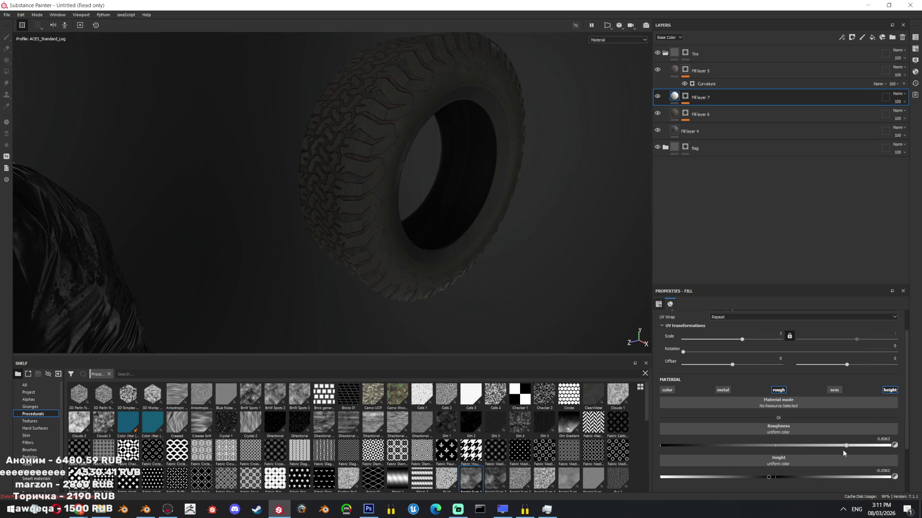
click(667, 390)
click(816, 440)
click(914, 416)
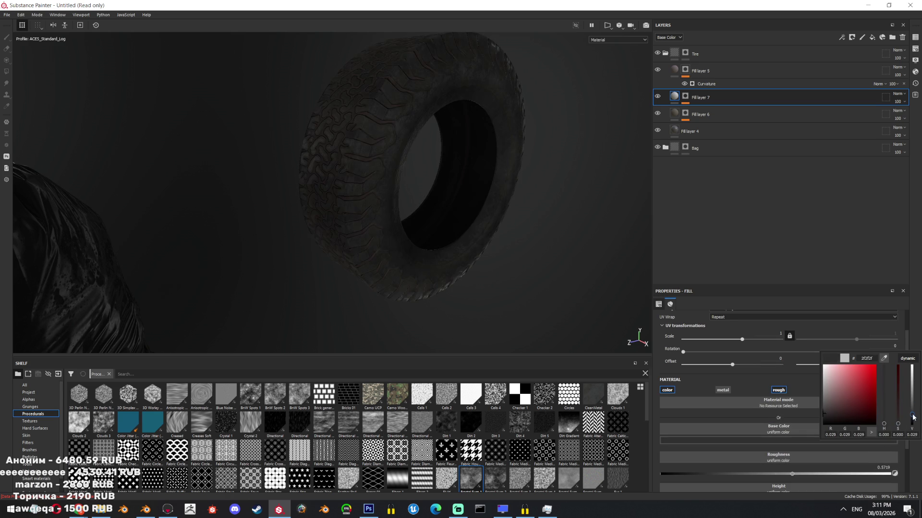
click(882, 37)
- Add a second mask fill using the Curvature generator above Fractal Sum 1
click(873, 37)
click(848, 64)
drag(800, 122, 801, 120)
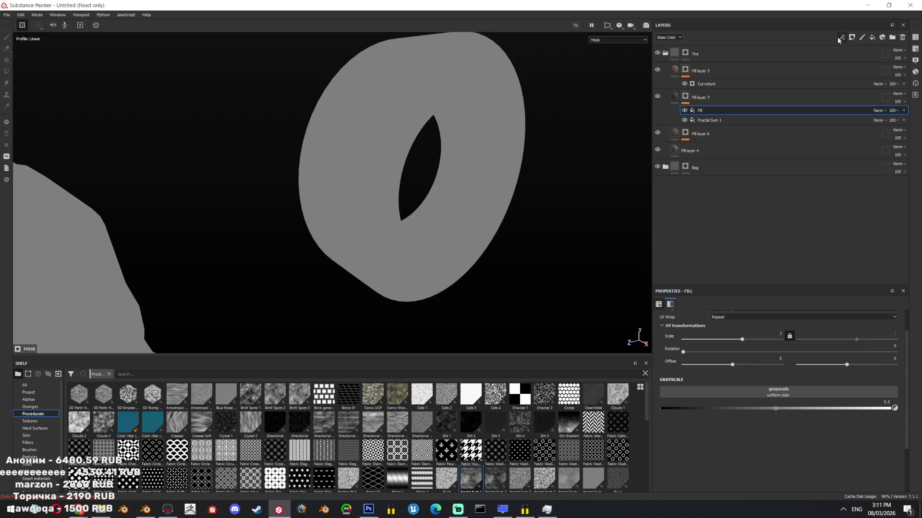
click(767, 390)
text(curva)
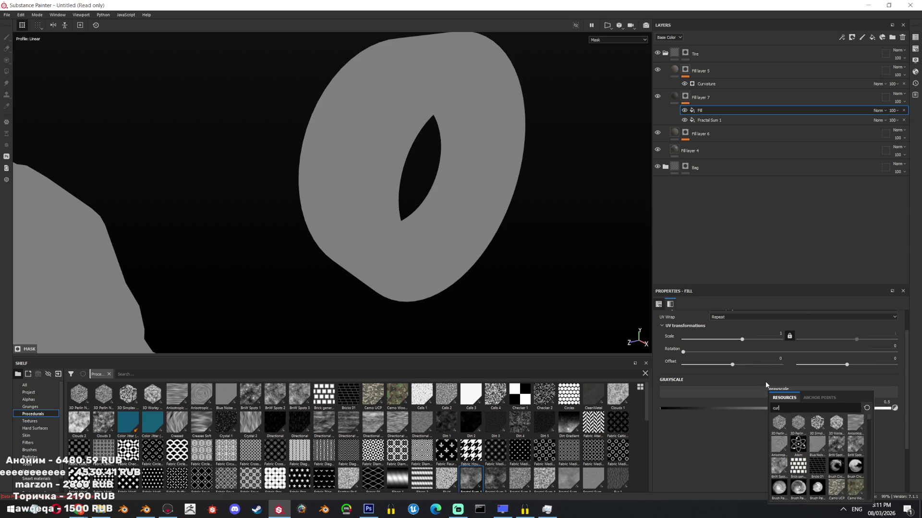
click(779, 422)
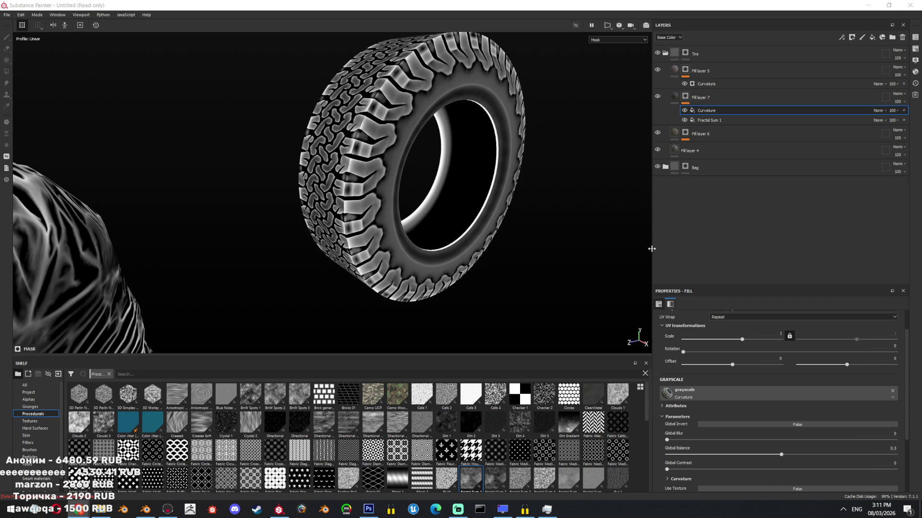
drag(780, 474, 736, 461)
scroll(719, 425, down, 2)
- Reset the curvature bands, raise Fine, and set the Curvature blend to Multiply
click(695, 412)
scroll(689, 432, down, 1)
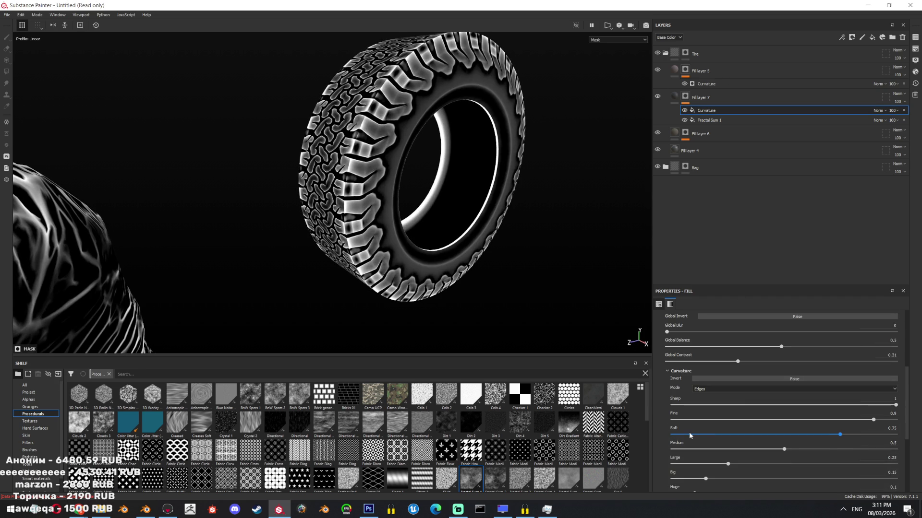
scroll(687, 466, down, 1)
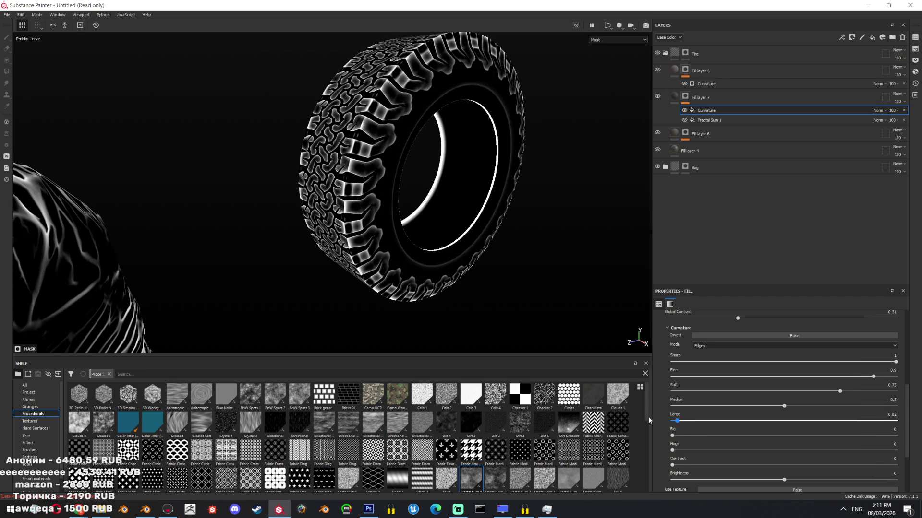
drag(685, 390, 672, 390)
click(686, 376)
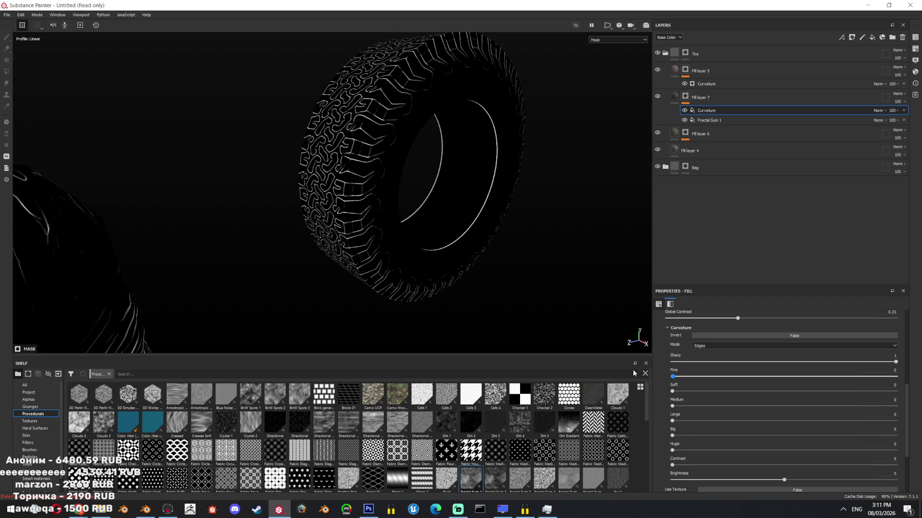
drag(695, 375, 808, 375)
click(878, 110)
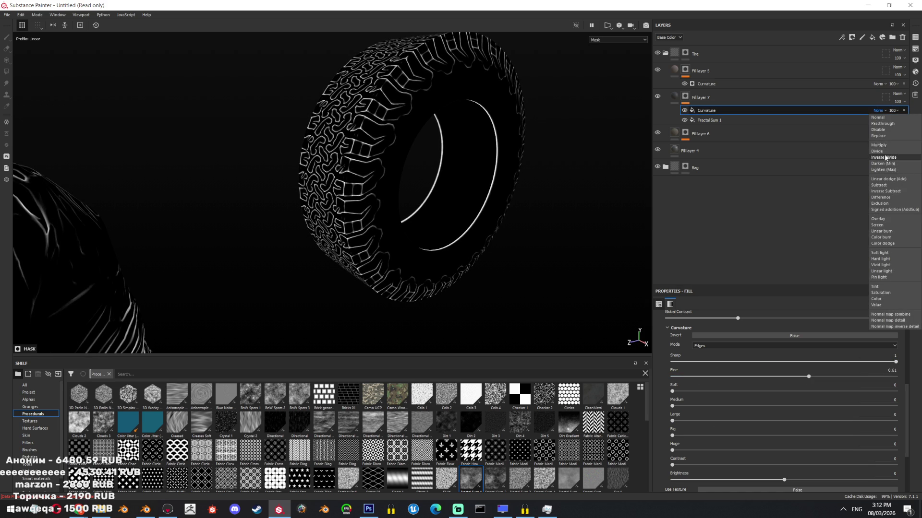
click(879, 145)
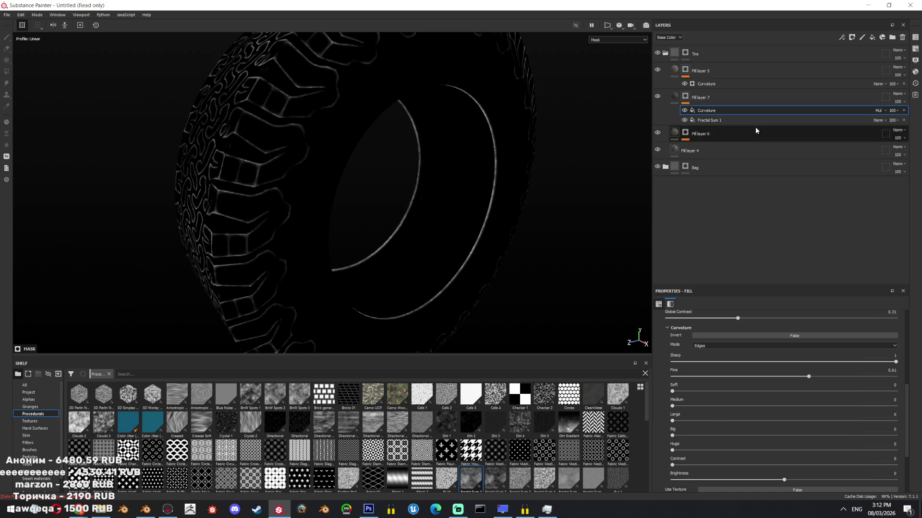
- Raise the curvature bands to Soft 0.97 and Large 0.83, with some Medium and Big
drag(672, 392, 888, 391)
drag(752, 420, 858, 420)
drag(672, 406, 862, 406)
mouse_move(672, 436)
mouse_down()
mouse_move(855, 436)
mouse_move(703, 422)
mouse_up()
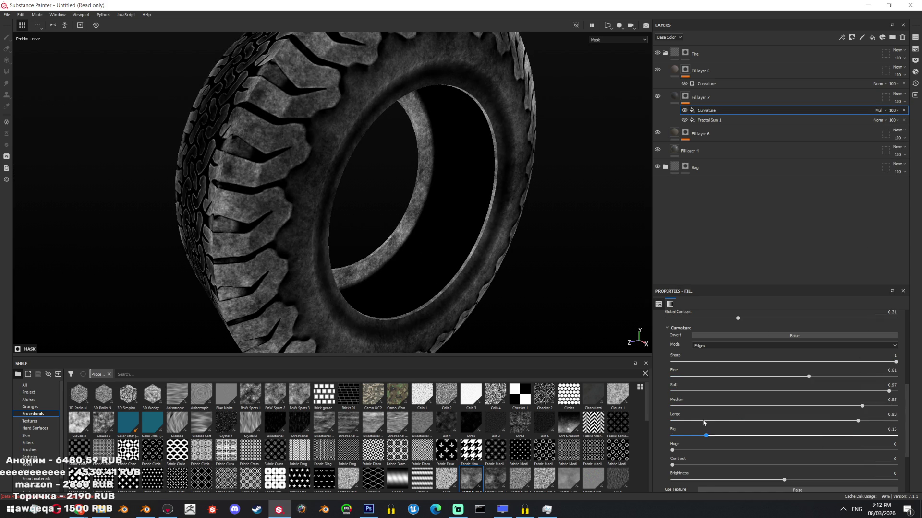
key(f)
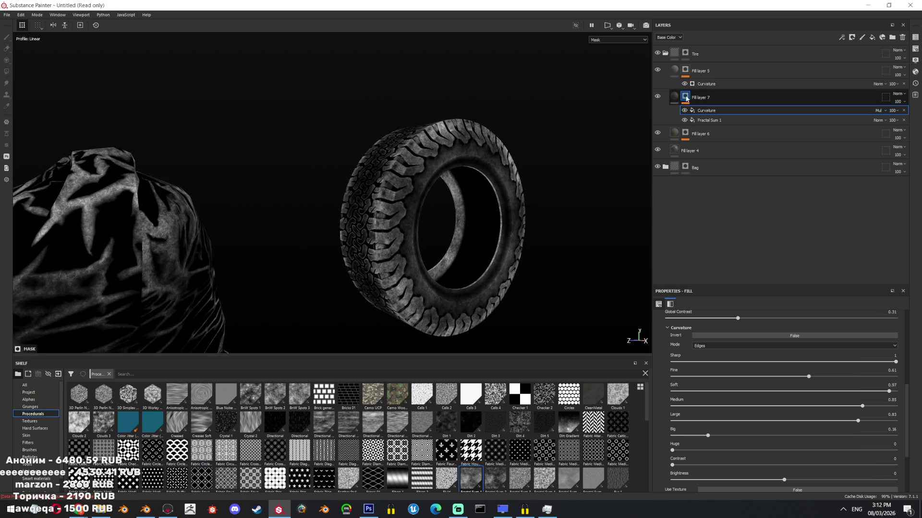
click(674, 97)
- Brighten Fill layer 4's base colour to 5f5f5f and frame the bags and tire
click(690, 131)
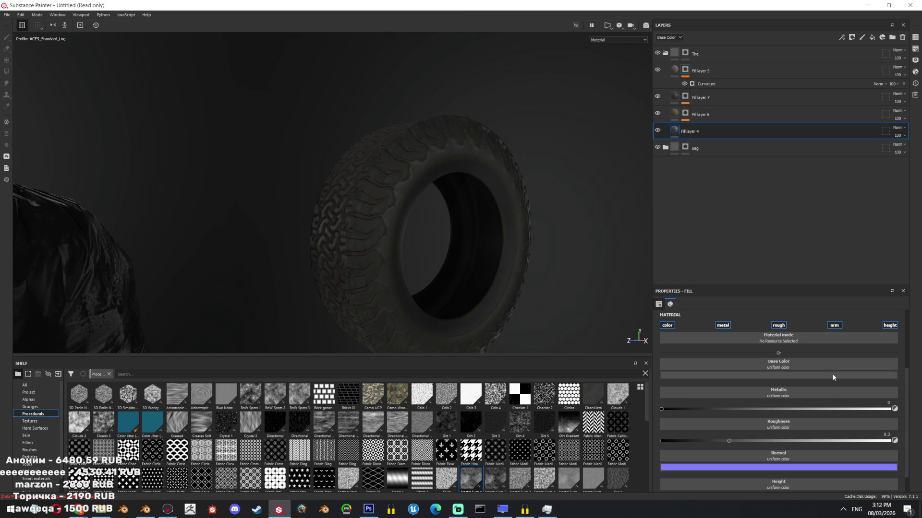
click(830, 375)
mouse_move(909, 430)
mouse_down()
mouse_move(910, 418)
mouse_move(910, 432)
mouse_up()
key(f)
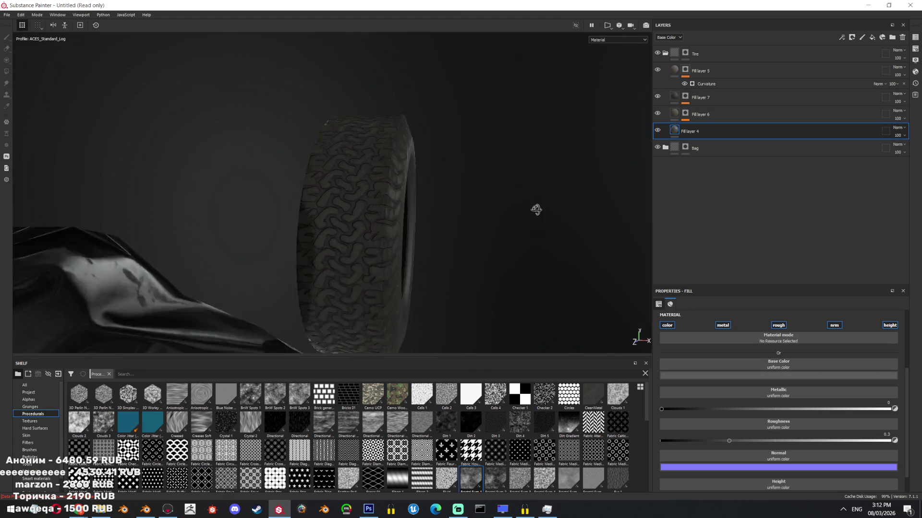
mouse_move(367, 228)
alt+mouse_down()
mouse_move(551, 243)
mouse_move(358, 283)
mouse_move(457, 263)
mouse_move(480, 107)
alt+mouse_up()
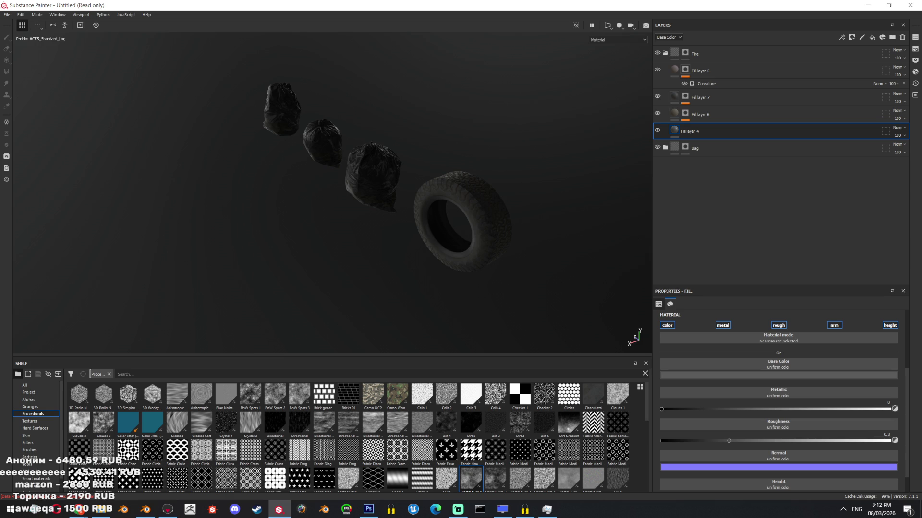
mouse_move(556, 219)
alt+mouse_down()
mouse_move(489, 239)
mouse_move(427, 148)
mouse_move(474, 177)
mouse_move(584, 185)
mouse_move(508, 169)
mouse_move(527, 170)
alt+mouse_up()
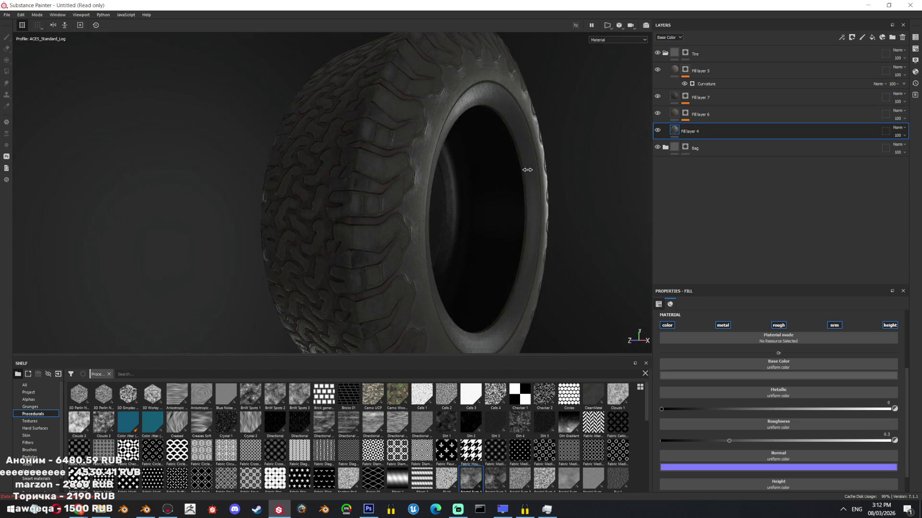
click(779, 71)
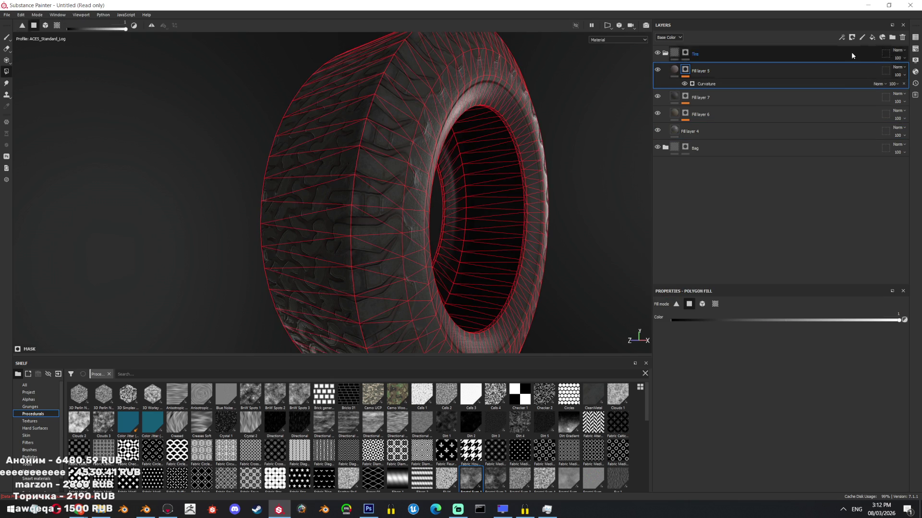
- Add Fill layer 8 with a black mask filled by tri-planar Grunge Map 003
click(871, 37)
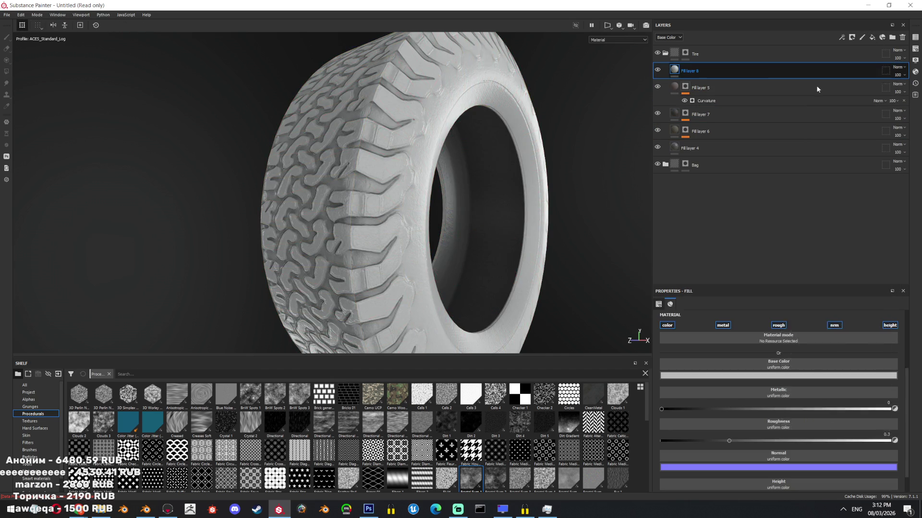
click(852, 37)
click(842, 37)
click(860, 67)
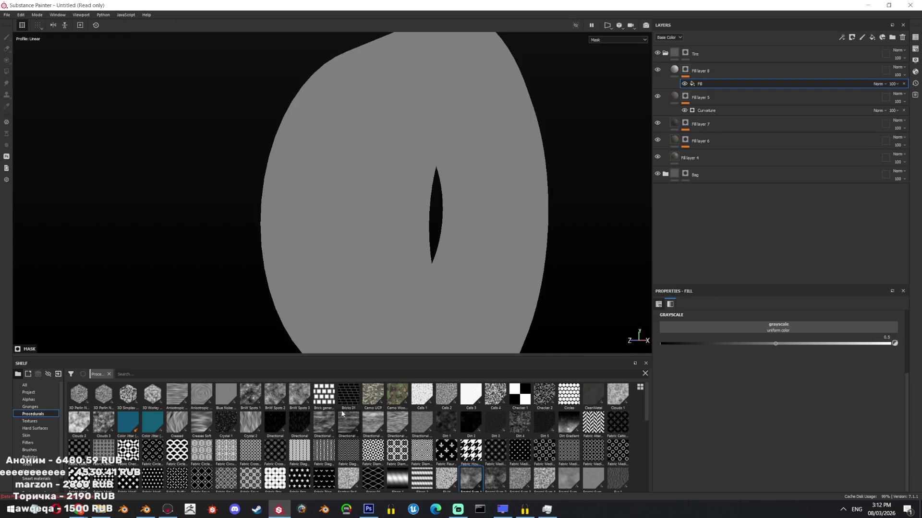
scroll(342, 414, down, 3)
drag(570, 390, 572, 396)
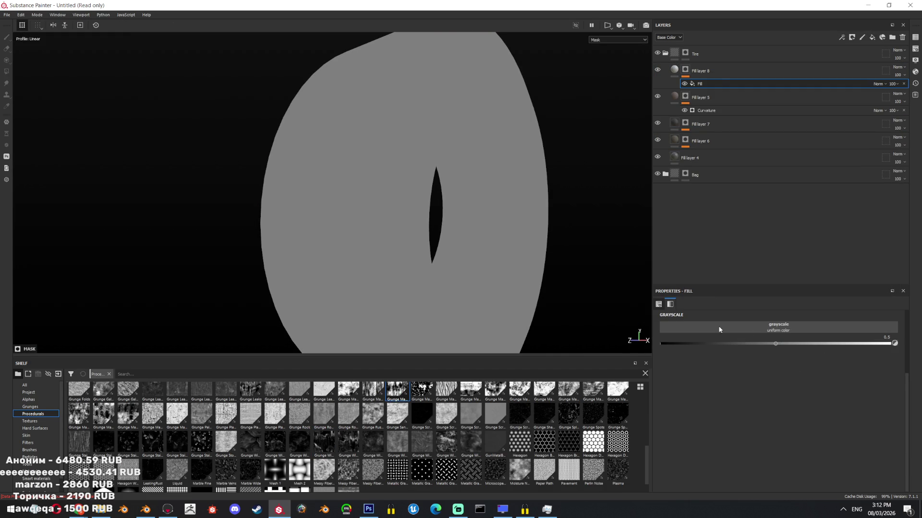
drag(718, 329, 718, 329)
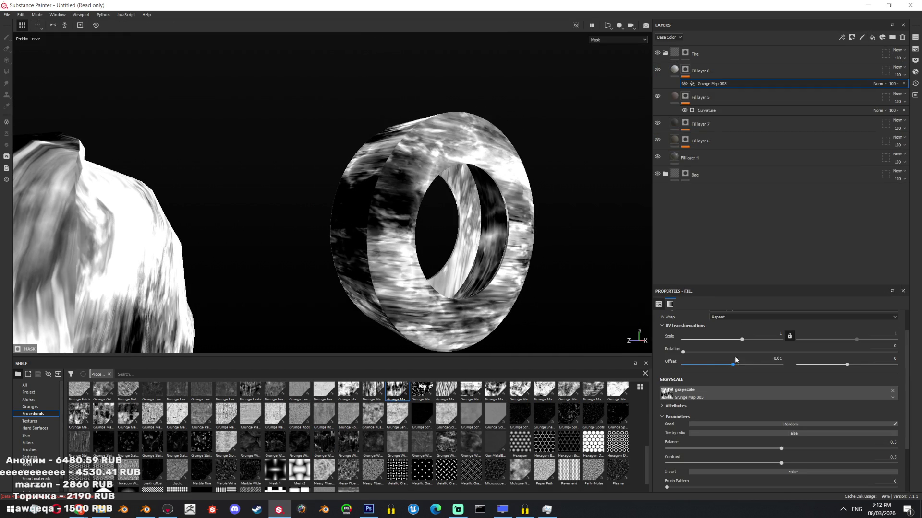
scroll(720, 364, up, 3)
click(728, 330)
click(728, 347)
- Set the grunge mask to contrast 0.78 and balance 0.28, refine its scale, and disable roughness
scroll(725, 413, down, 3)
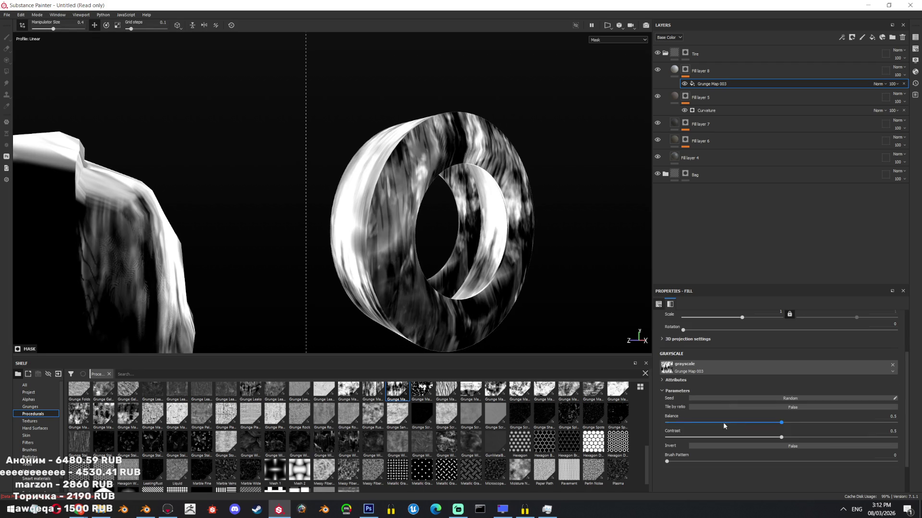
drag(714, 437, 845, 438)
drag(781, 423, 730, 416)
scroll(730, 415, up, 2)
drag(741, 361, 748, 361)
click(677, 72)
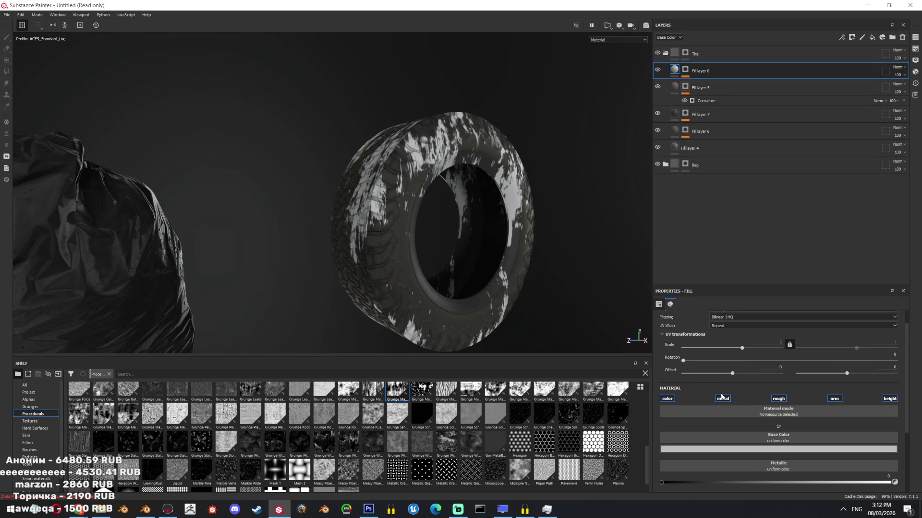
click(778, 399)
- Disable height on Fill layer 8 and darken its grunge colour to dark grey
click(890, 398)
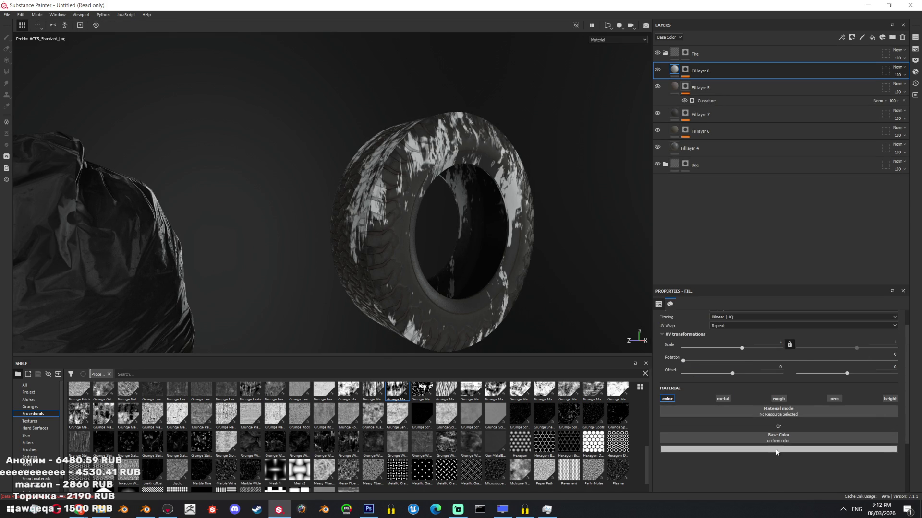
click(787, 449)
drag(787, 440, 778, 416)
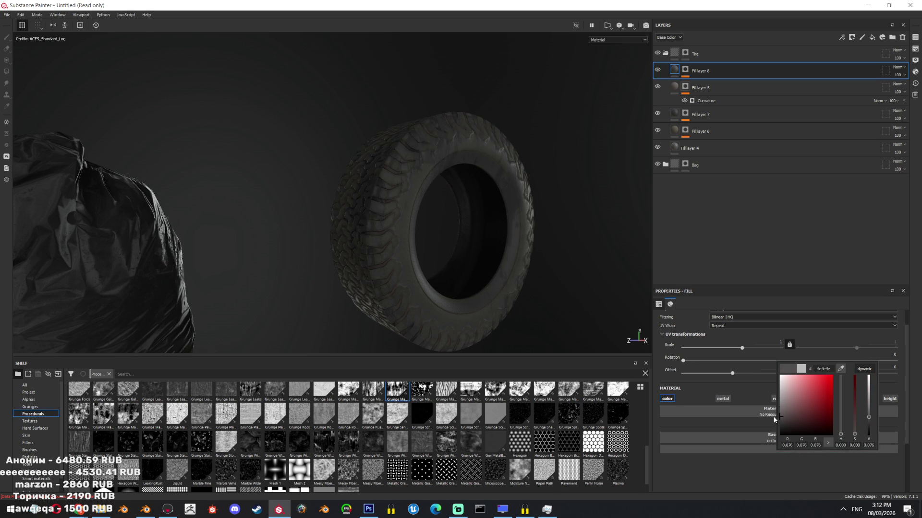
click(670, 310)
- Orbit to face the tire and inspect Fill layer 4's base colour
scroll(434, 240, down, 5)
scroll(531, 353, up, 4)
alt+drag(531, 354, 477, 107)
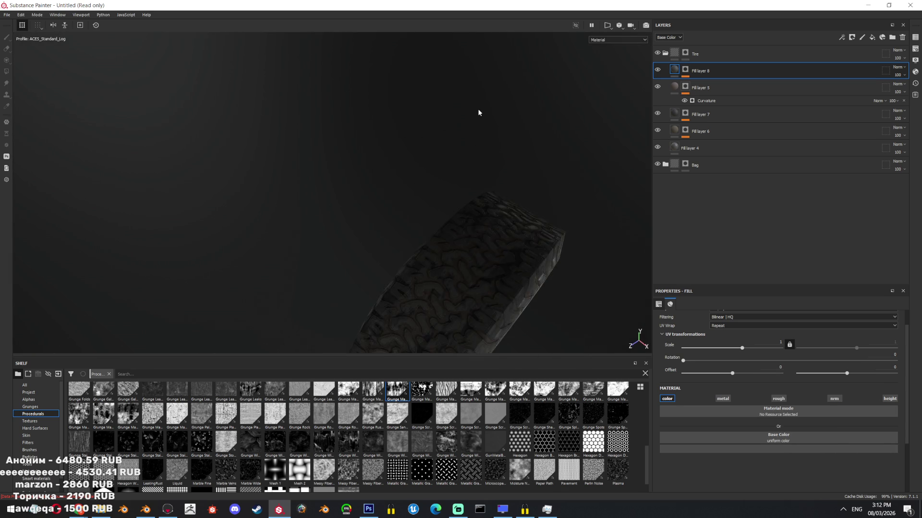
scroll(540, 261, down, 4)
mouse_move(540, 261)
alt+mouse_down()
mouse_move(471, 355)
mouse_move(563, 249)
mouse_move(422, 245)
mouse_move(551, 143)
mouse_move(611, 274)
mouse_move(453, 197)
mouse_move(603, 200)
mouse_move(479, 305)
mouse_move(512, 286)
alt+mouse_up()
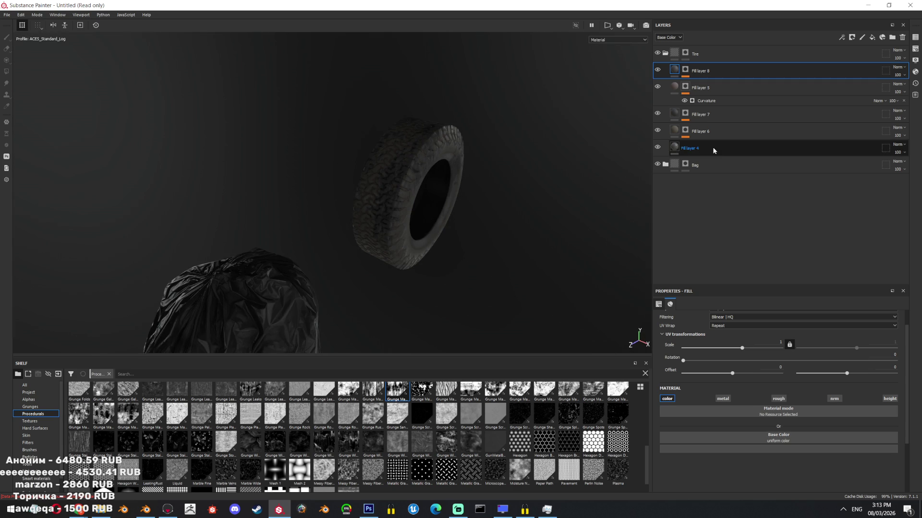
click(705, 148)
click(873, 448)
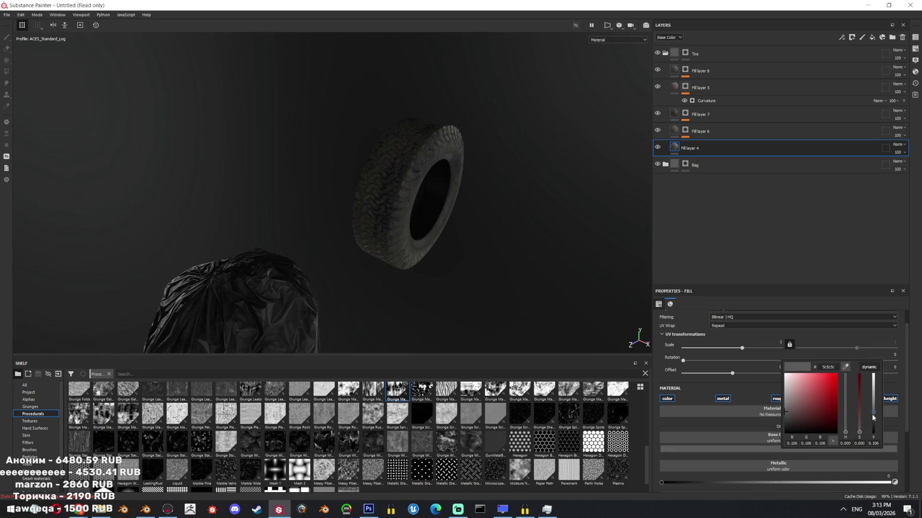
mouse_move(384, 144)
alt+mouse_down()
mouse_move(350, 109)
mouse_move(462, 174)
mouse_move(492, 178)
alt+mouse_up()
- Cycle the viewport channels, return to Material view, and select Fill layer 7
key(c)
key(c)
key(c)
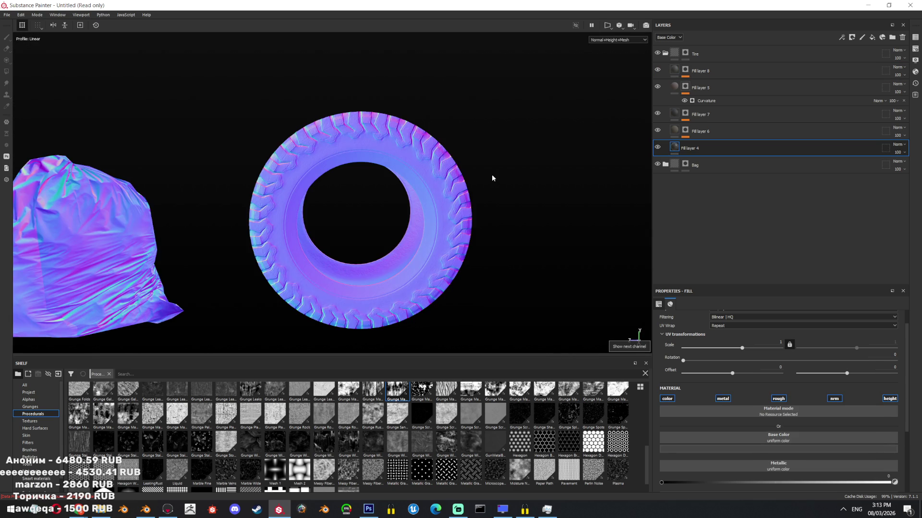
mouse_move(402, 195)
alt+mouse_down()
mouse_move(443, 221)
mouse_move(497, 206)
alt+mouse_up()
scroll(439, 189, down, 5)
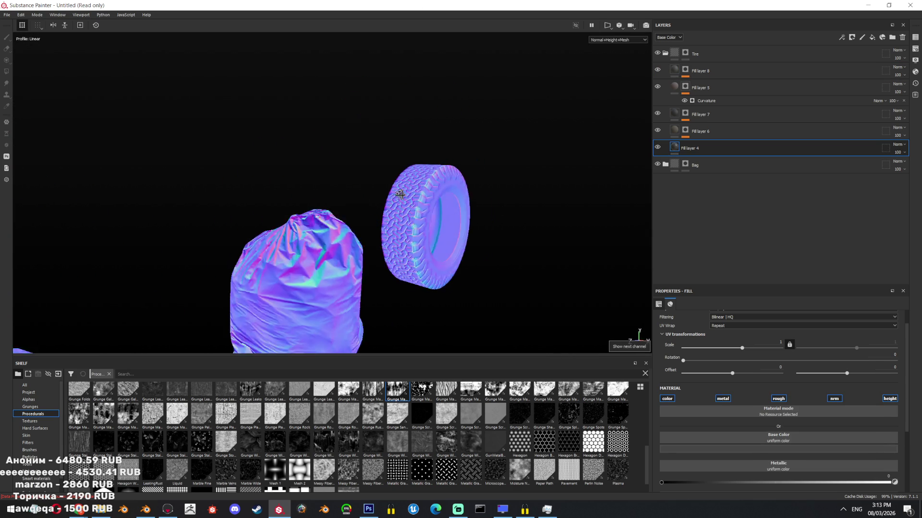
click(610, 41)
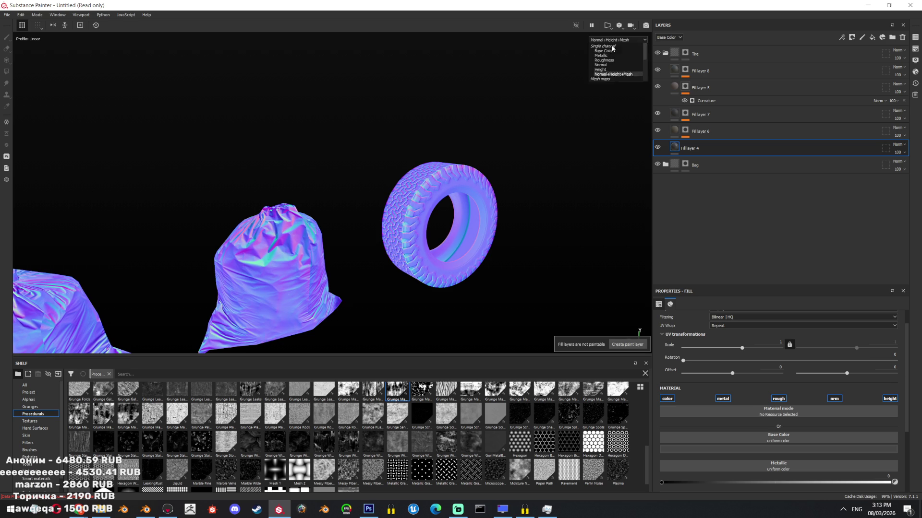
click(612, 51)
mouse_move(612, 51)
alt+mouse_down()
mouse_move(399, 177)
mouse_move(429, 142)
mouse_move(360, 129)
mouse_move(481, 144)
alt+mouse_up()
click(687, 113)
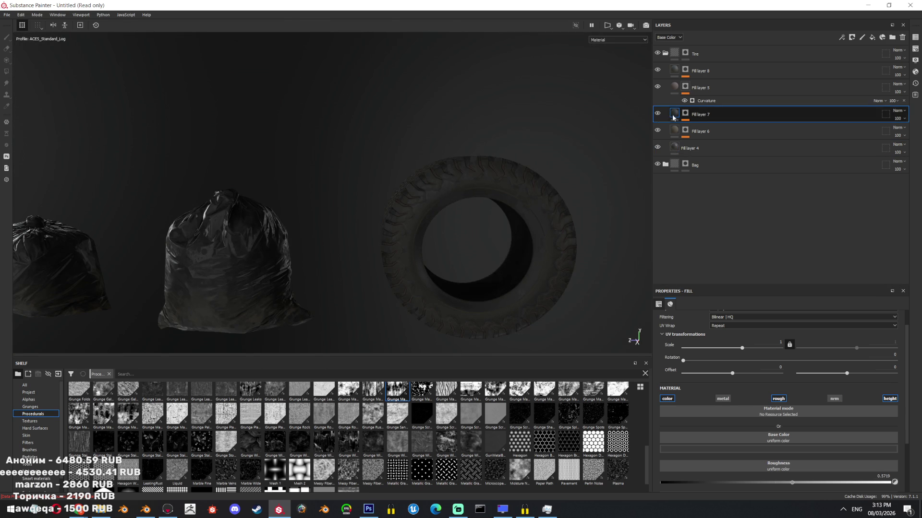
- Remove an accidentally added fill effect from Fill layer 7
click(852, 39)
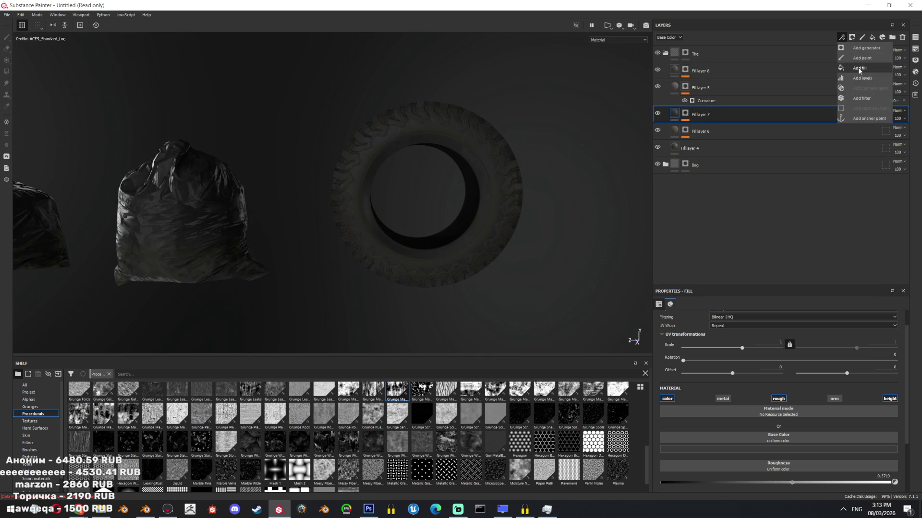
click(860, 72)
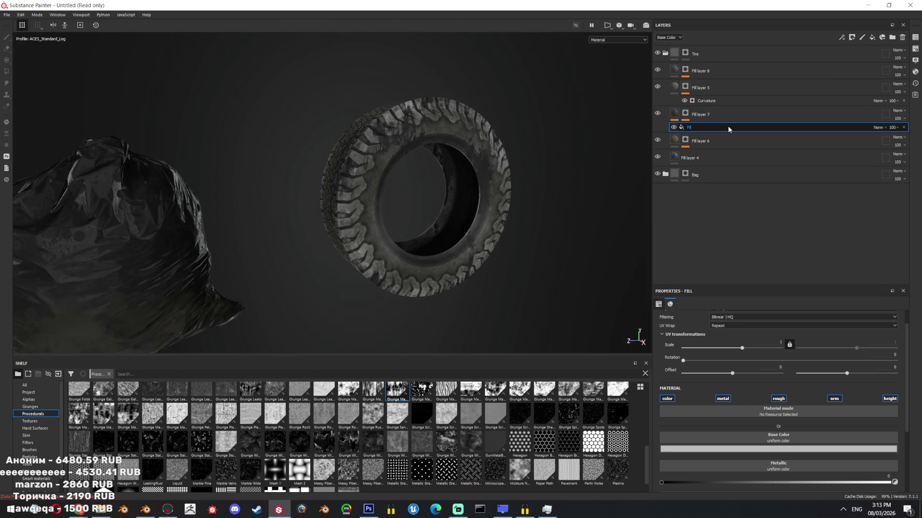
key(Delete)
click(770, 111)
- Add Fill layer 9 with a black mask using a Histogram_Select fill
click(872, 40)
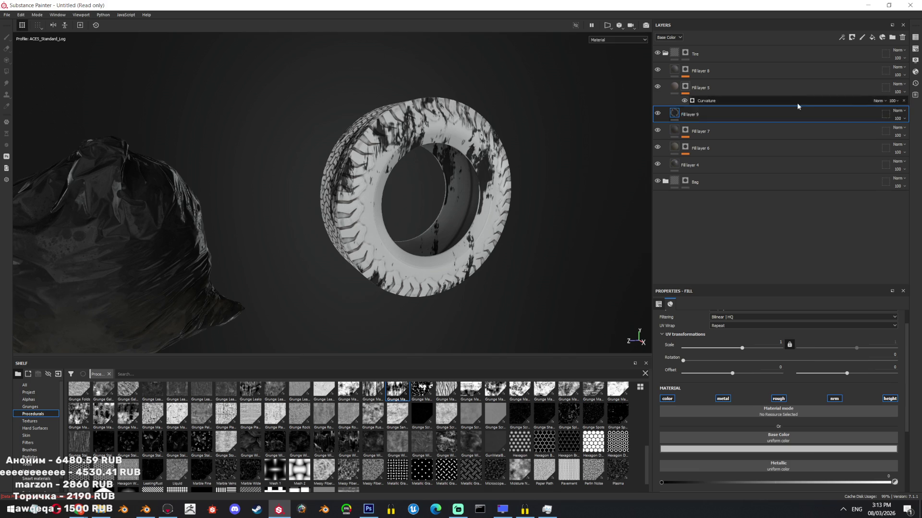
right_click(707, 120)
click(720, 141)
alt+click(685, 114)
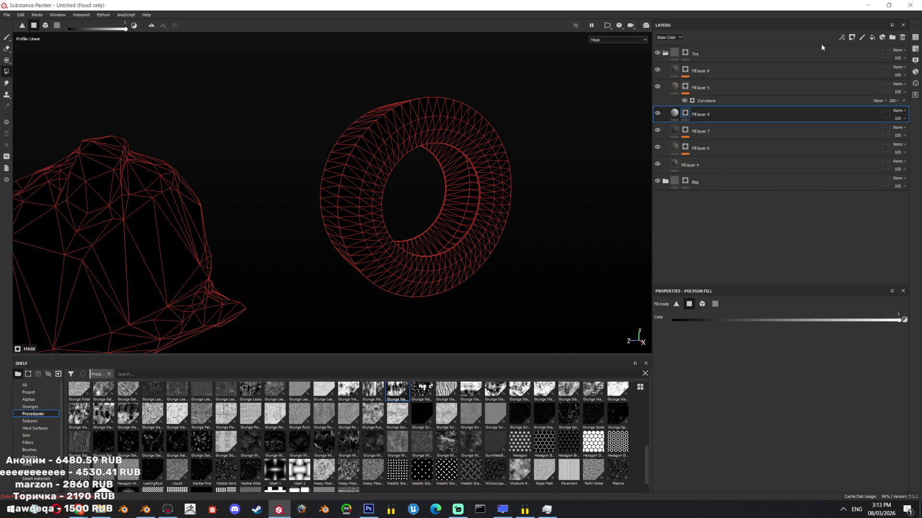
click(843, 38)
click(859, 68)
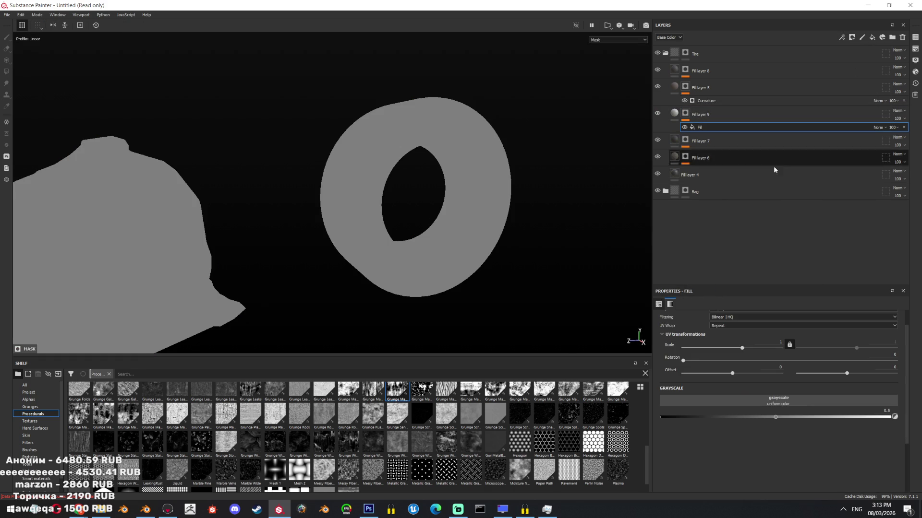
click(740, 396)
text(a)
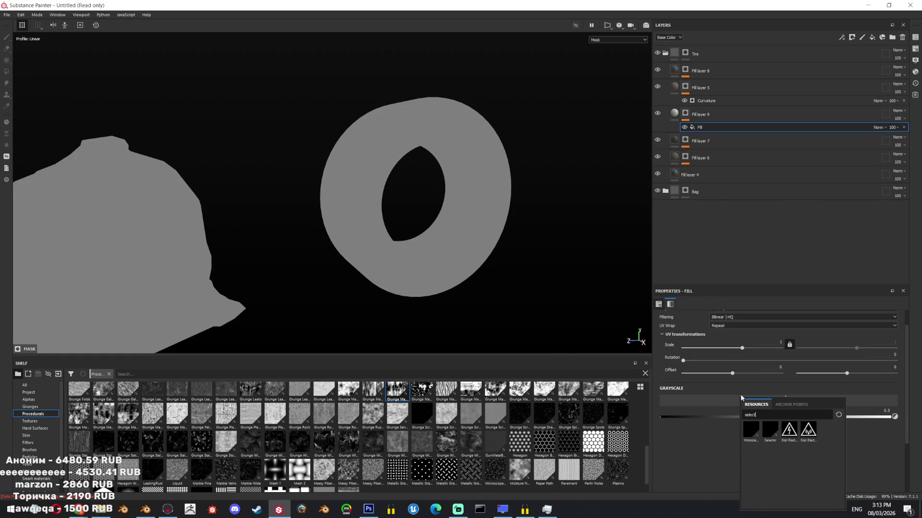
click(749, 427)
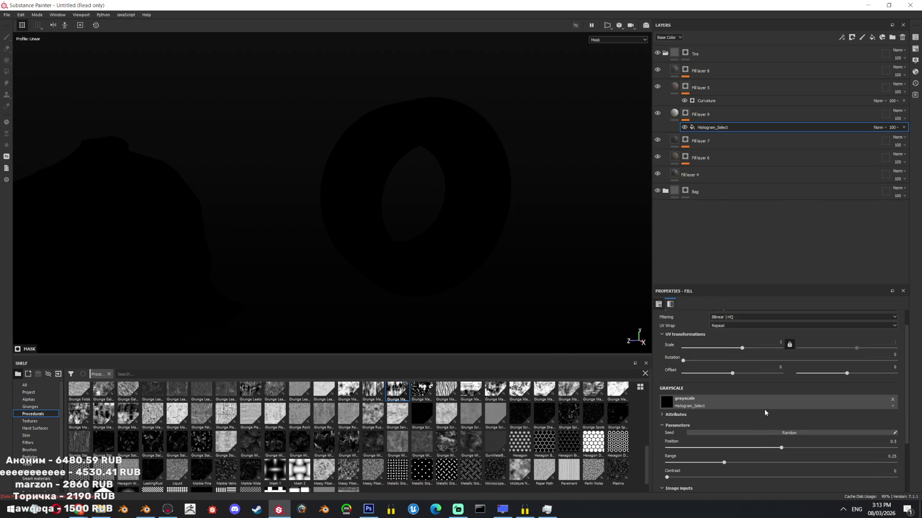
- Feed Curvature into Histogram_Select and set Position 0.19, Range 0.3, Contrast 0.84
scroll(761, 422, down, 2)
click(754, 433)
text(curva)
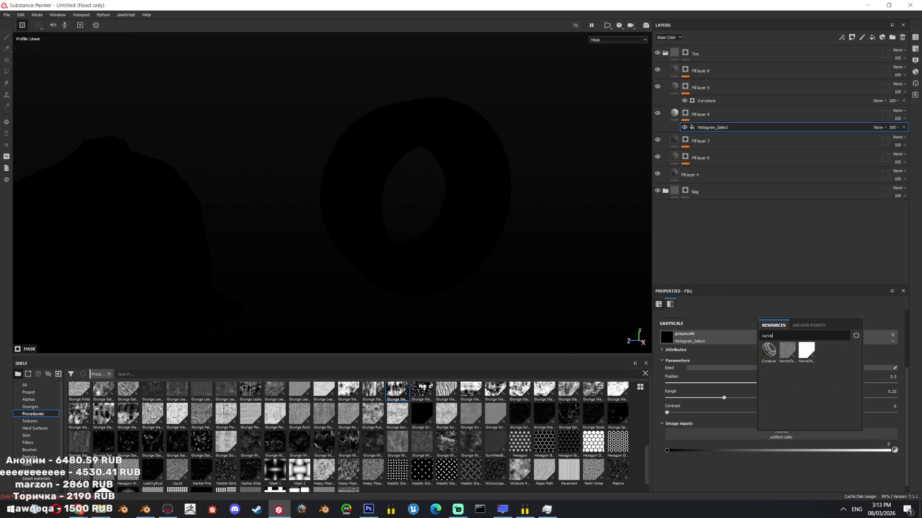
click(769, 350)
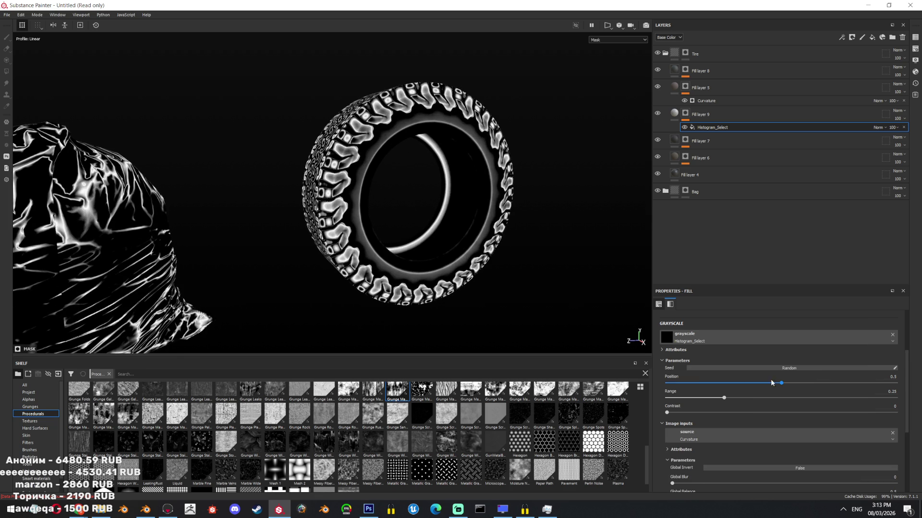
drag(781, 383, 842, 383)
mouse_move(724, 397)
mouse_down()
mouse_move(883, 410)
mouse_move(822, 384)
mouse_move(677, 381)
mouse_up()
drag(730, 396, 712, 398)
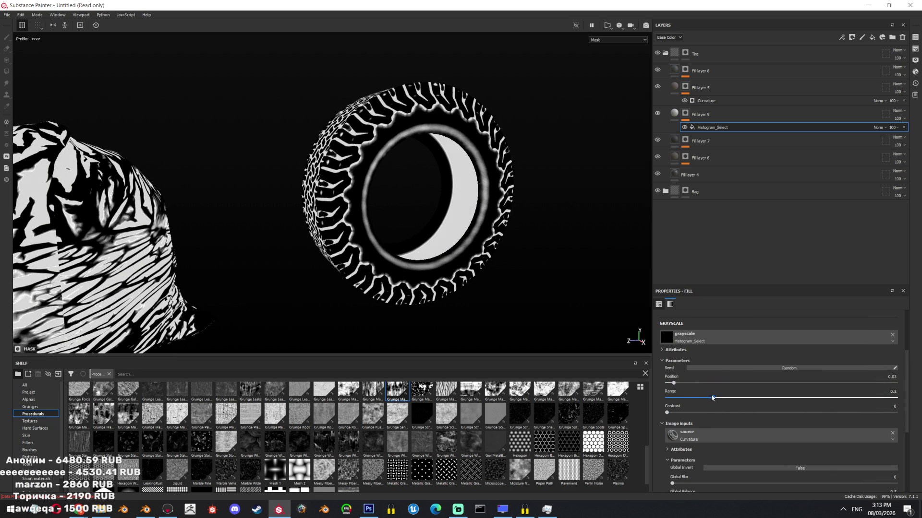
drag(784, 417, 838, 423)
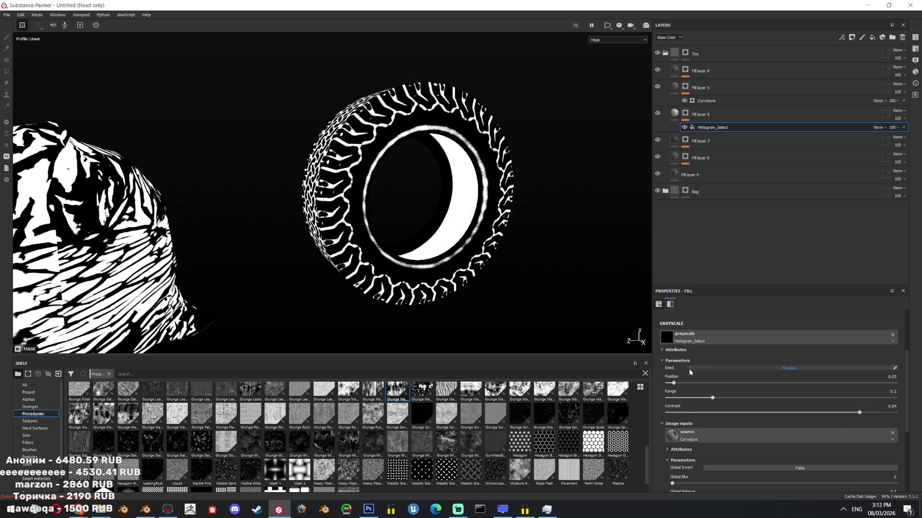
drag(674, 383, 711, 384)
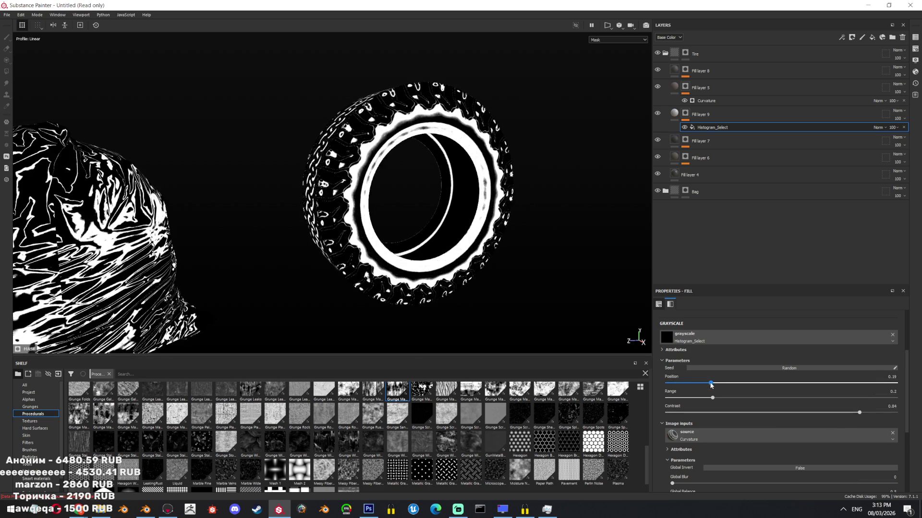
click(673, 113)
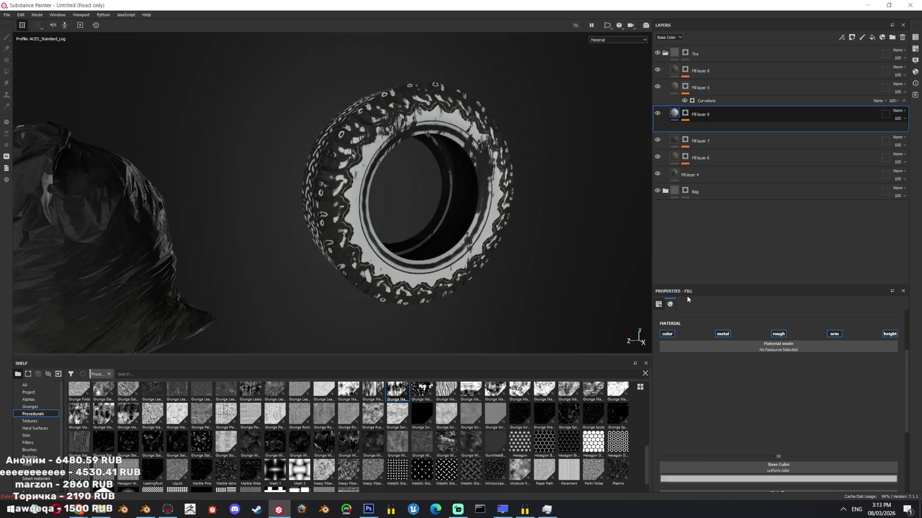
- Disable metallic, roughness, normal and height on Fill layer 9 and make its colour dark grey
click(685, 116)
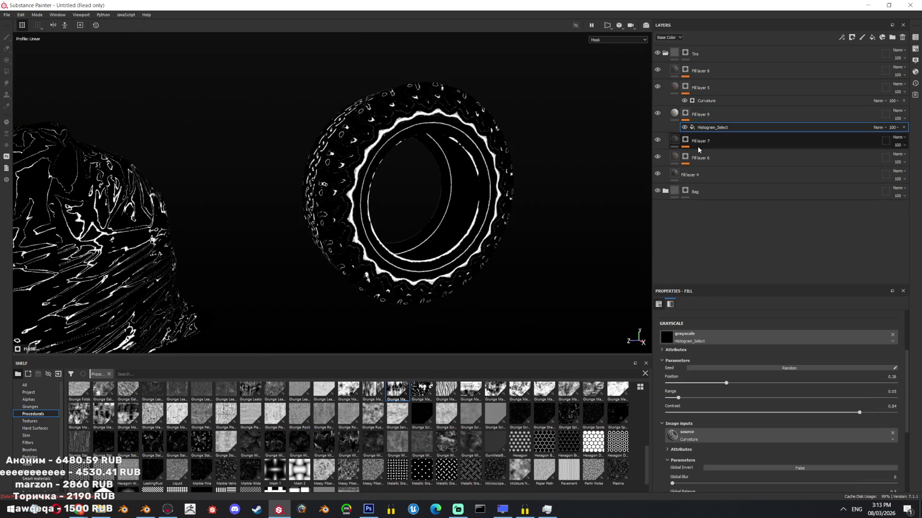
click(674, 114)
click(722, 333)
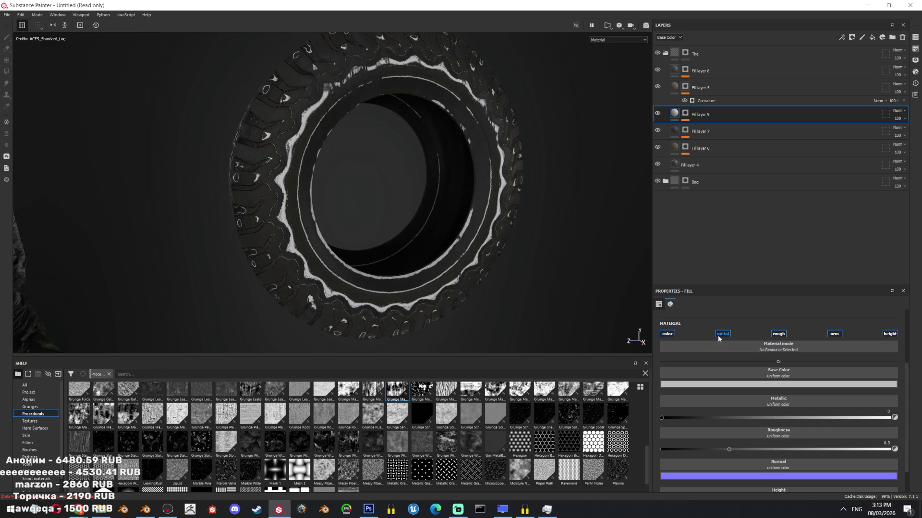
click(778, 334)
click(839, 334)
click(889, 333)
click(770, 384)
mouse_move(770, 421)
mouse_down()
mouse_move(760, 445)
mouse_move(754, 439)
mouse_up()
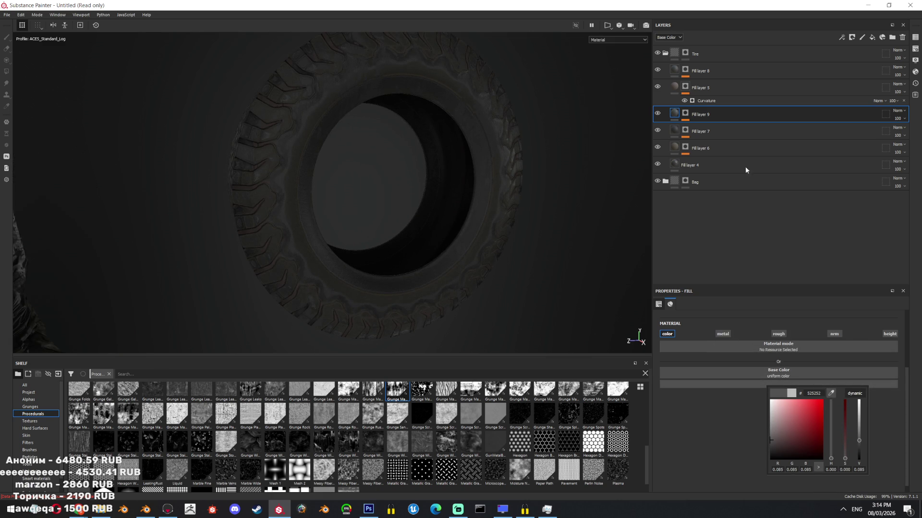
- Shift the Histogram_Select Position on the tire and lighten the layer's grey base colour
click(690, 117)
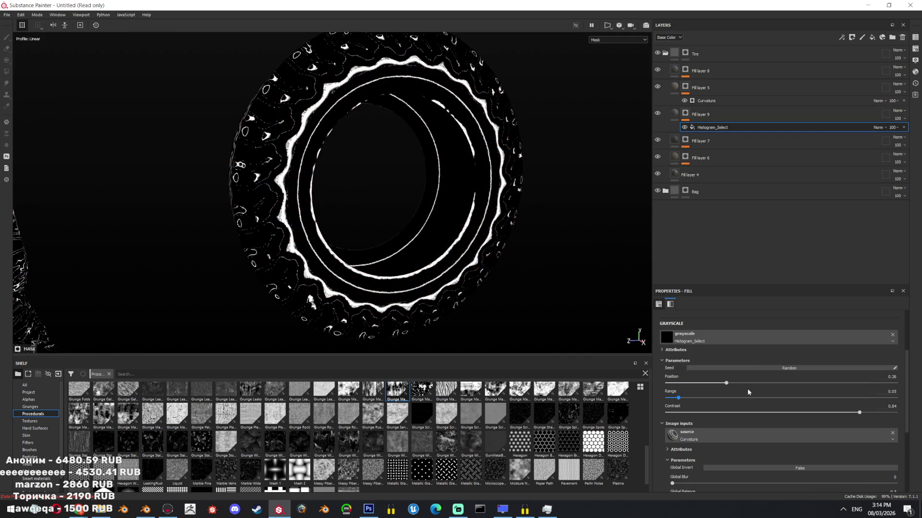
mouse_move(733, 382)
mouse_down()
mouse_move(860, 383)
mouse_move(767, 383)
mouse_move(721, 364)
mouse_move(762, 365)
mouse_move(753, 365)
mouse_up()
click(673, 113)
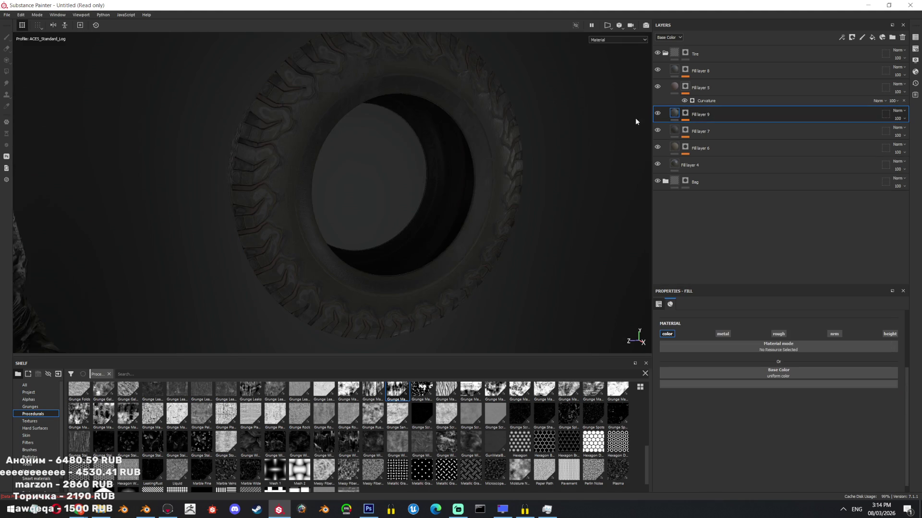
scroll(562, 216, up, 3)
click(714, 385)
drag(806, 440, 808, 436)
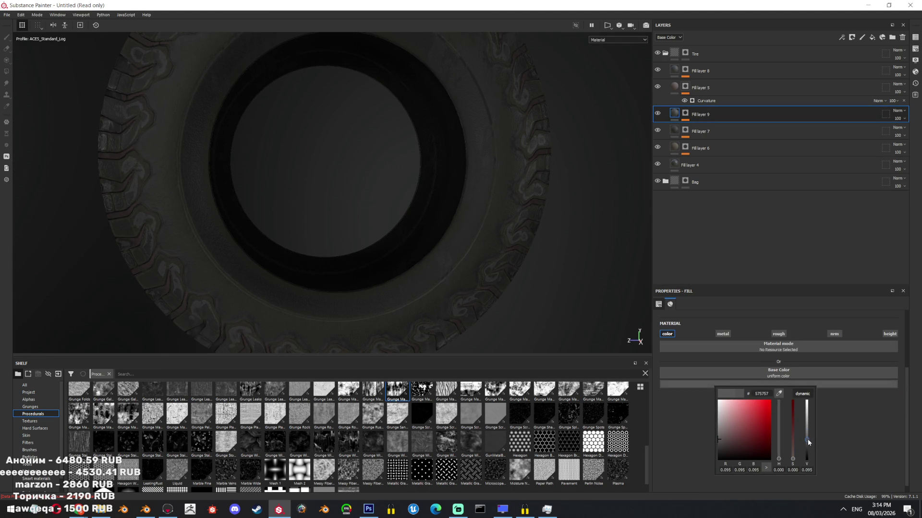
- Orbit around the tire and bags and switch to Polygon Fill mode
alt+drag(552, 288, 470, 62)
mouse_move(470, 62)
alt+right_down()
mouse_move(479, 99)
mouse_move(551, 175)
alt+right_up()
mouse_move(551, 175)
alt+mouse_down()
mouse_move(531, 303)
mouse_move(527, 261)
mouse_move(431, 155)
alt+mouse_up()
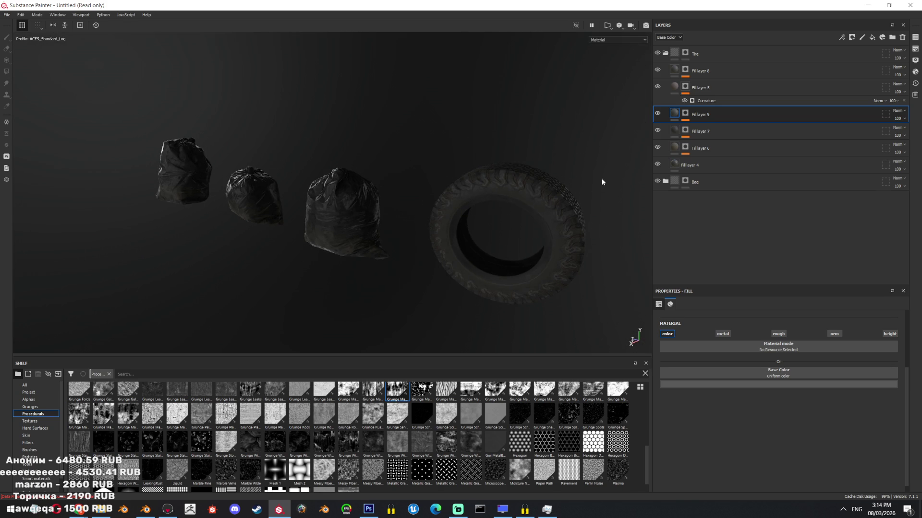
key(4)
alt+drag(602, 182, 384, 202)
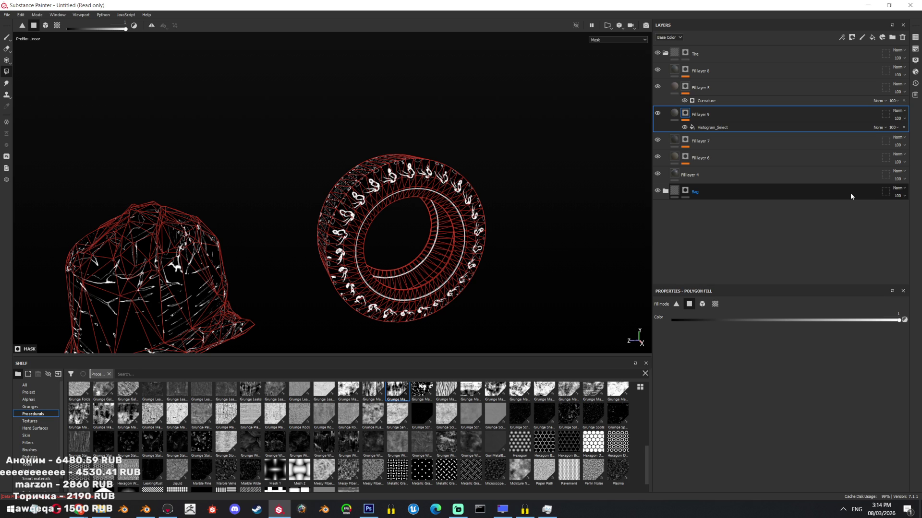
- Move Histogram_Select Position to 0.96 and lighten Fill layer 9's grey slightly
click(711, 128)
scroll(492, 287, up, 6)
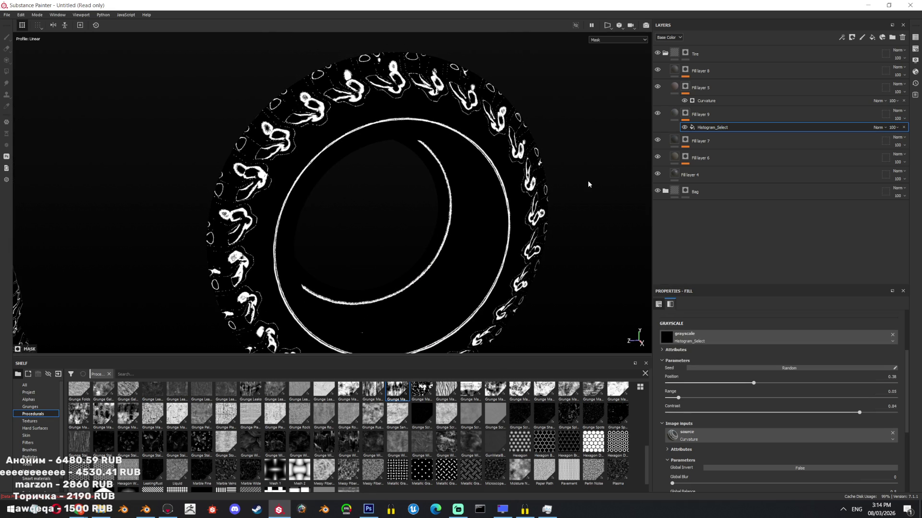
mouse_move(754, 383)
mouse_down()
mouse_move(733, 384)
mouse_move(889, 381)
mouse_move(841, 383)
mouse_move(865, 365)
mouse_move(886, 369)
mouse_up()
click(675, 113)
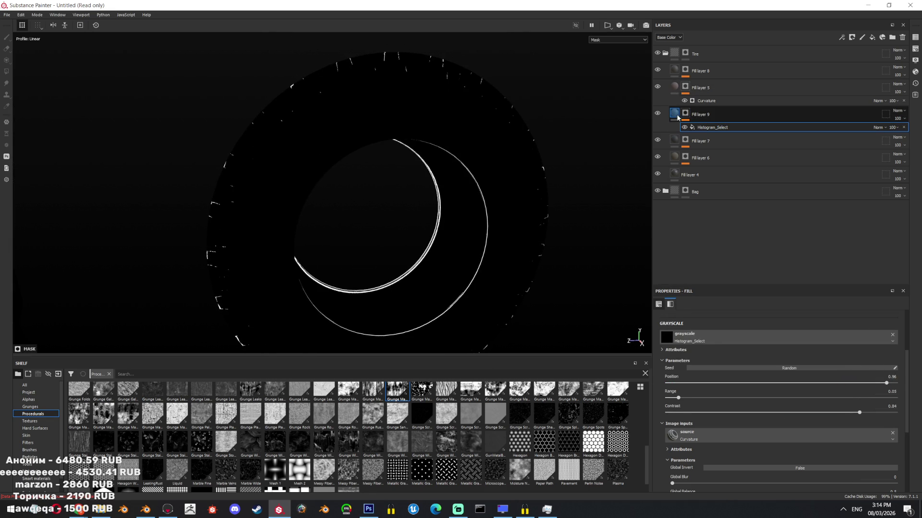
scroll(520, 251, up, 3)
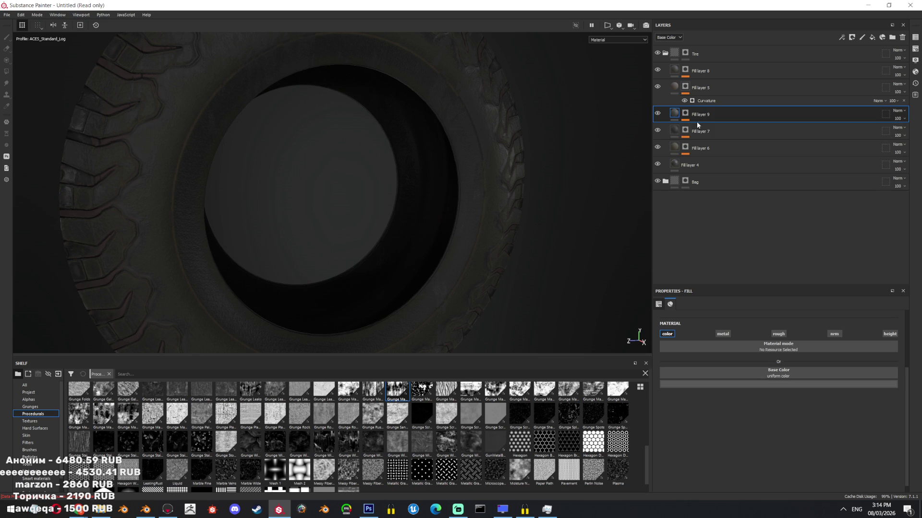
click(789, 384)
drag(785, 436, 783, 437)
- Preview the base colour channel and set the histogram Range to 0.31
mouse_move(426, 226)
alt+mouse_down()
mouse_move(476, 78)
mouse_move(494, 145)
mouse_move(419, 255)
mouse_move(418, 210)
mouse_move(506, 330)
mouse_move(508, 244)
mouse_move(535, 176)
mouse_move(531, 160)
alt+mouse_up()
key(c)
scroll(507, 244, down, 5)
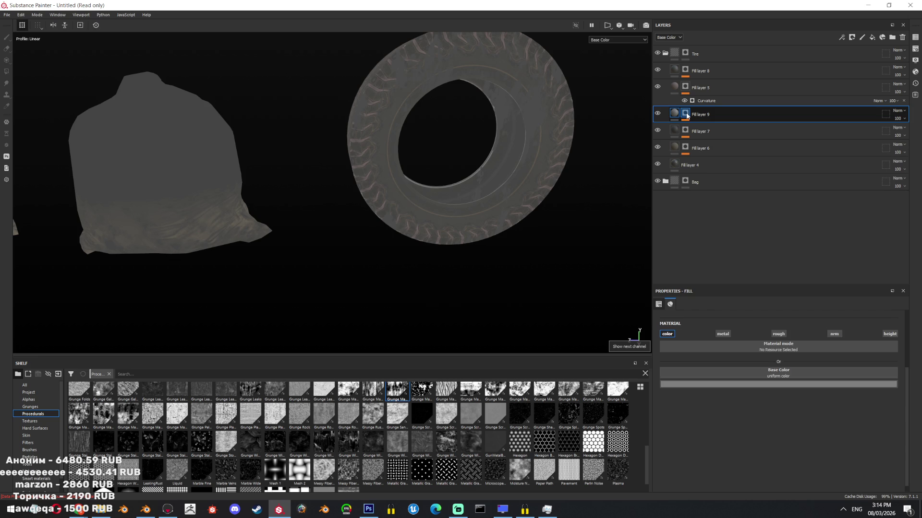
key(ctrl+v)
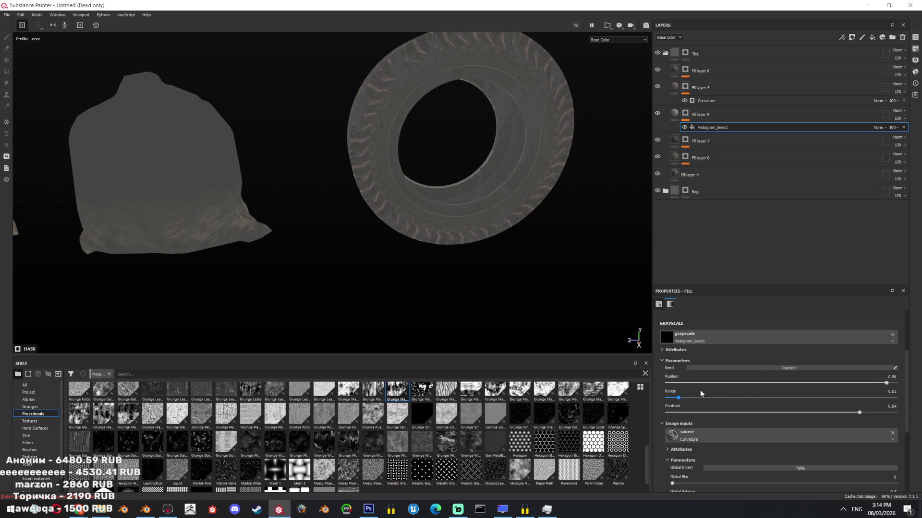
drag(690, 398, 738, 398)
mouse_move(506, 238)
alt+mouse_down()
mouse_move(569, 206)
mouse_move(491, 173)
mouse_move(724, 118)
alt+mouse_up()
- Preview the roughness channel, then return the viewport to full Material display
key(Delete)
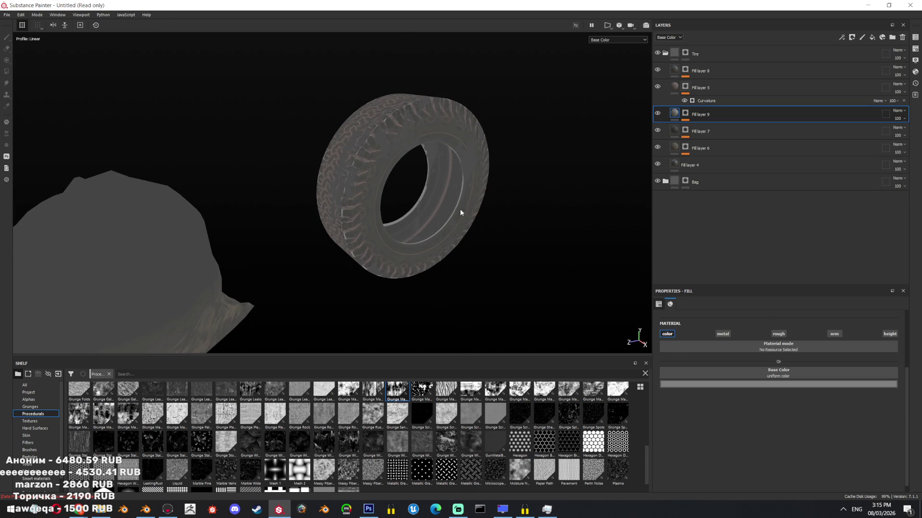
key(c)
key(c)
click(612, 41)
click(609, 46)
scroll(567, 152, up, 5)
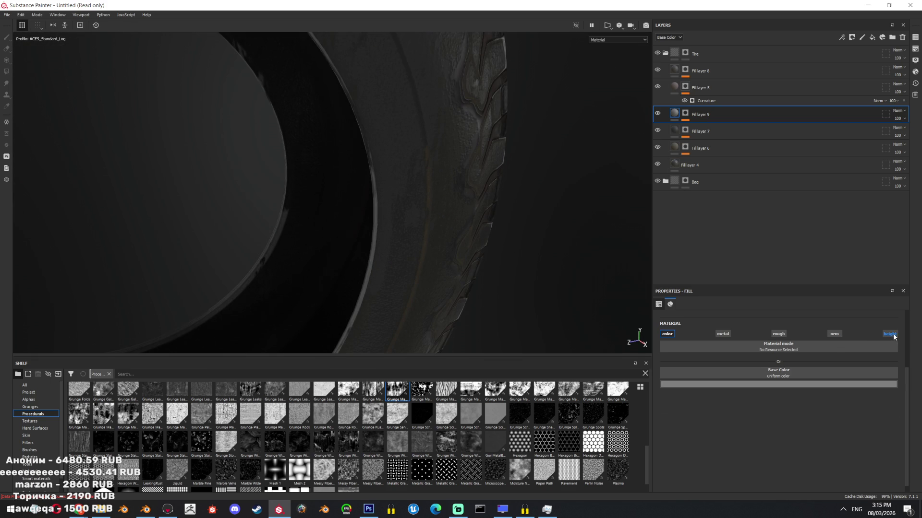
- Enable the height channel on Fill layer 9 and set Height to 0.1844
click(890, 333)
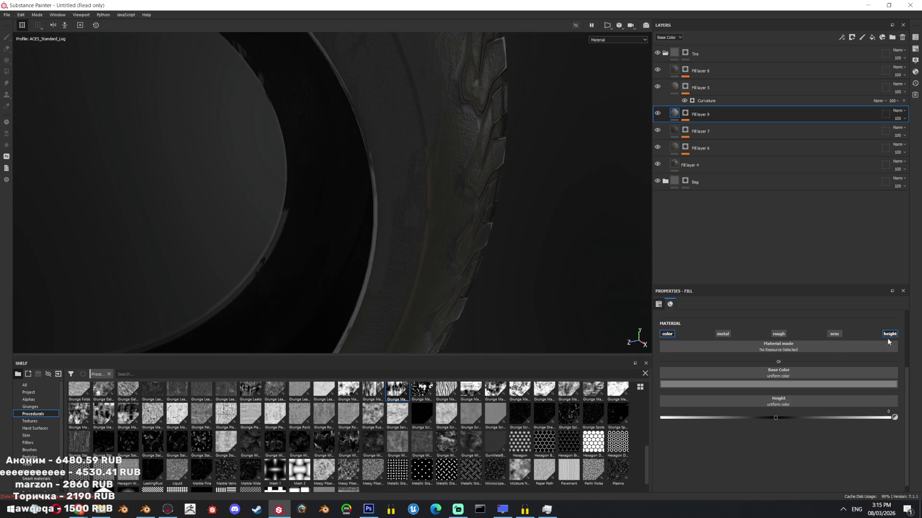
click(766, 418)
drag(743, 395, 794, 406)
mouse_move(530, 165)
alt+mouse_down()
mouse_move(416, 136)
mouse_move(385, 240)
mouse_move(517, 270)
mouse_move(505, 270)
alt+mouse_up()
- Check the height in the channel previews and return to full Material view
key(b)
key(b)
key(b)
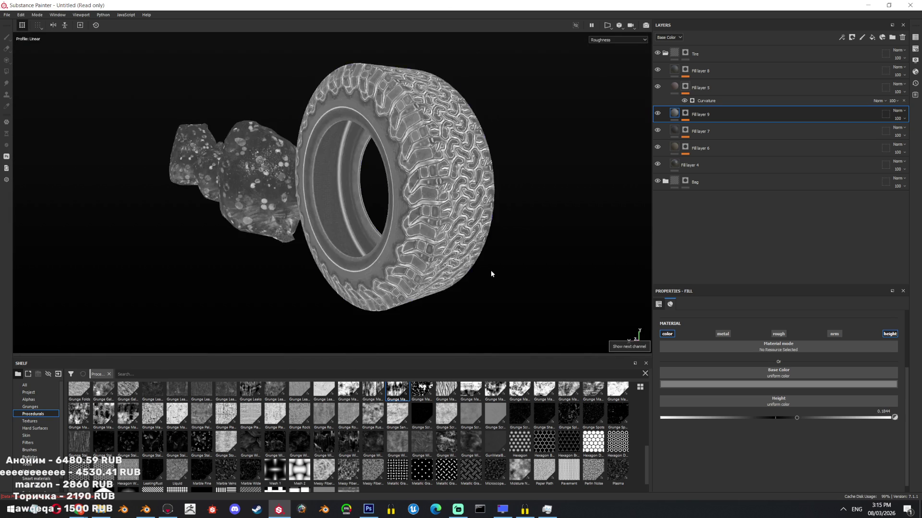
click(609, 40)
click(606, 46)
mouse_move(335, 143)
alt+mouse_down()
mouse_move(409, 139)
mouse_move(431, 304)
mouse_move(412, 306)
mouse_move(498, 236)
mouse_move(303, 251)
mouse_move(282, 264)
mouse_move(460, 243)
mouse_move(258, 240)
mouse_move(424, 260)
mouse_move(380, 216)
alt+mouse_up()
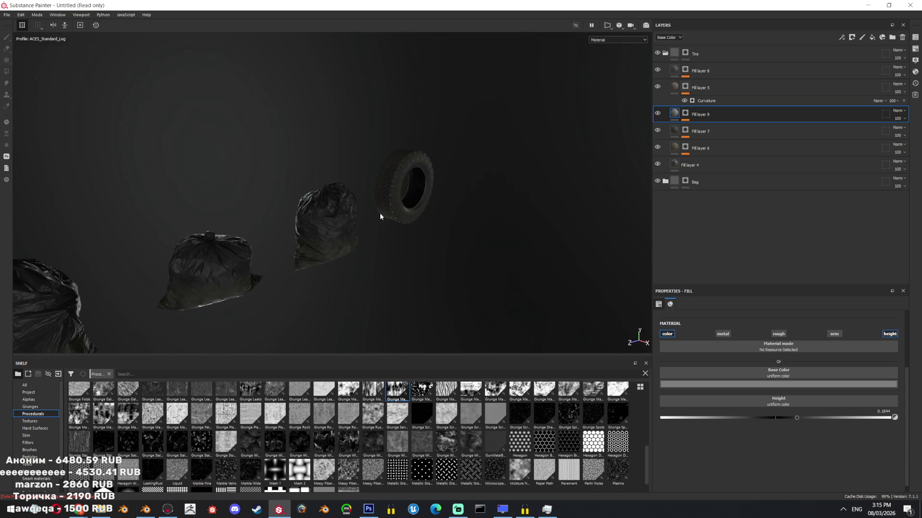
click(7, 15)
- Rename the DefaultMaterial texture set to GarbageProps1
key(Escape)
click(915, 48)
click(915, 37)
double_click(809, 58)
key(Escape)
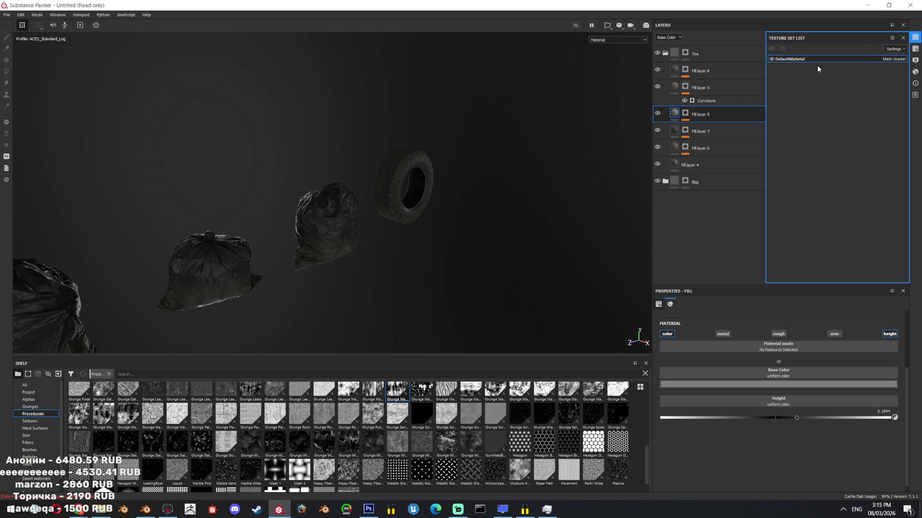
text(G)
double_click(778, 59)
text(GarbageProp)
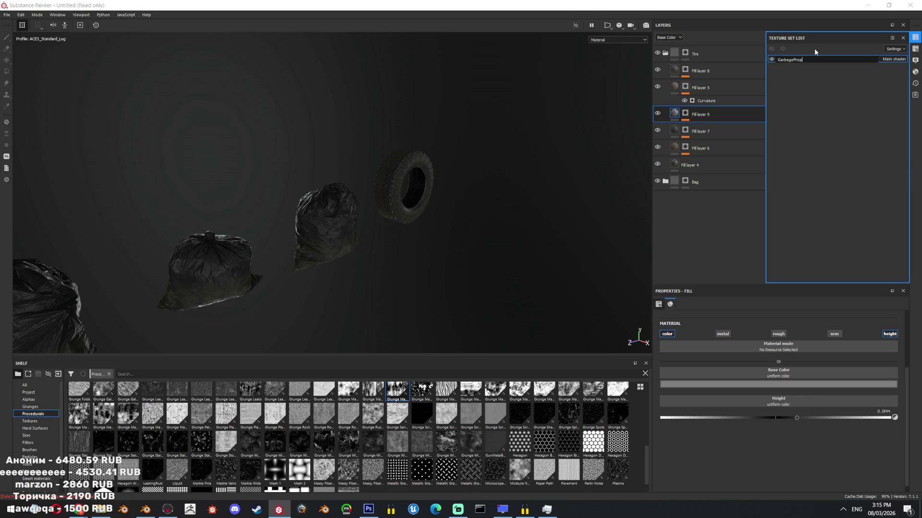
text(s1)
key(Return)
- Export the texture set's maps to A:/3D/Blocks/GarbageProps
click(7, 14)
click(22, 141)
click(519, 167)
click(297, 393)
double_click(429, 125)
click(725, 486)
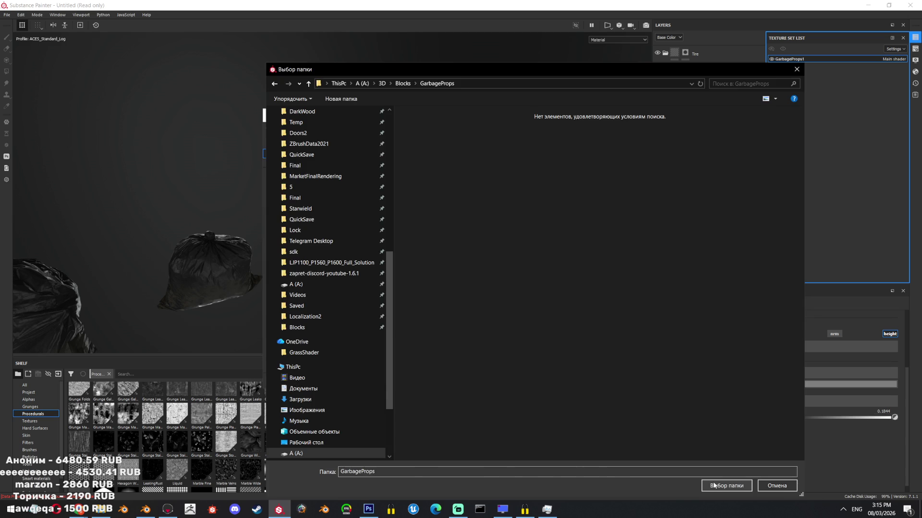
click(638, 381)
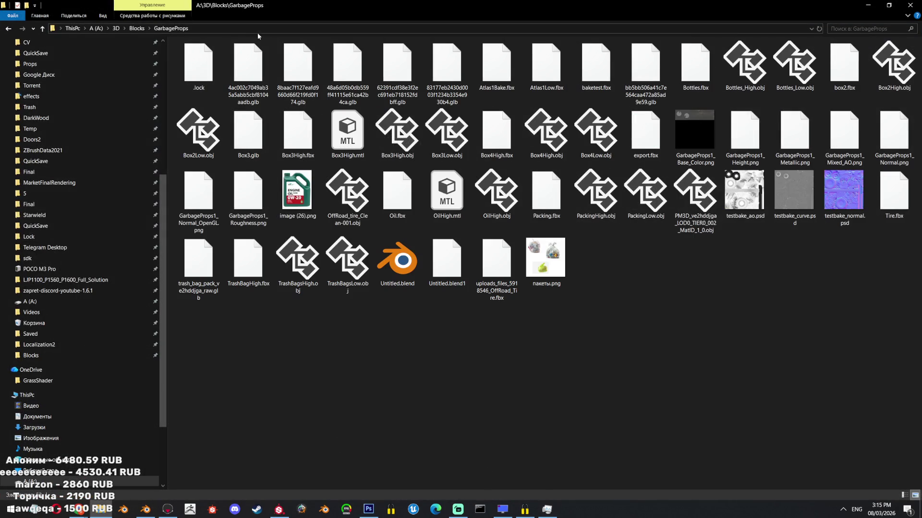
- Check the exported GarbageProps1 PNGs in Explorer and launch Blocks.uproject
click(237, 30)
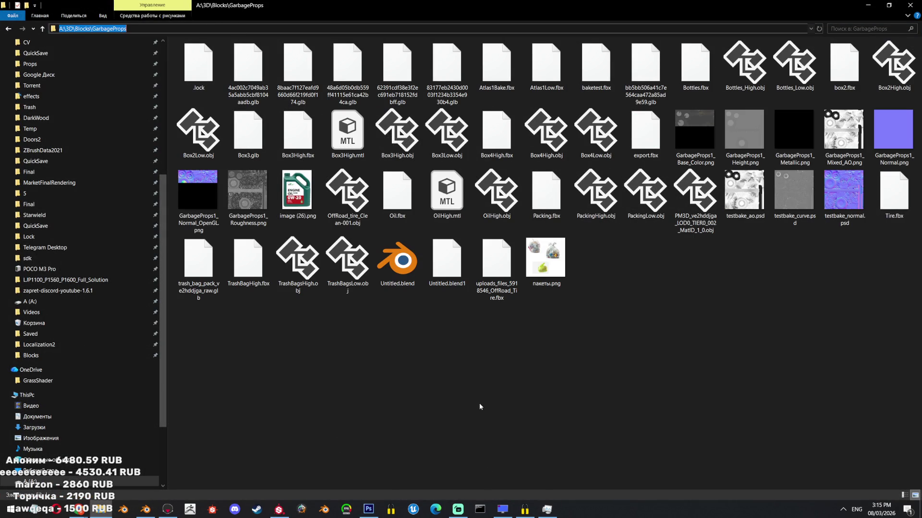
click(462, 385)
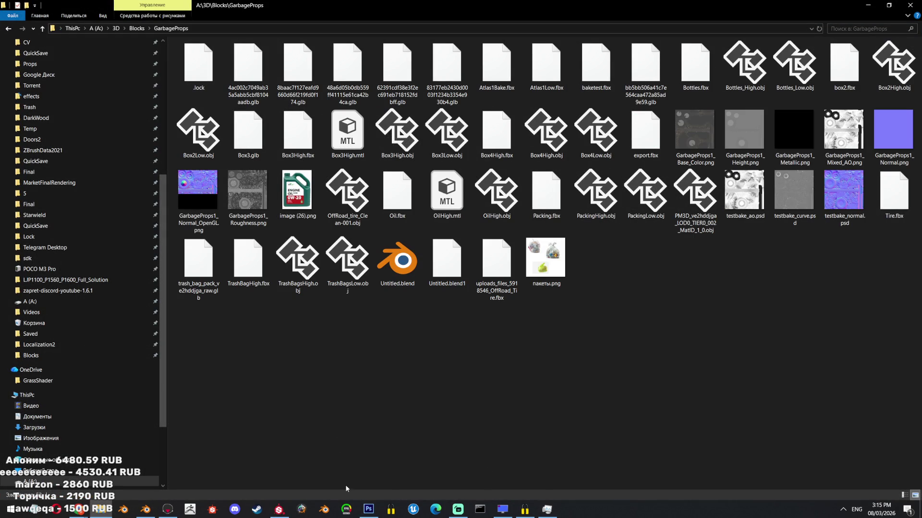
click(412, 510)
right_click(355, 265)
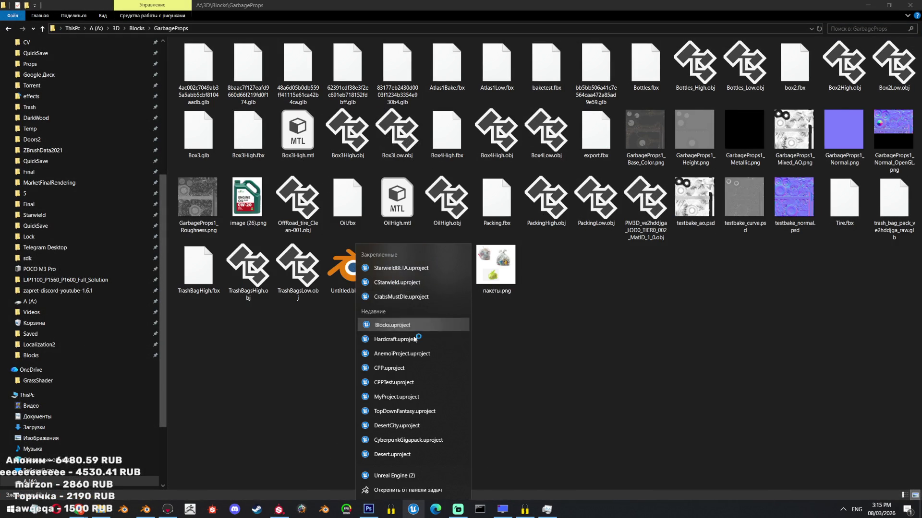
click(384, 325)
click(279, 509)
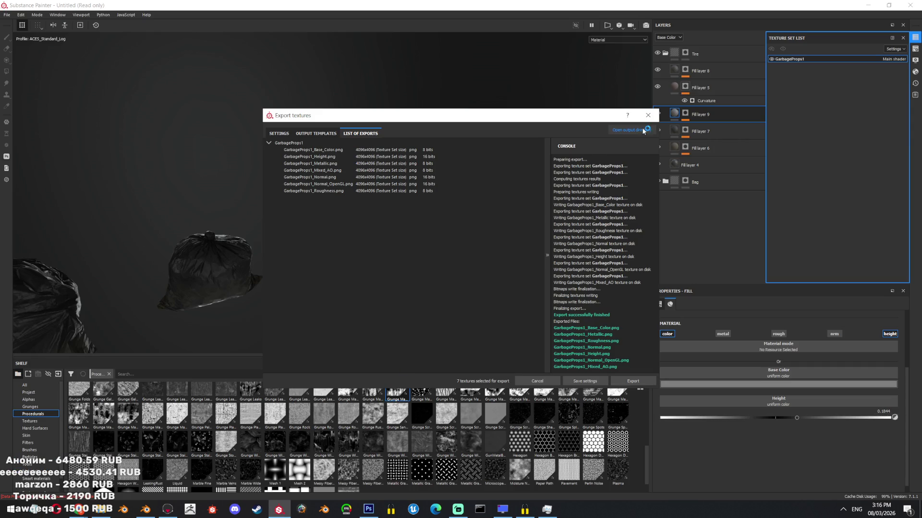
- Close the export window and save the project as GarbageProps1 in Blocks > GarbageProps
click(648, 115)
key(f)
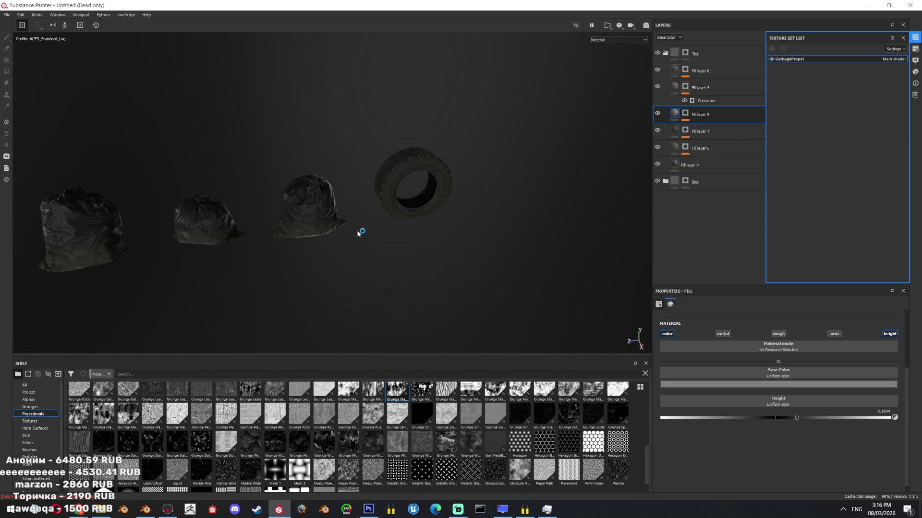
key(ctrl+s)
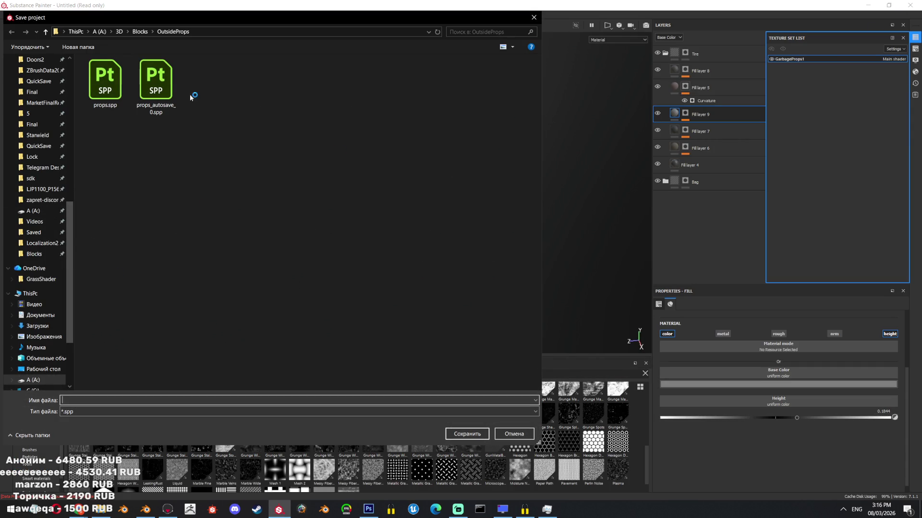
click(35, 254)
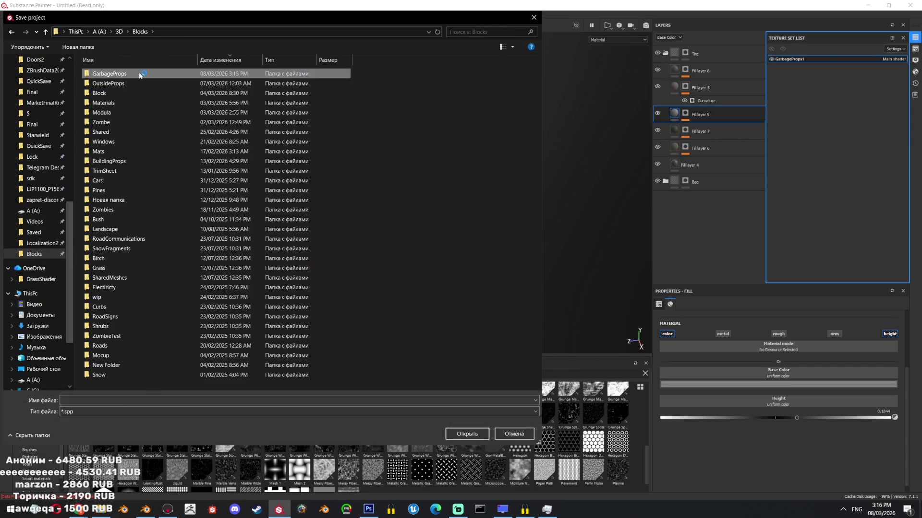
double_click(110, 73)
text(GarbageProps)
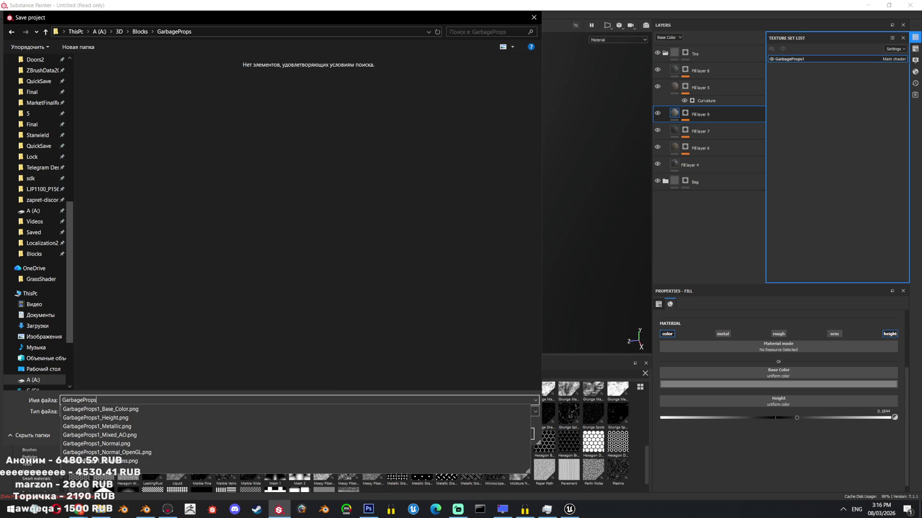
key(Return)
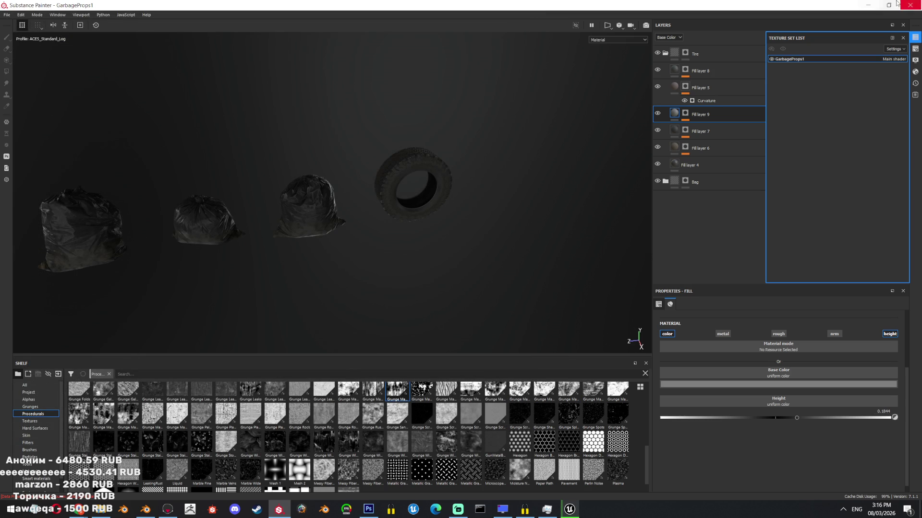
click(867, 5)
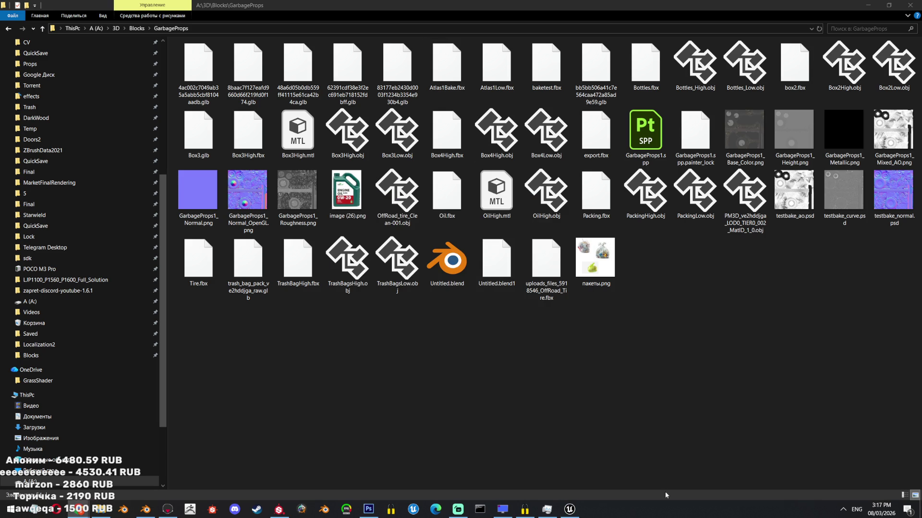
- Restore the Untitled package and bring the Blender GarbageProps scene to the front
click(259, 194)
click(594, 368)
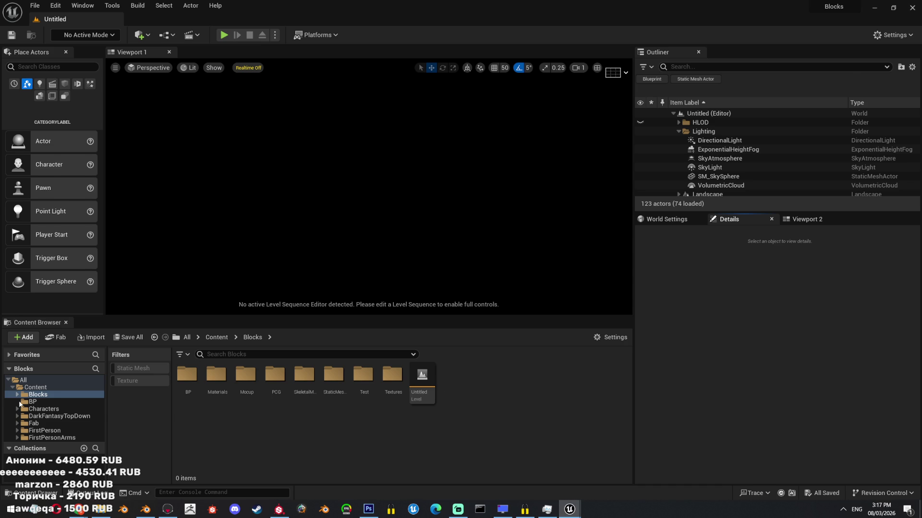
click(147, 509)
scroll(454, 272, down, 3)
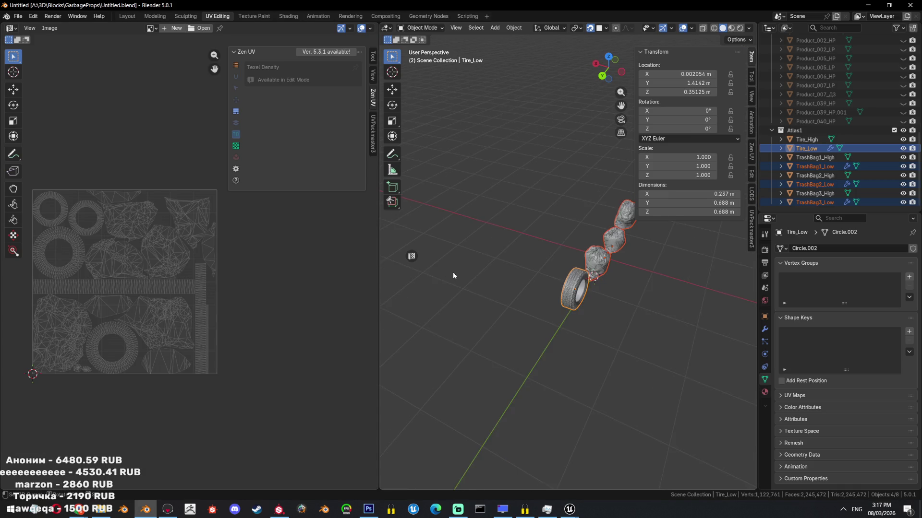
- Duplicate the tire and three trash bags and move the copies into a new collection named Done
key(shift+d)
click(422, 253)
key(m)
click(417, 261)
text(Done)
key(Return)
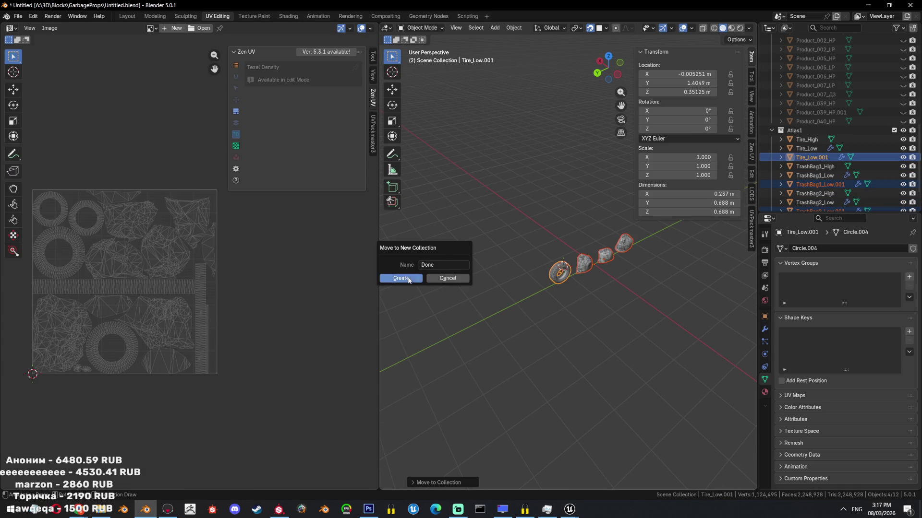
click(403, 278)
- Exclude the Collection and wip collections from the scene, leaving only the Done copies in view
scroll(816, 120, up, 10)
click(772, 48)
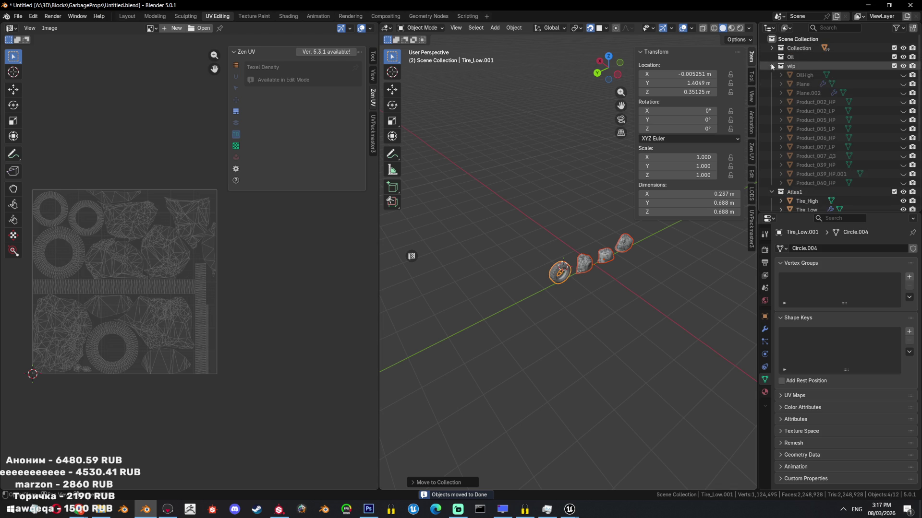
click(792, 56)
key(Delete)
drag(894, 48, 893, 57)
drag(804, 111, 804, 91)
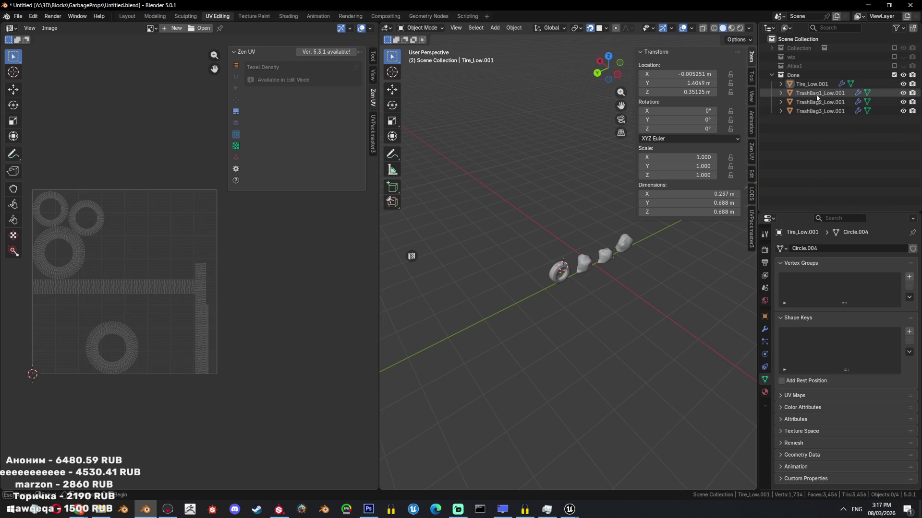
key(shift+h)
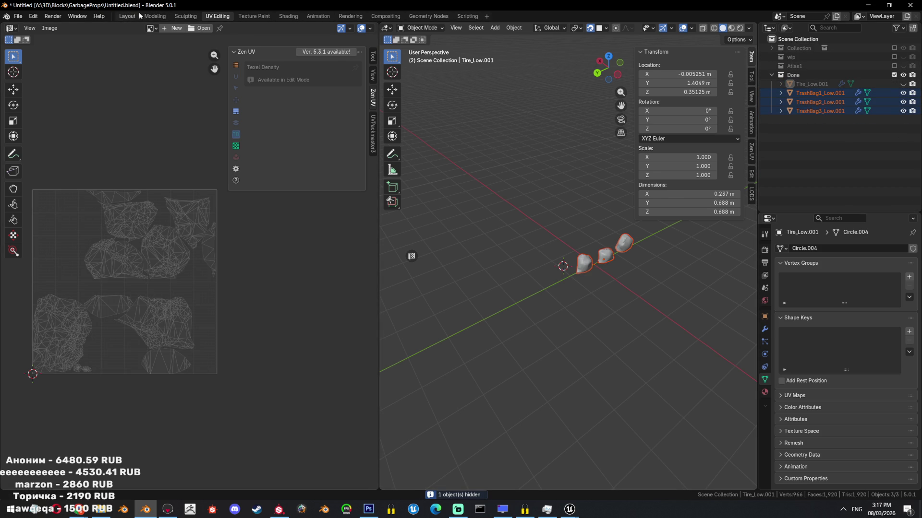
click(127, 16)
- Unhide the tire copy and select all four copied objects
key(alt+h)
key(alt+a)
key(a)
key(ctrl+alt+shift+c)
- Set the copies' origins to center of mass and rename them Tire, TrashBag1, TrashBag2 and TrashBag3
click(428, 269)
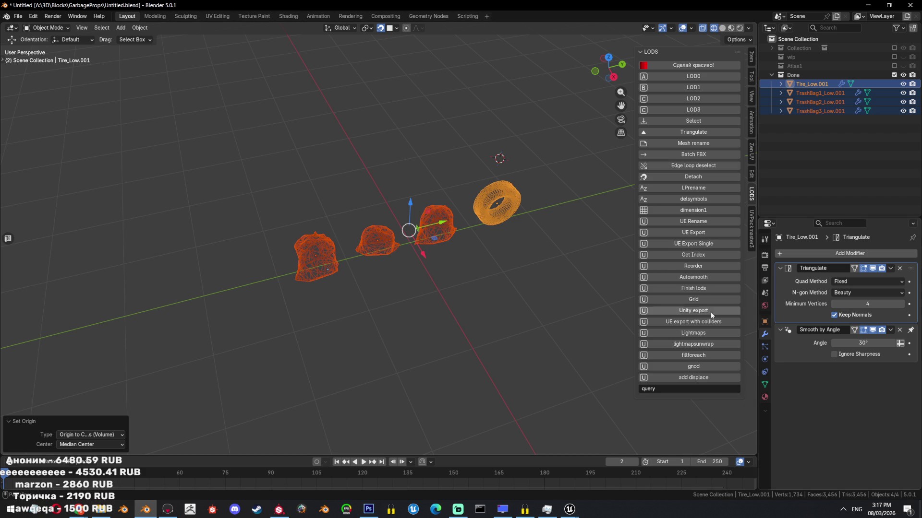
click(817, 83)
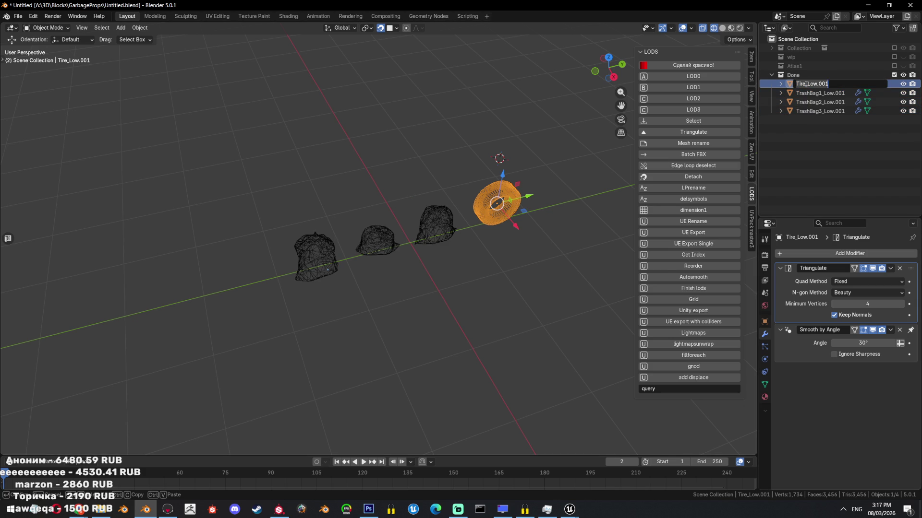
key(BackSpace)
key(Return)
click(819, 93)
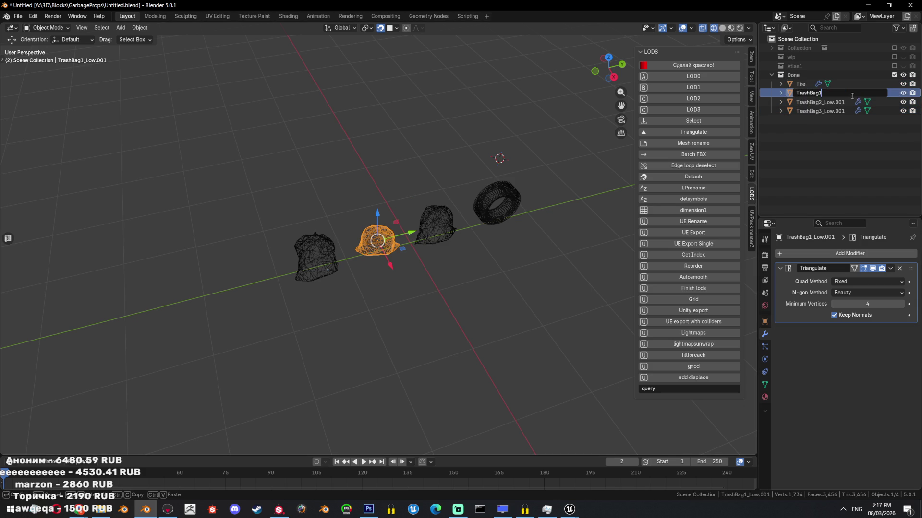
key(Return)
click(834, 103)
key(Return)
double_click(825, 111)
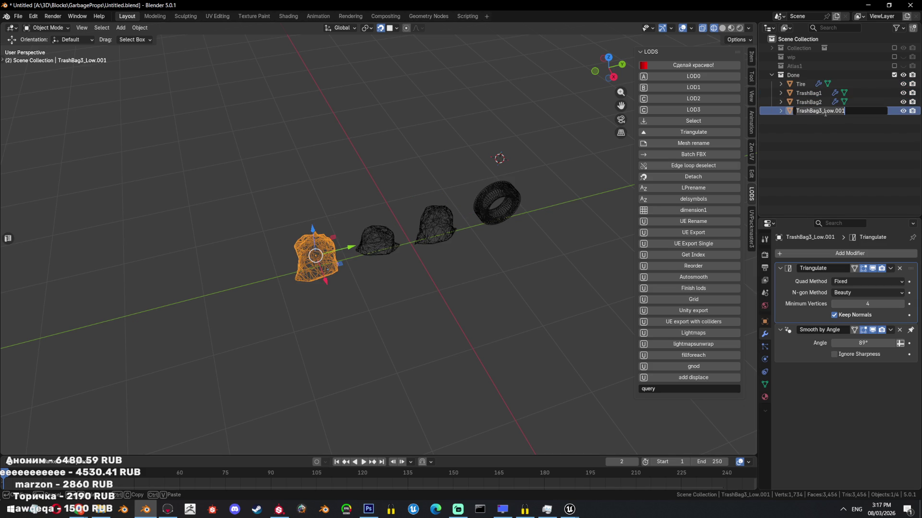
key(BackSpace)
key(Return)
- Save, re-centre all four origins at center of mass and move the objects to the world origin
drag(799, 88, 485, 202)
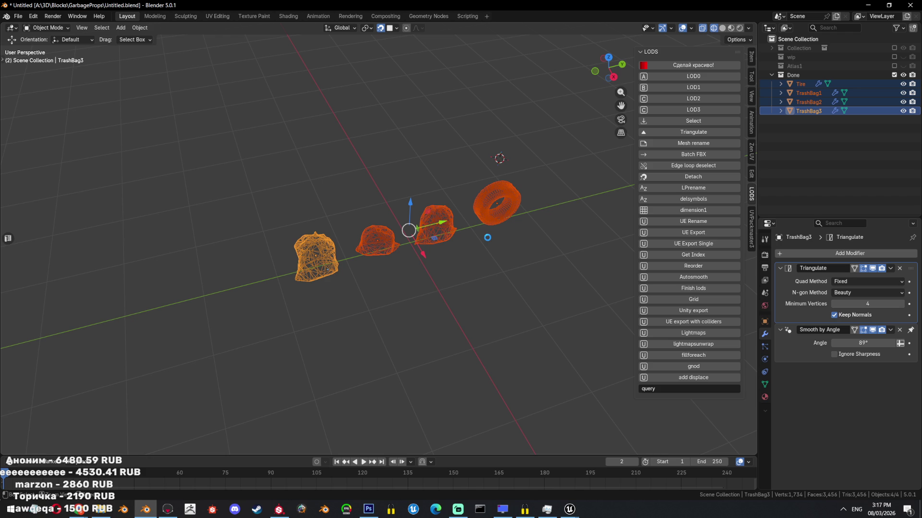
key(ctrl+s)
key(ctrl+alt+shift+c)
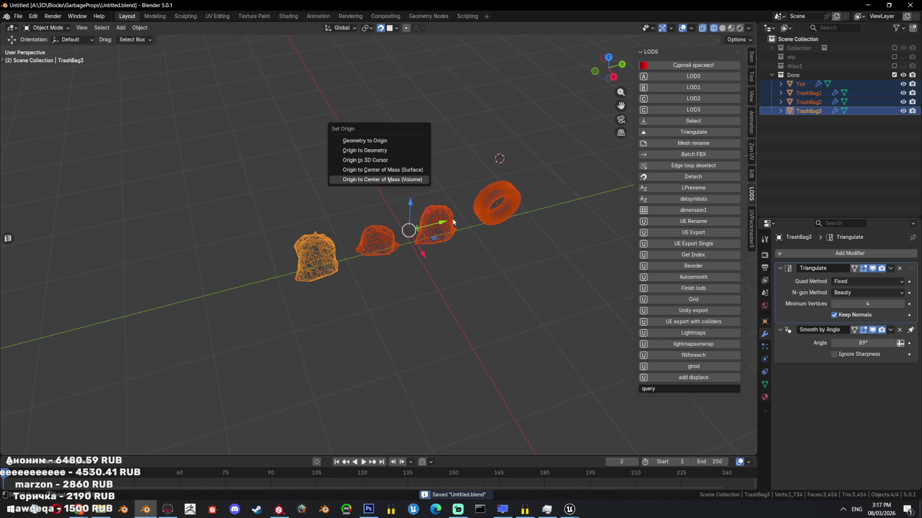
click(382, 180)
click(752, 57)
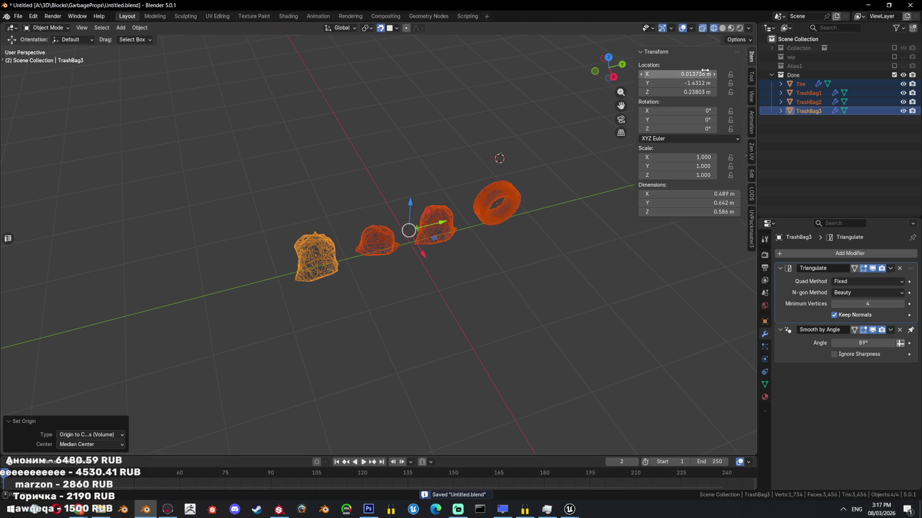
key(BackSpace)
key(BackSpace)
key(BackSpace)
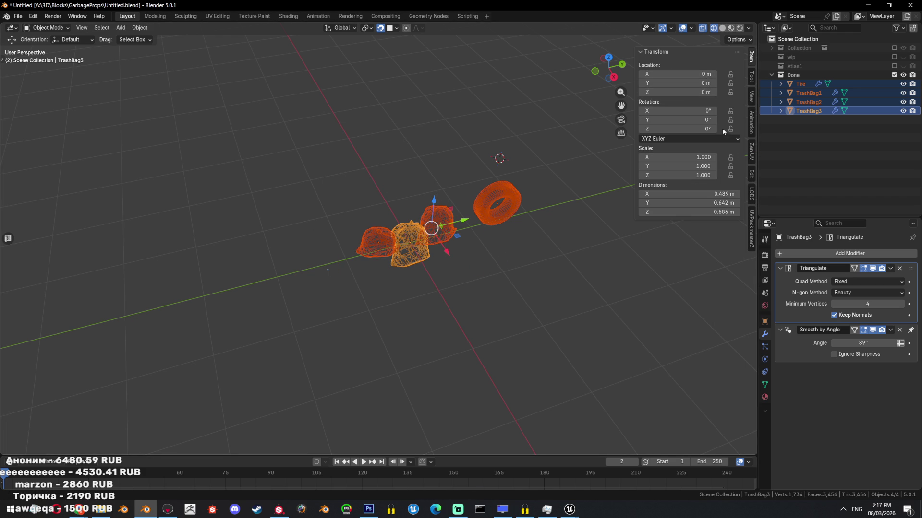
key(alt+Return)
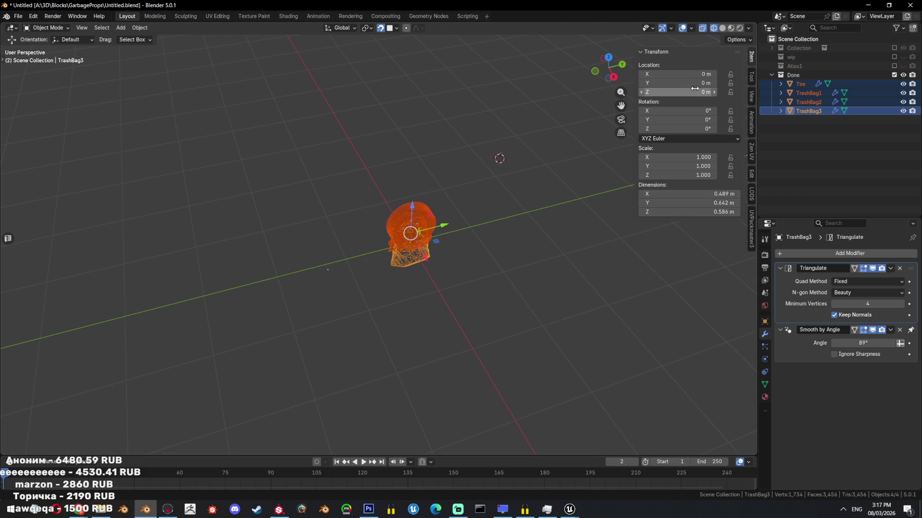
key(alt+Return)
- Rotate the tire 90° and lower it along Z
key(KP_3)
scroll(506, 294, up, 4)
click(515, 289)
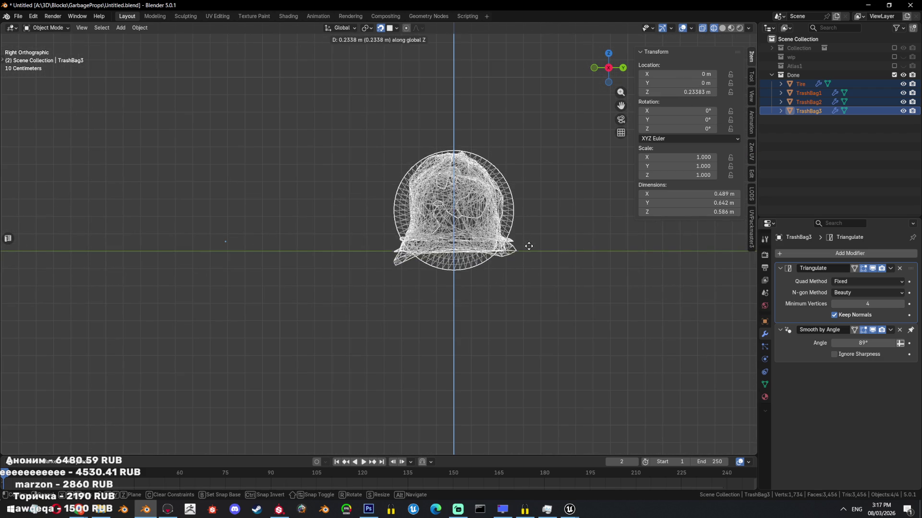
click(524, 247)
middle_drag(525, 247, 508, 223)
key(KP_1)
text(r90)
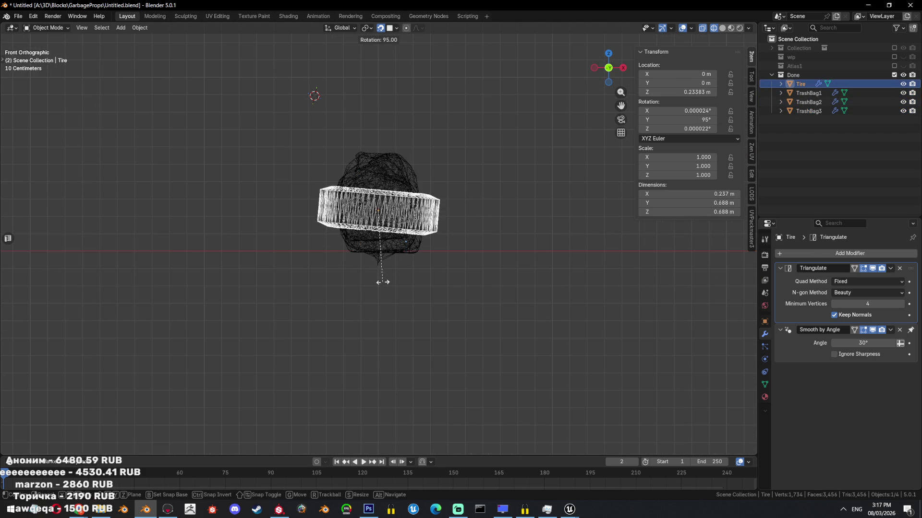
key(Return)
scroll(513, 242, up, 2)
key(g)
key(z)
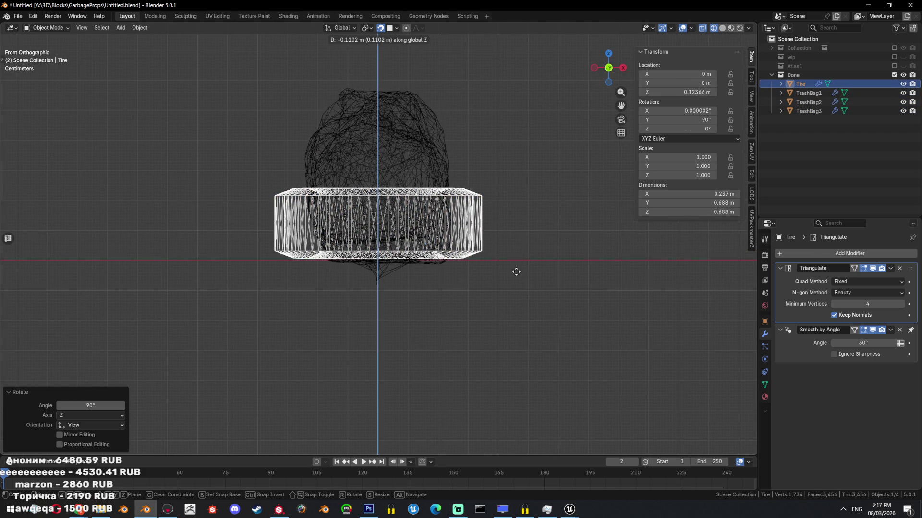
click(518, 272)
- Isolate TrashBag3 and adjust its height along Z
click(413, 144)
middle_drag(413, 144, 475, 192)
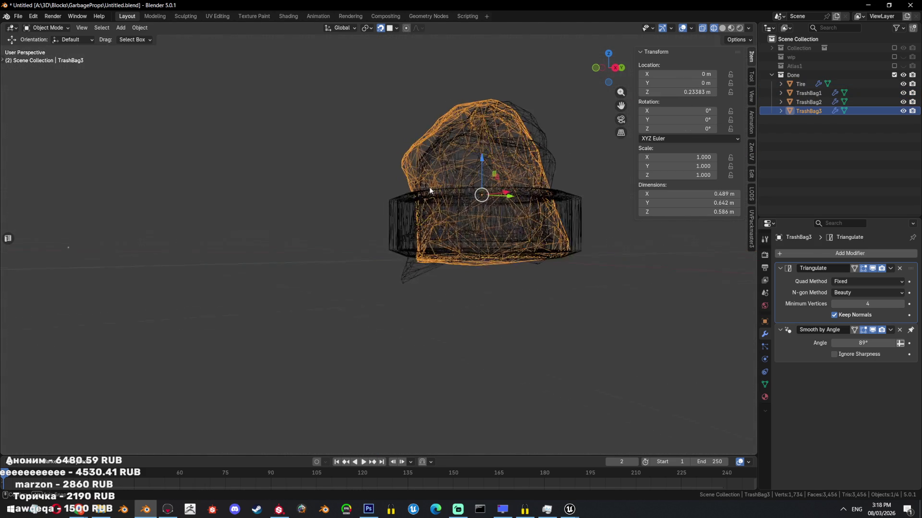
key(KP_3)
key(shift+h)
key(shift+g)
scroll(466, 165, up, 2)
key(g)
key(z)
key(Return)
- Unhide TrashBag2 and seat it by moving it along Z
click(860, 102)
click(903, 102)
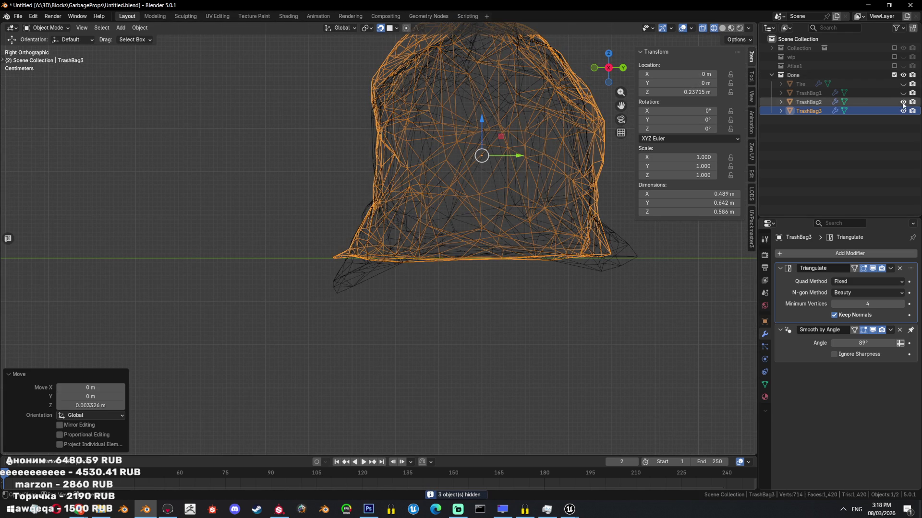
key(g)
key(z)
click(604, 258)
- Lower TrashBag1 along Z, checking the fit in solid shading
click(808, 93)
click(903, 93)
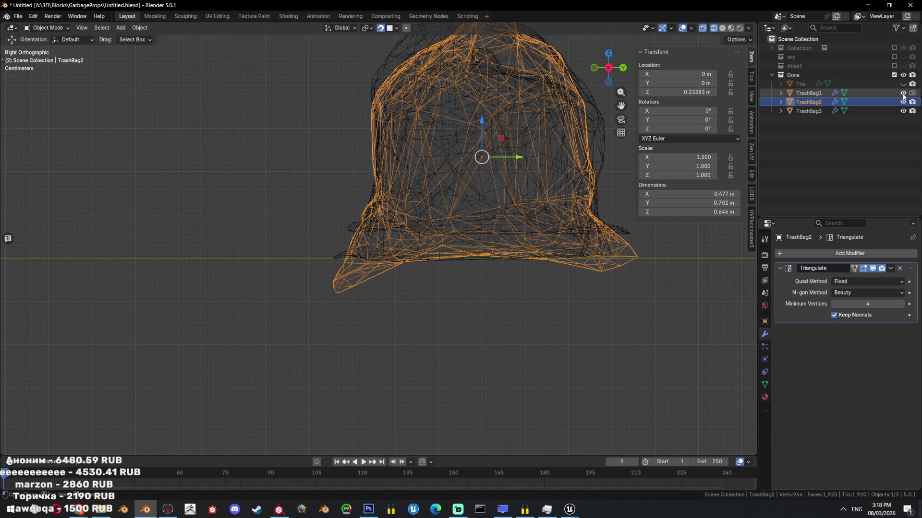
key(g)
key(z)
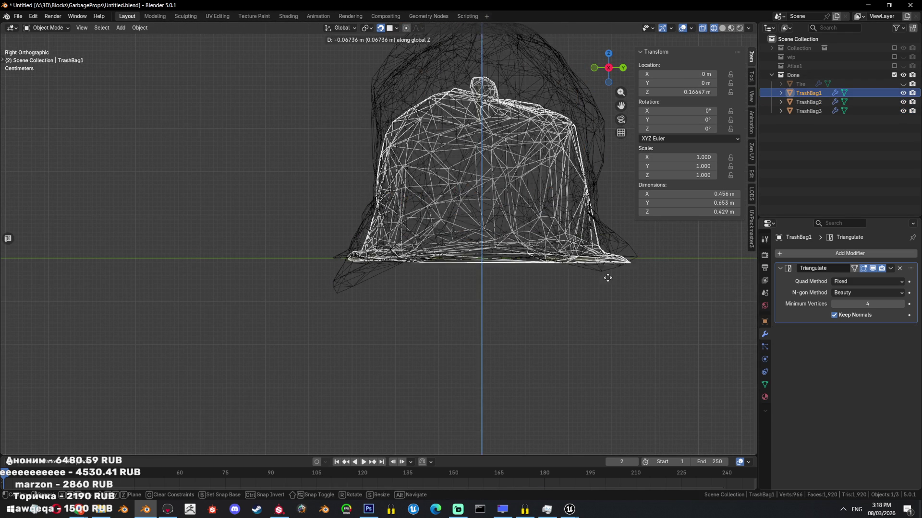
click(586, 372)
key(shift+z)
key(g)
key(z)
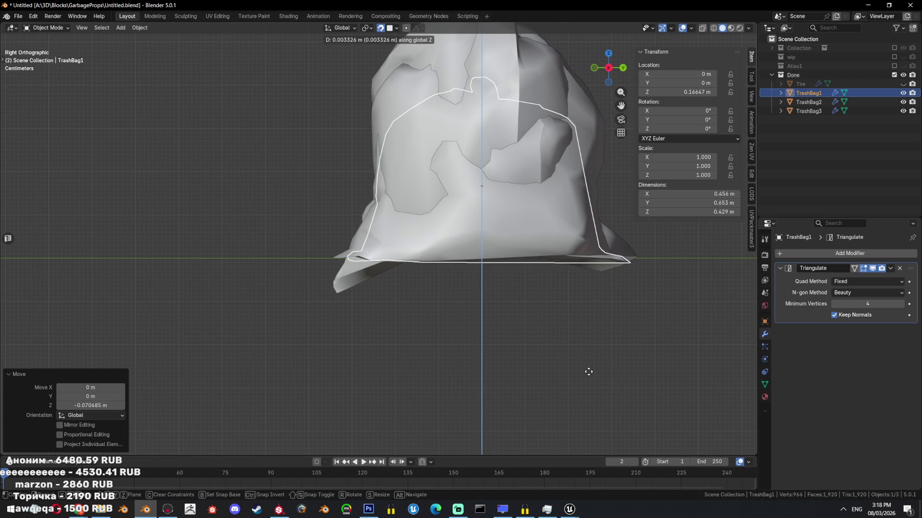
click(589, 372)
scroll(588, 364, down, 4)
key(shift+z)
- Isolate TrashBag1, set its height to 0.17051 m, then unhide the other bags
key(a)
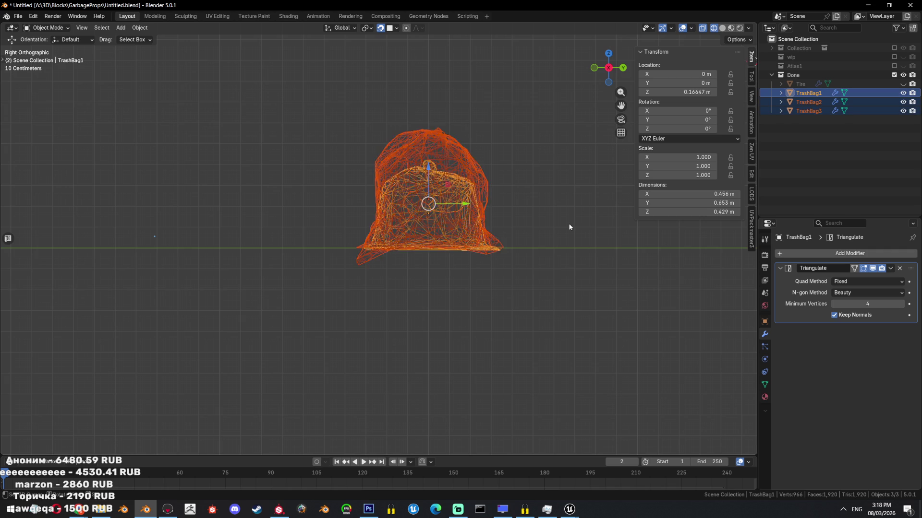
click(493, 259)
scroll(493, 260, up, 4)
key(shift+h)
scroll(470, 311, up, 2)
key(g)
key(z)
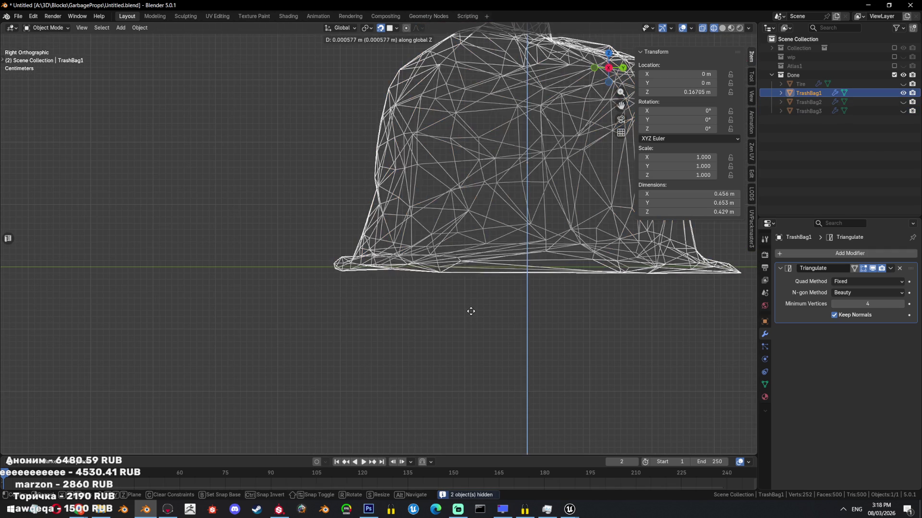
click(471, 311)
key(alt+h)
scroll(493, 292, down, 4)
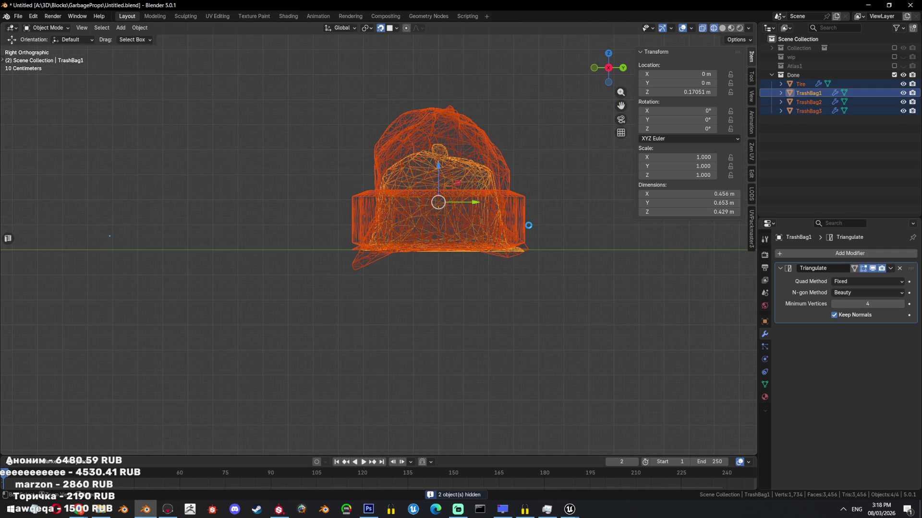
- Save the blend file and toggle the origins-only move option on and off
key(ctrl+s)
key(q)
click(528, 225)
key(q)
click(524, 228)
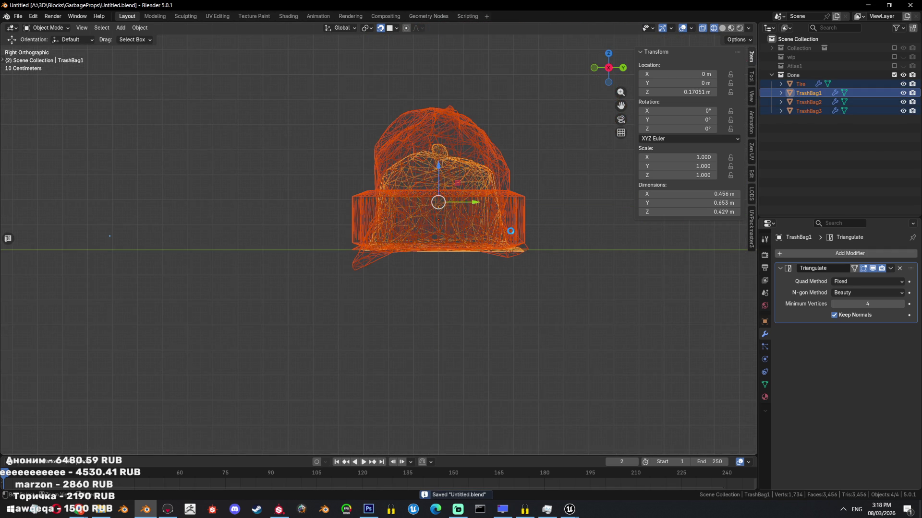
- Batch export the objects as FBX files and return to Unreal Editor
key(q)
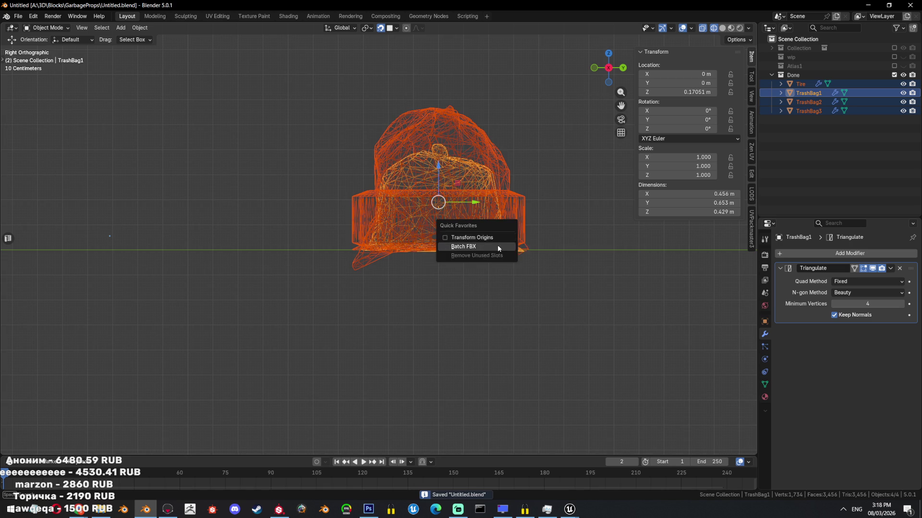
click(579, 259)
mouse_move(569, 508)
click(547, 477)
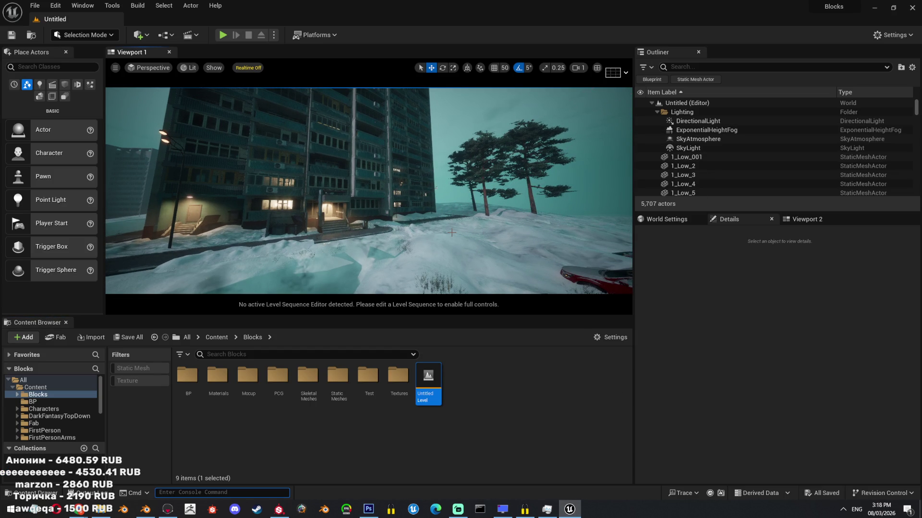
- Enter r.Streaming.PoolSize 100 in the console
text(streaming text)
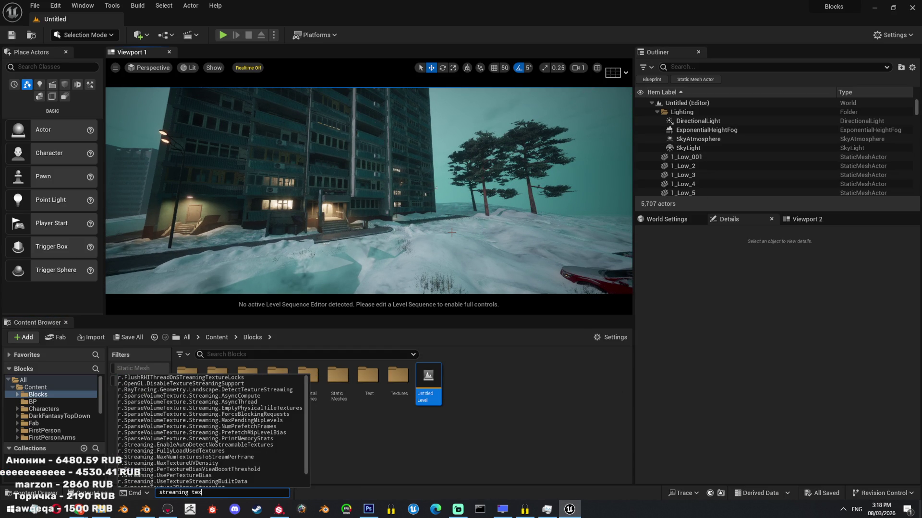
key(BackSpace)
key(BackSpace)
key(BackSpace)
text(pool)
key(Up)
key(Up)
key(Up)
key(Down)
key(Down)
text(100miop)
- Try r.MipMapLODBias and r.ForceLOD, then enter r.Tonemapper.Sharpen 0
key(BackSpace)
key(BackSpace)
text(pma)
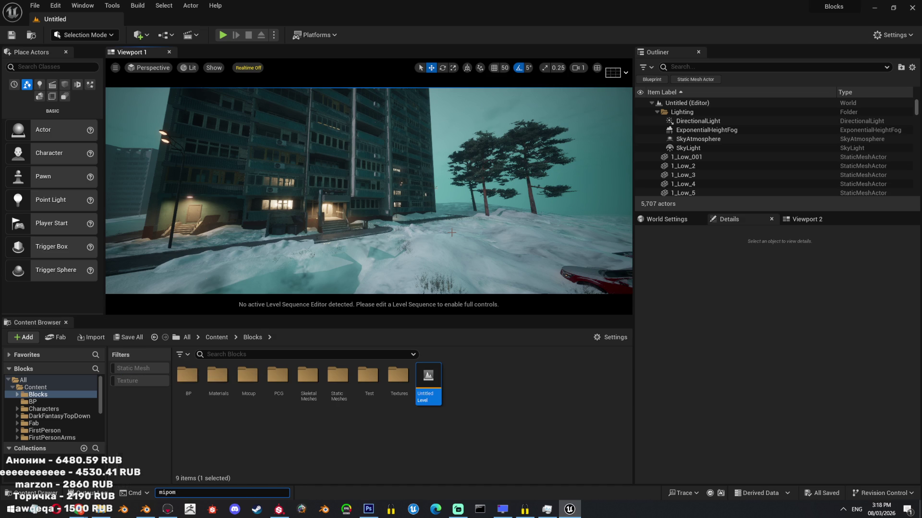
key(Down)
key(Down)
key(Down)
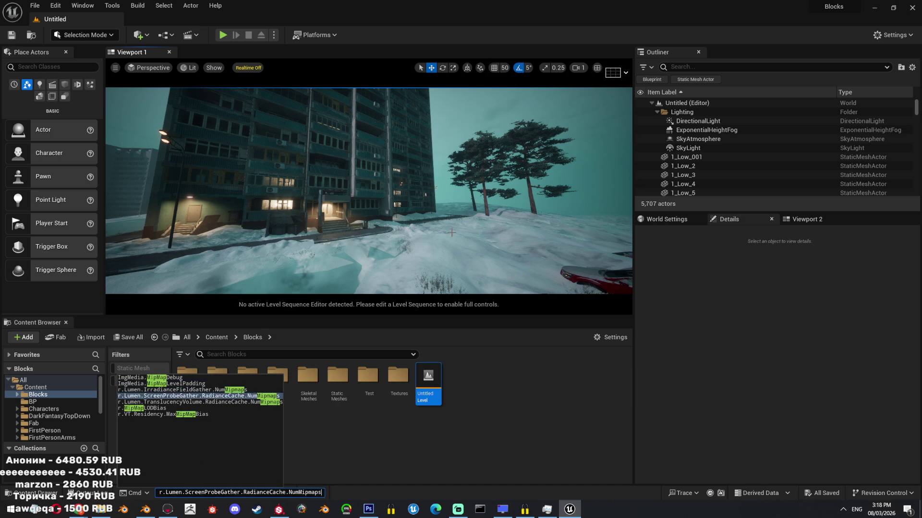
text(-force lod)
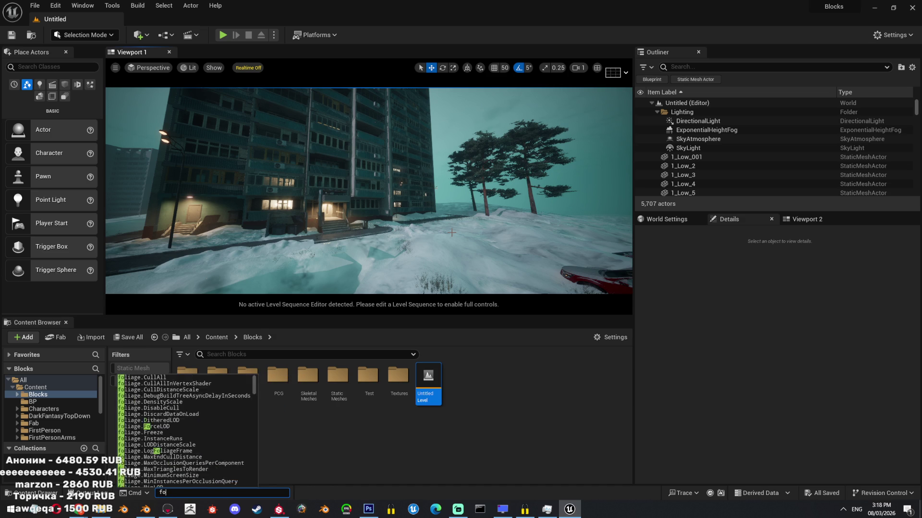
key(Return)
text(sharp)
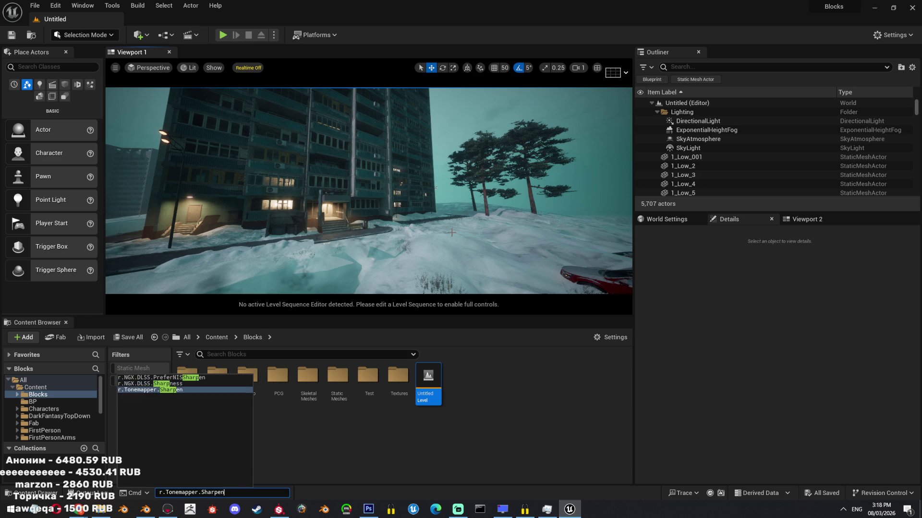
key(Down)
text(0)
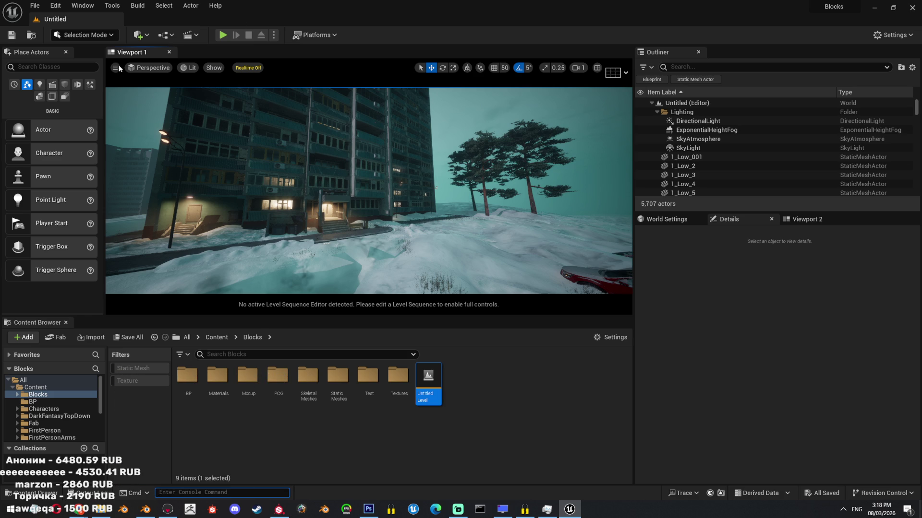
- Fly the camera down to the building entrance and select the GarbageCan6 dumpster
click(116, 68)
mouse_move(168, 178)
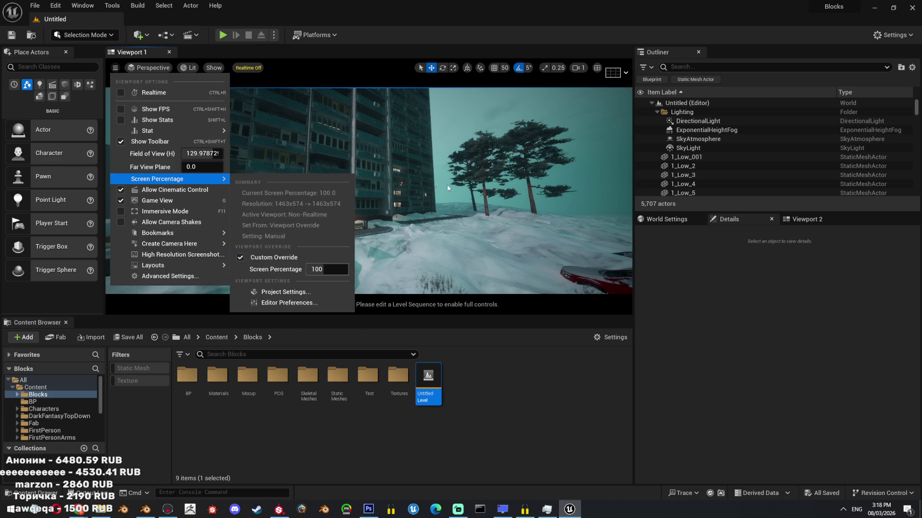
drag(447, 188, 452, 178)
click(255, 70)
mouse_move(422, 206)
mouse_down()
mouse_move(420, 184)
mouse_move(336, 170)
mouse_up()
click(336, 168)
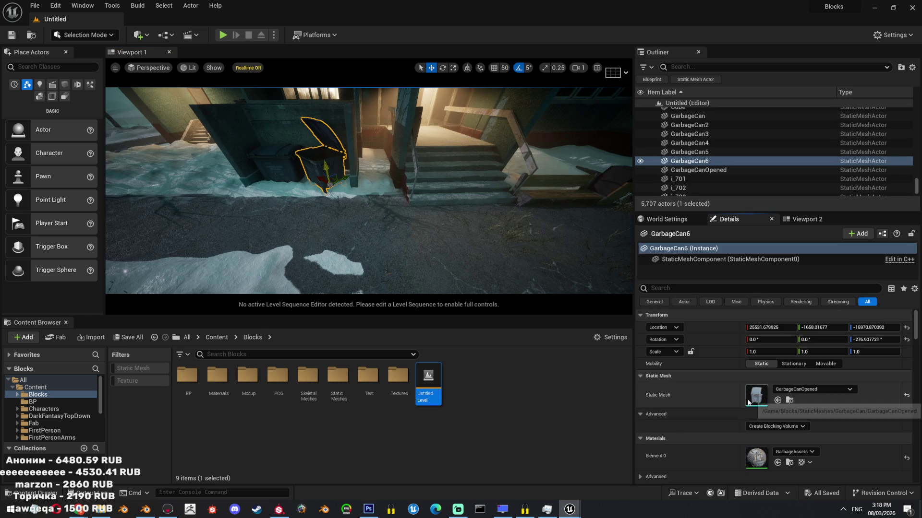
- Open the GarbageCanOpened mesh, locate it in the content listing, inspect it, and close the editor
key(ctrl+e)
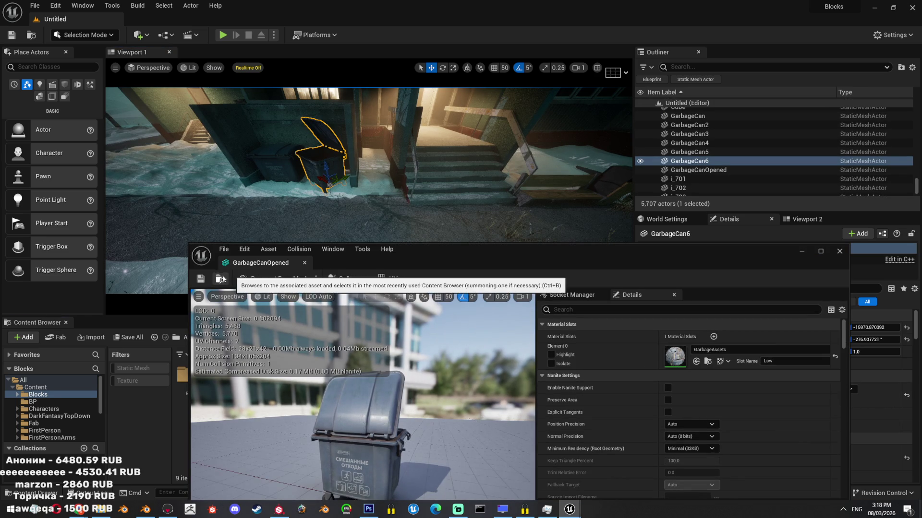
key(ctrl+b)
drag(432, 423, 393, 429)
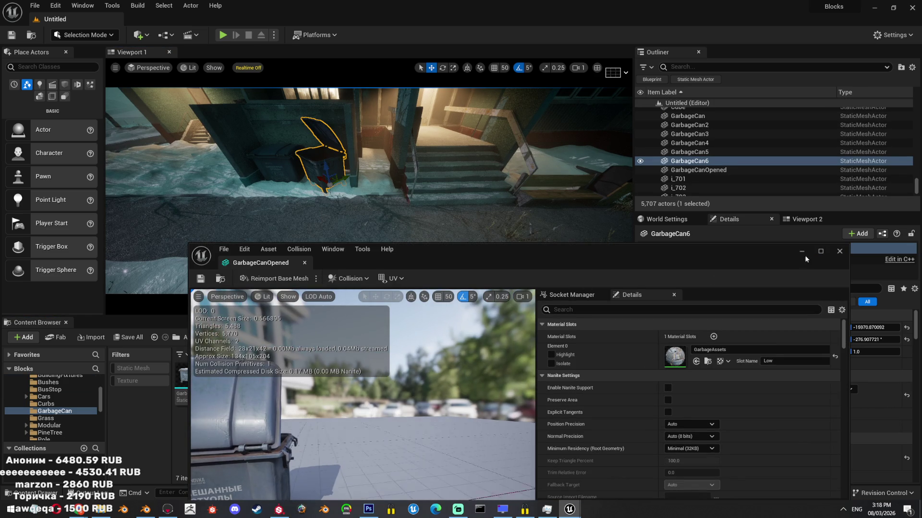
click(820, 251)
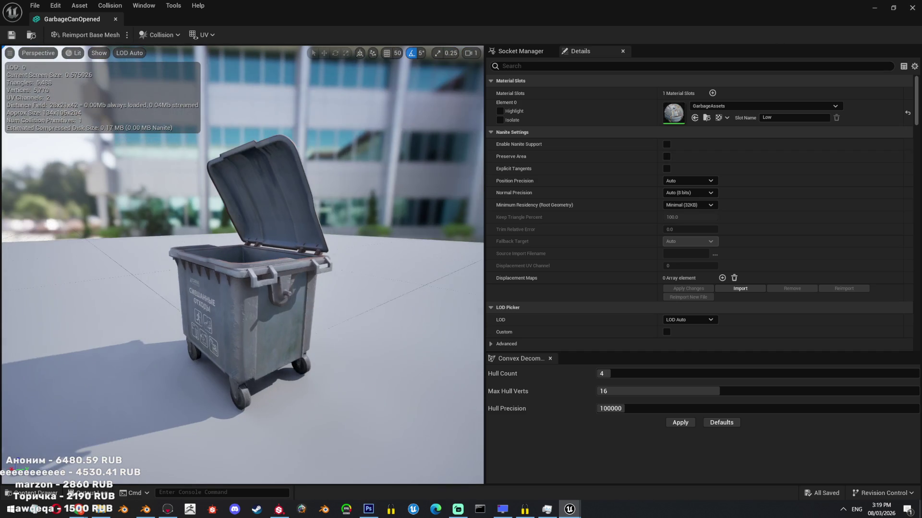
click(912, 7)
scroll(63, 412, up, 2)
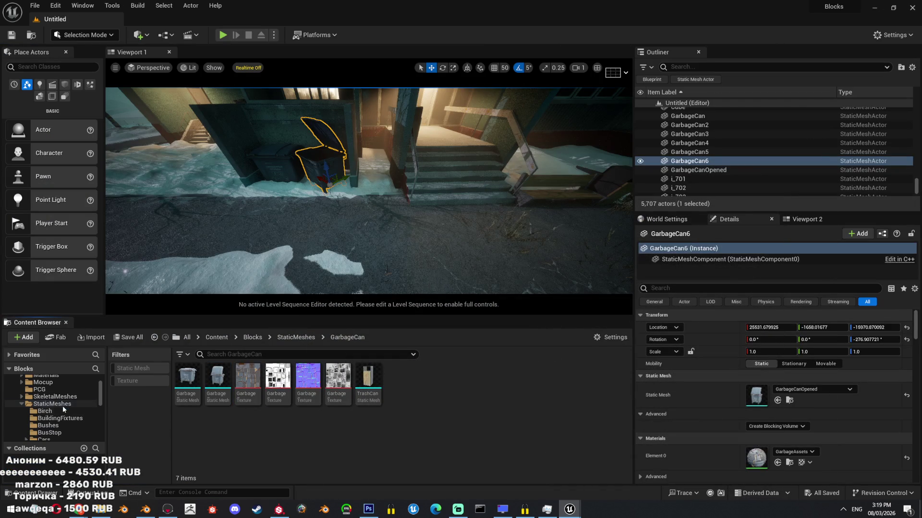
- Create a new GarbageProps folder inside StaticMeshes
click(56, 406)
right_click(324, 429)
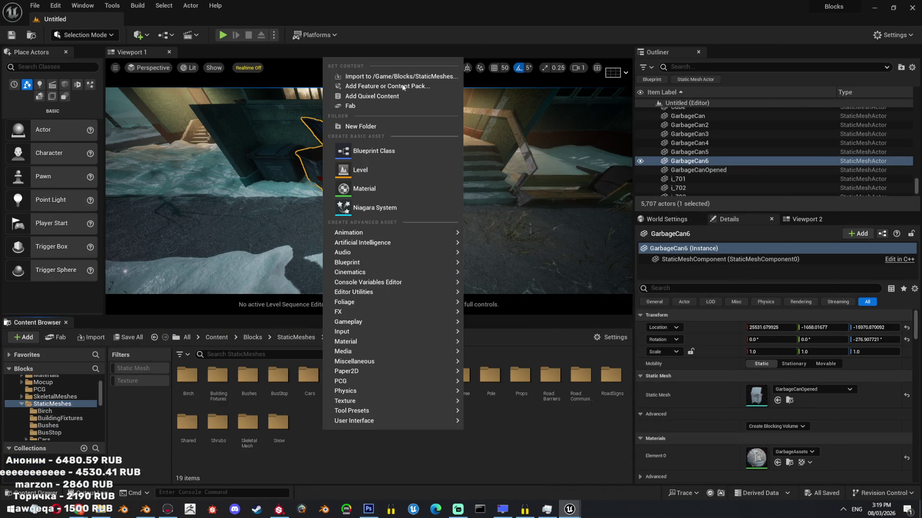
click(377, 126)
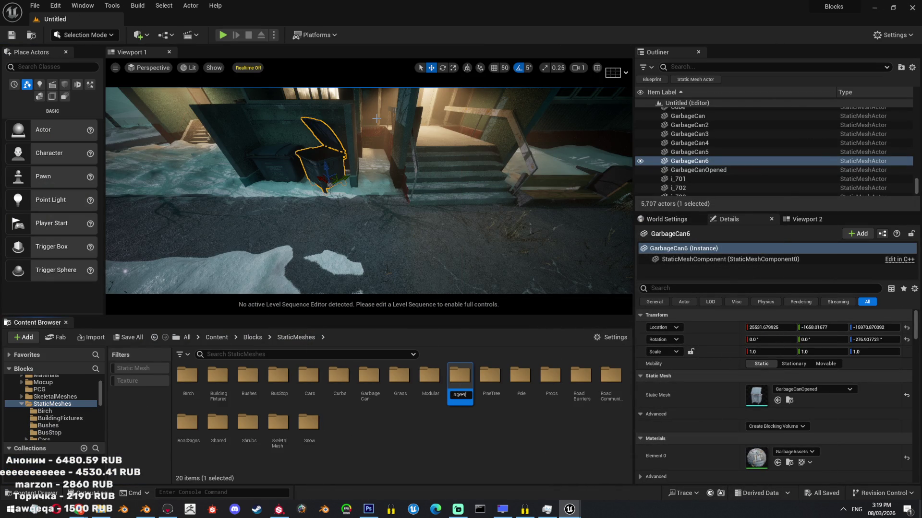
key(Return)
key(Return)
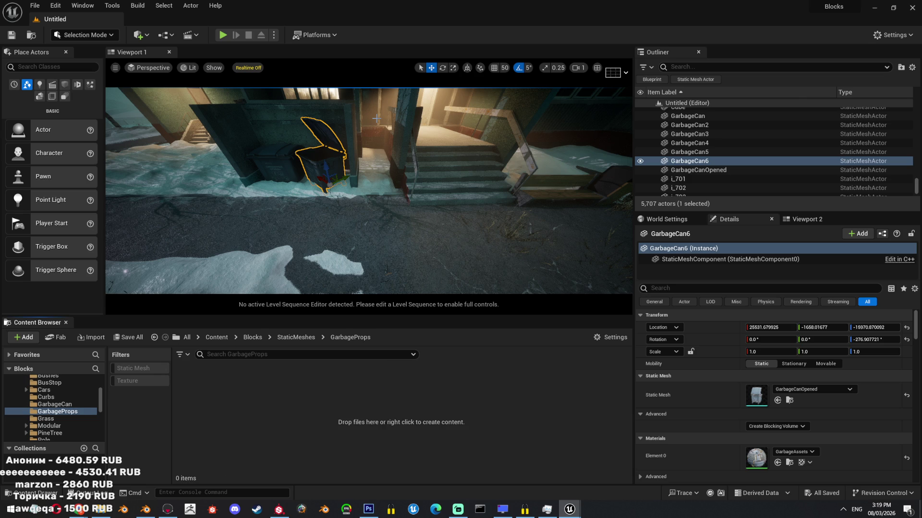
- Start an import into GarbageProps, browse to Blocks/GarbageProps on disk and show files as a details table
right_click(219, 416)
click(311, 62)
click(170, 144)
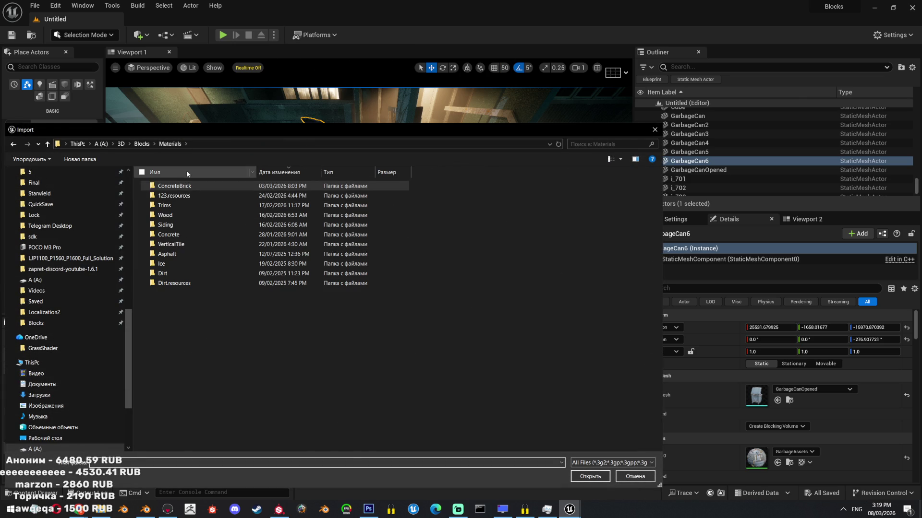
click(142, 144)
double_click(222, 209)
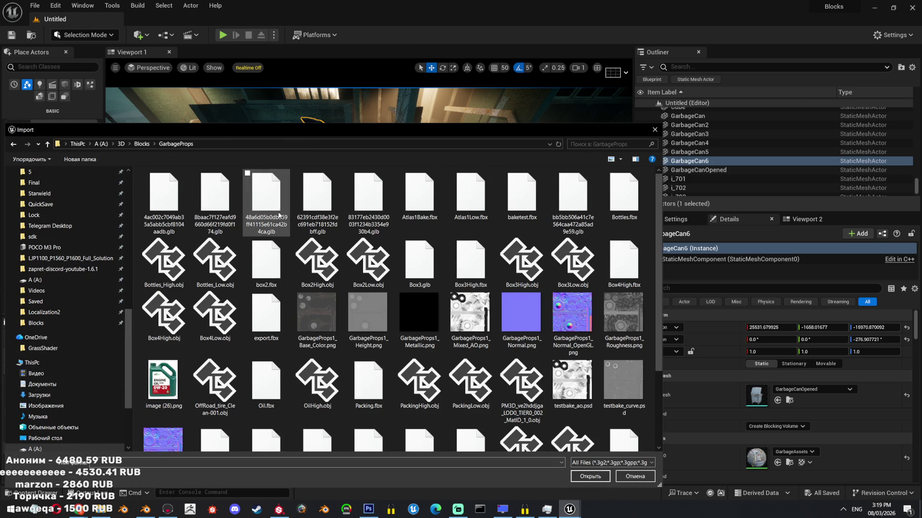
scroll(438, 414, down, 3)
right_click(439, 412)
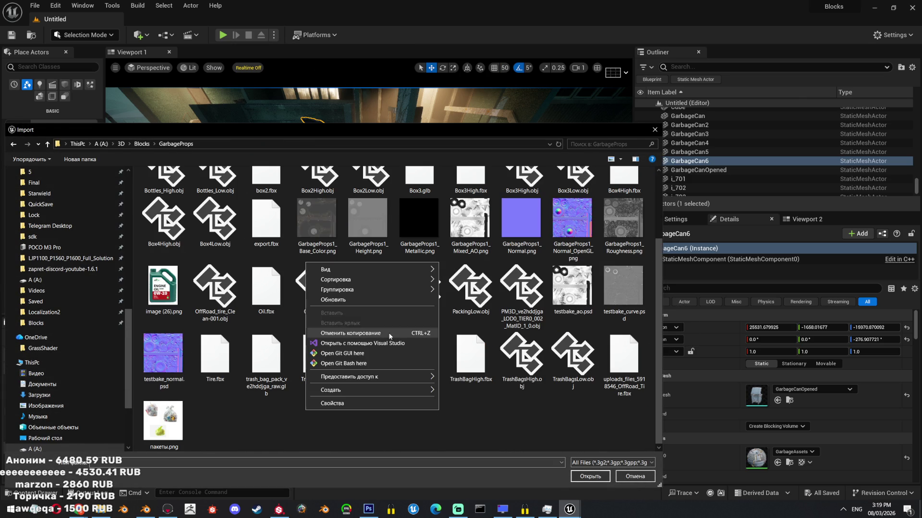
click(375, 261)
right_click(364, 415)
mouse_move(336, 273)
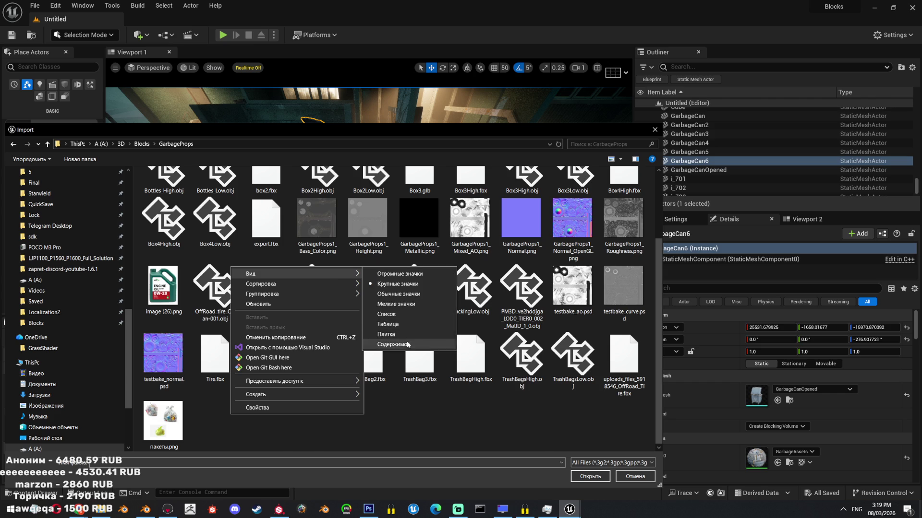
click(403, 335)
right_click(587, 244)
click(626, 204)
right_click(627, 203)
mouse_move(619, 209)
click(649, 260)
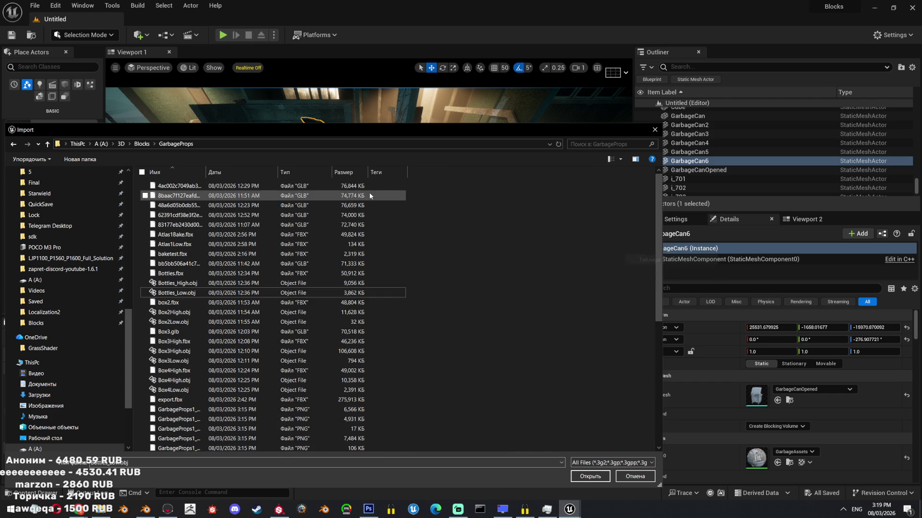
- Select the TrashBag FBX files plus the GarbageProps1 Mixed_AO, Normal_OpenGL, Base_Color and Roughness textures
click(225, 172)
click(214, 187)
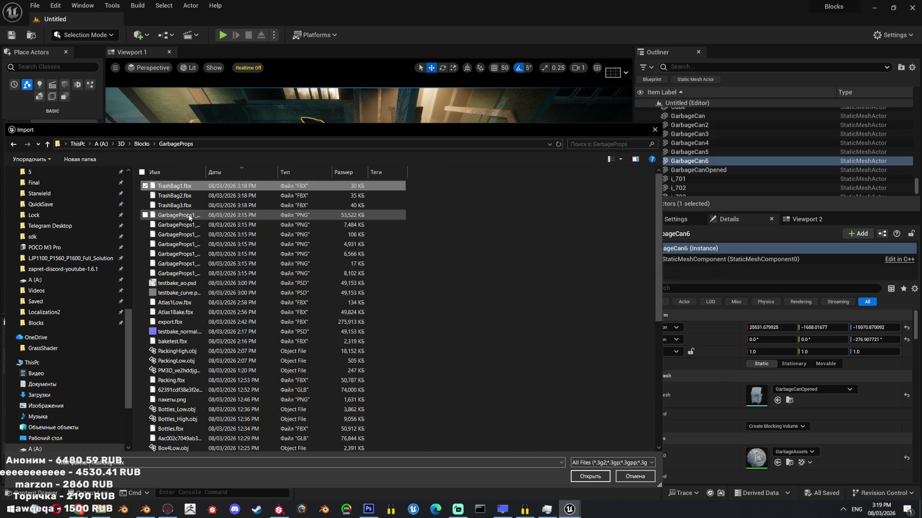
mouse_move(205, 207)
mouse_down()
mouse_move(206, 187)
mouse_move(309, 187)
mouse_up()
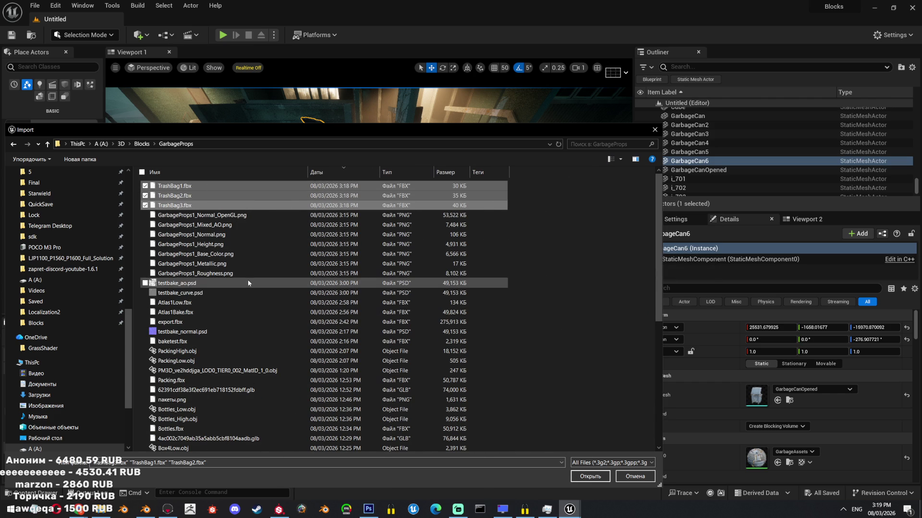
scroll(259, 296, down, 5)
scroll(269, 307, up, 5)
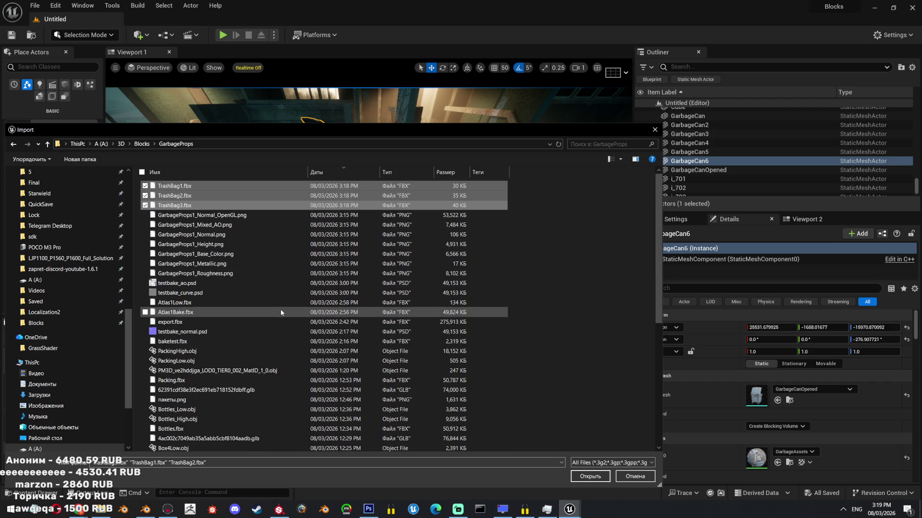
click(353, 171)
click(353, 172)
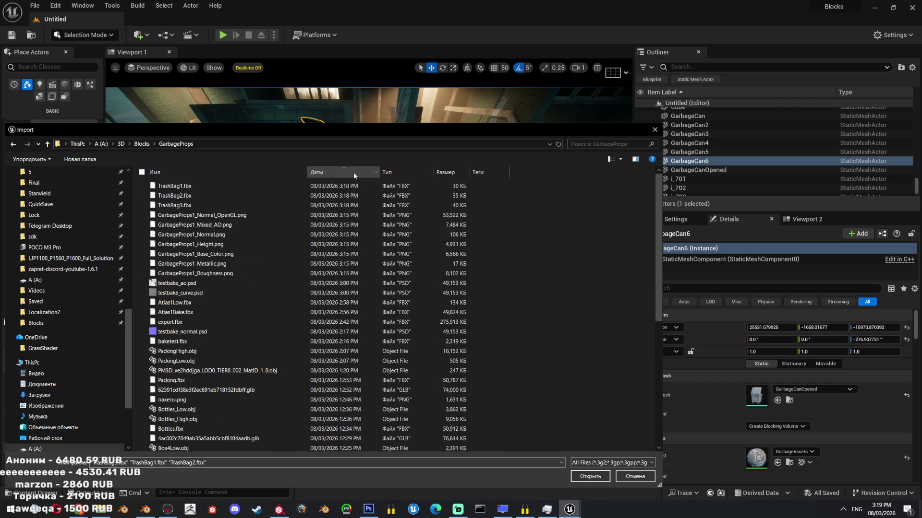
drag(240, 183, 232, 209)
scroll(236, 221, down, 3)
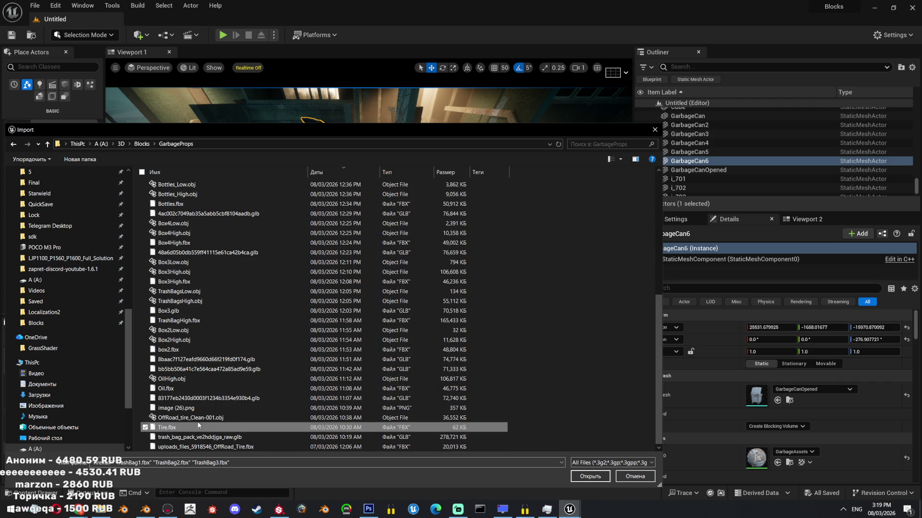
scroll(263, 397, up, 3)
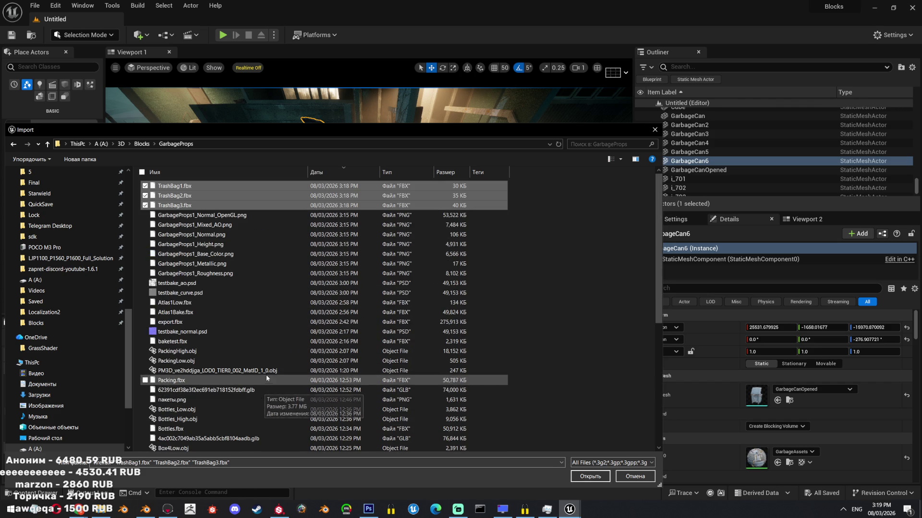
ctrl+click(237, 226)
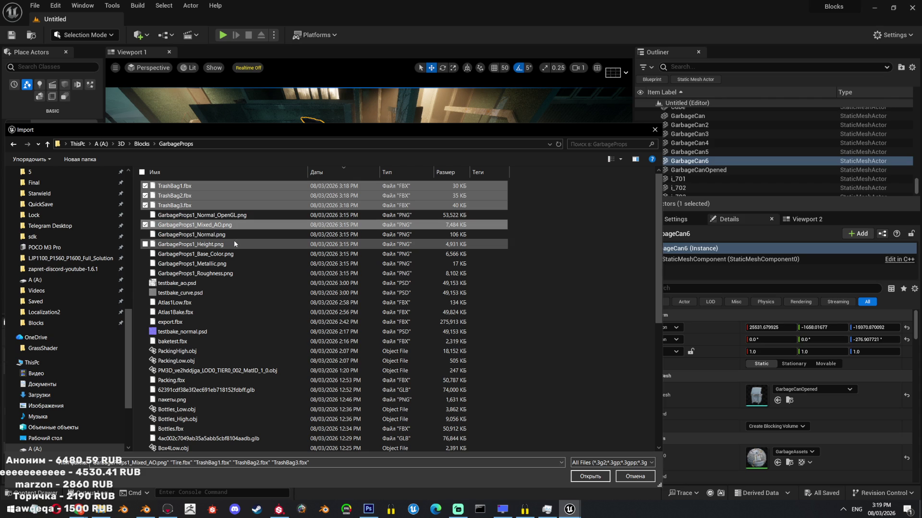
ctrl+click(229, 234)
ctrl+click(241, 234)
ctrl+click(235, 215)
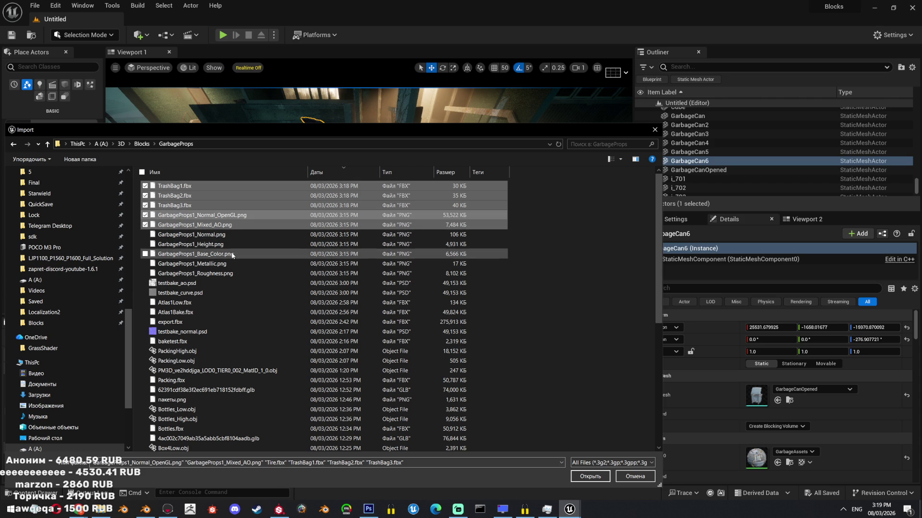
ctrl+click(232, 255)
ctrl+click(226, 274)
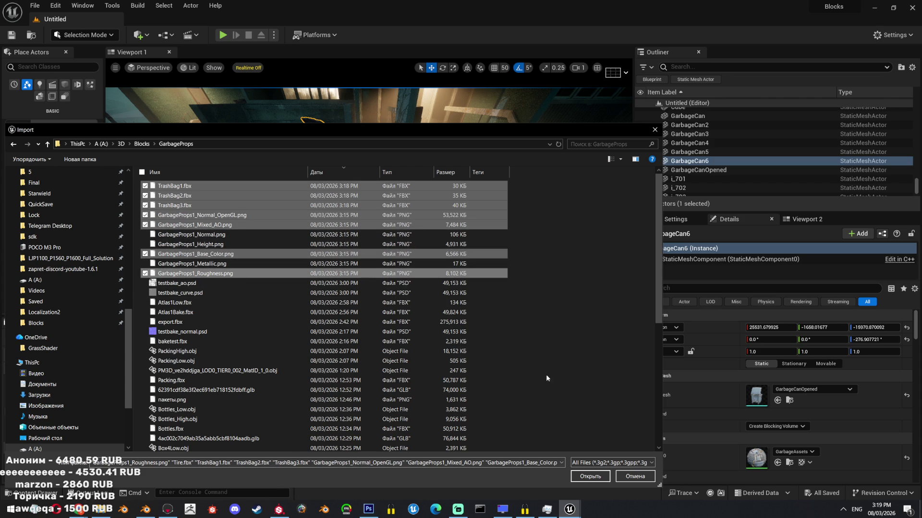
- Import all selected files with the current FBX options and accept the normal map notice
click(590, 476)
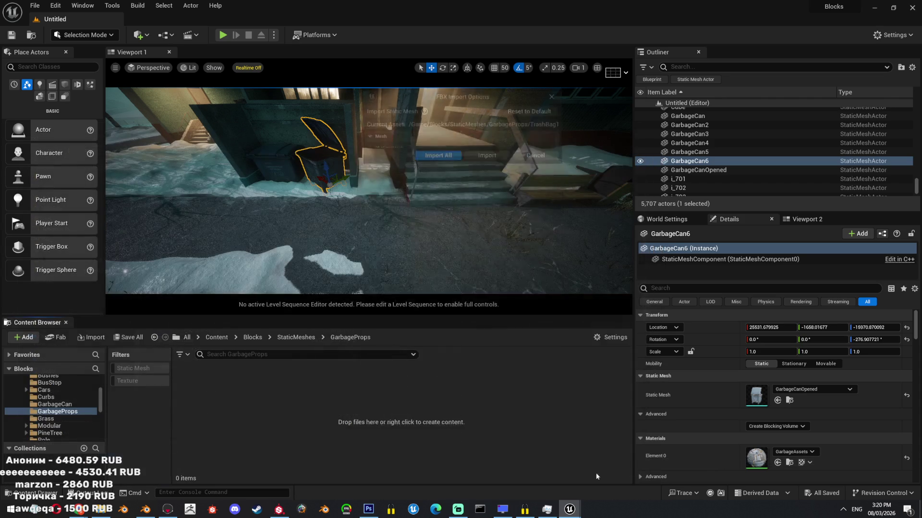
click(459, 425)
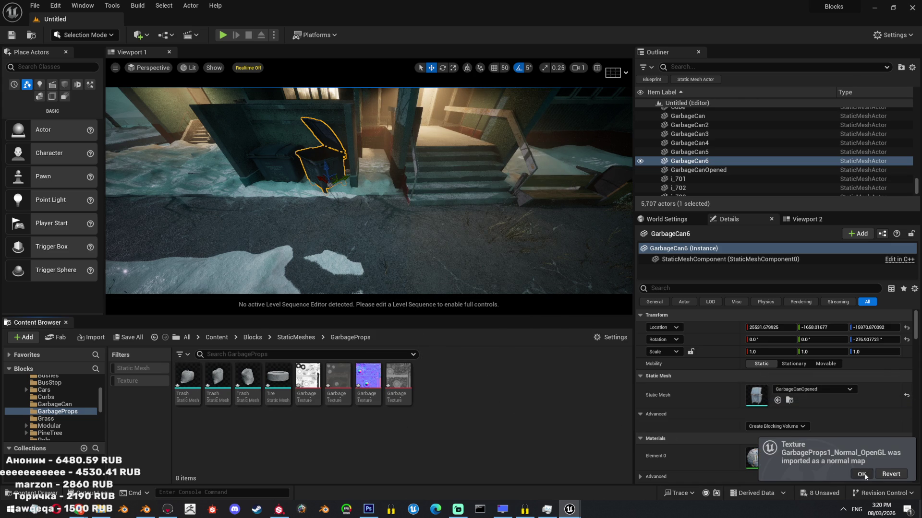
click(862, 475)
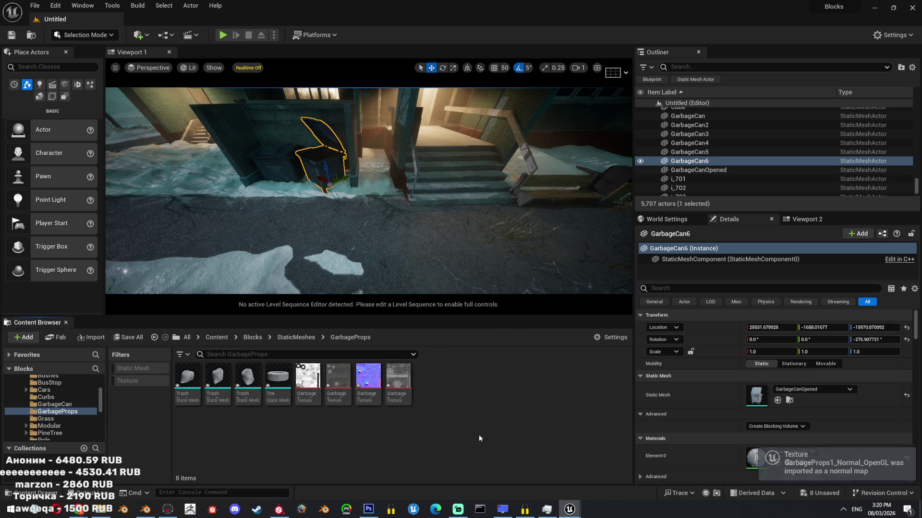
- Browse the BusStop, Bushes and Cars folders, ending in the GarbageCan folder
click(59, 405)
click(618, 466)
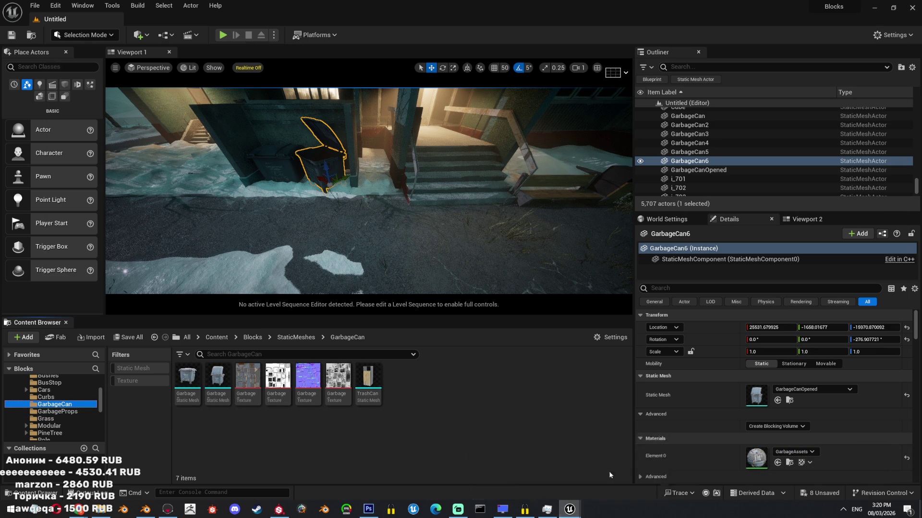
click(874, 8)
scroll(53, 408, up, 2)
click(69, 411)
click(48, 404)
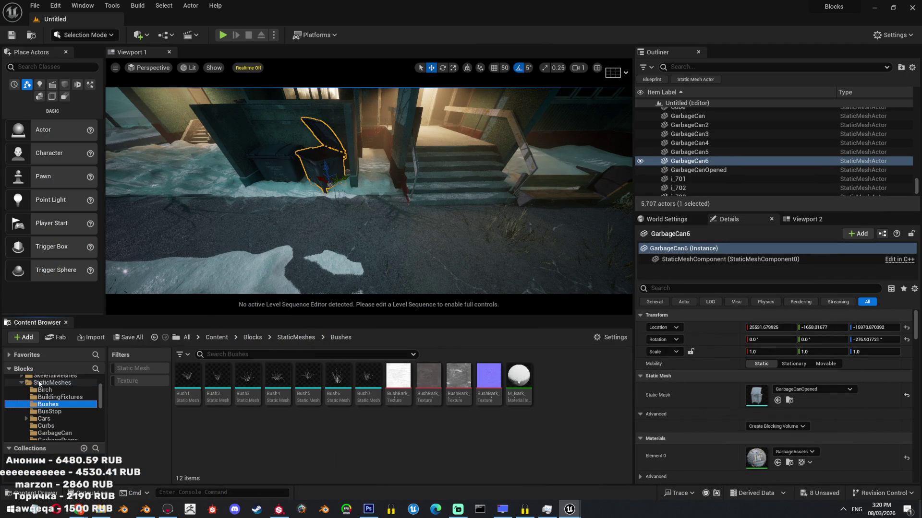
scroll(56, 401, up, 2)
click(61, 432)
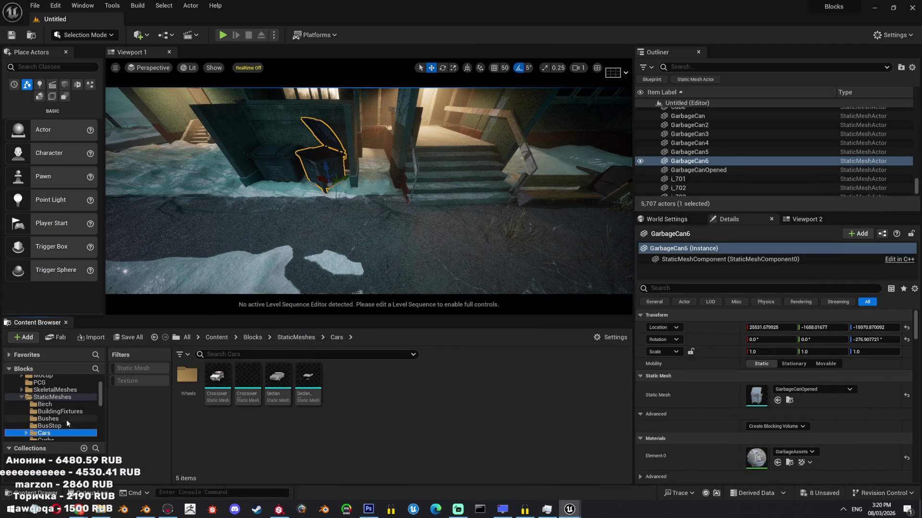
scroll(67, 417, down, 3)
scroll(57, 401, up, 5)
scroll(46, 404, down, 4)
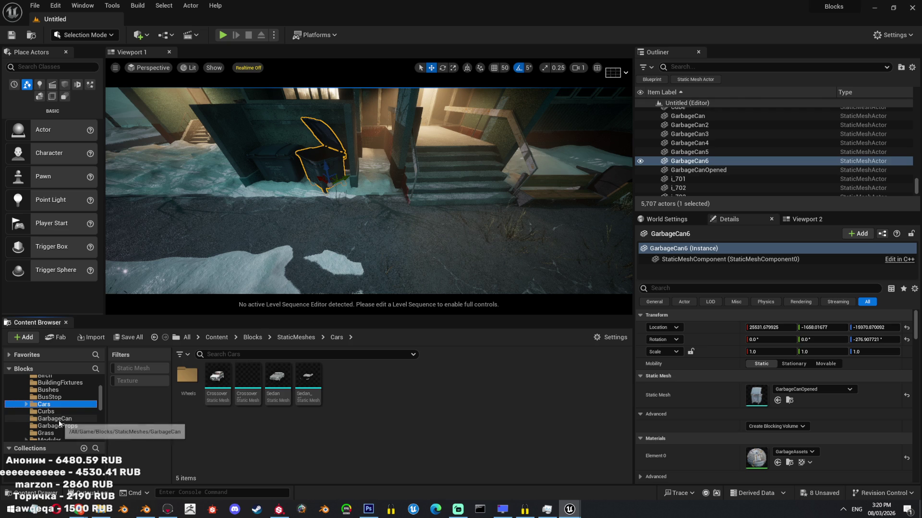
click(64, 426)
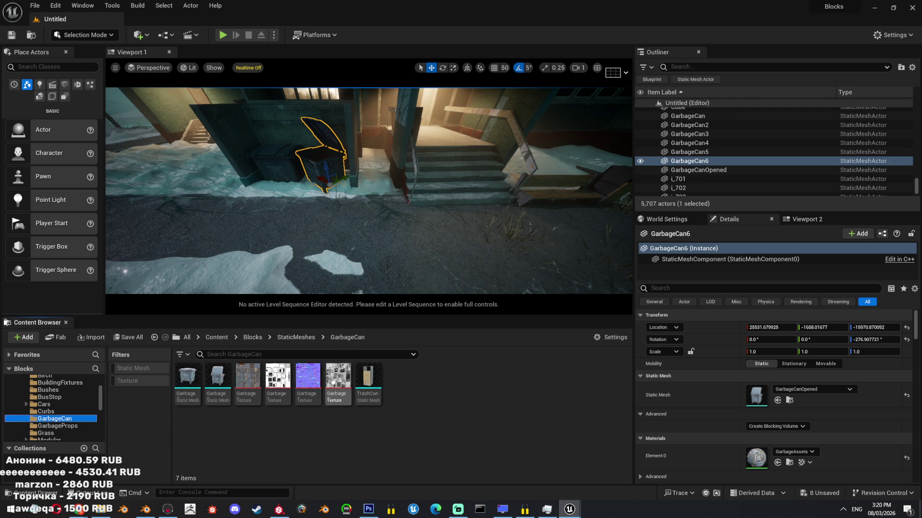
- Open the TrashCan mesh and its material, then locate it in Materials/MM
double_click(368, 380)
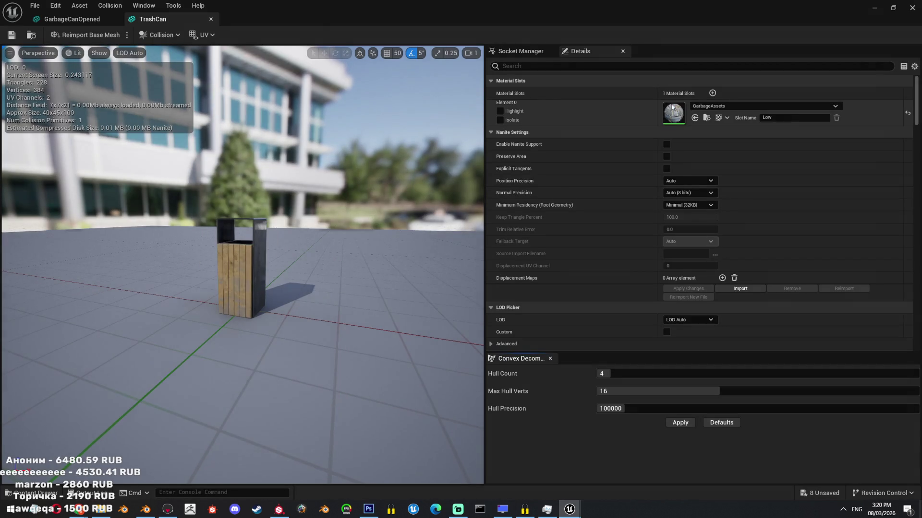
double_click(673, 113)
click(875, 7)
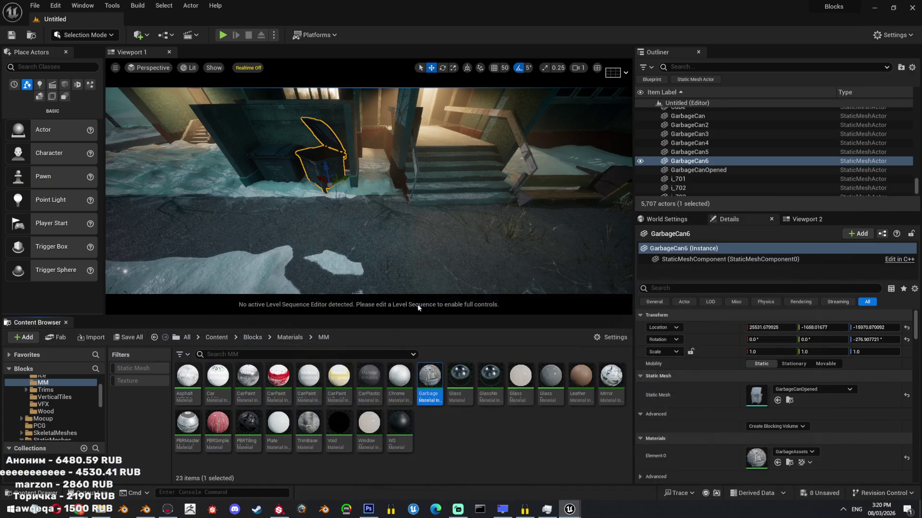
- Duplicate the Garbage material instance as GarbageProps1 and open it
key(ctrl+v)
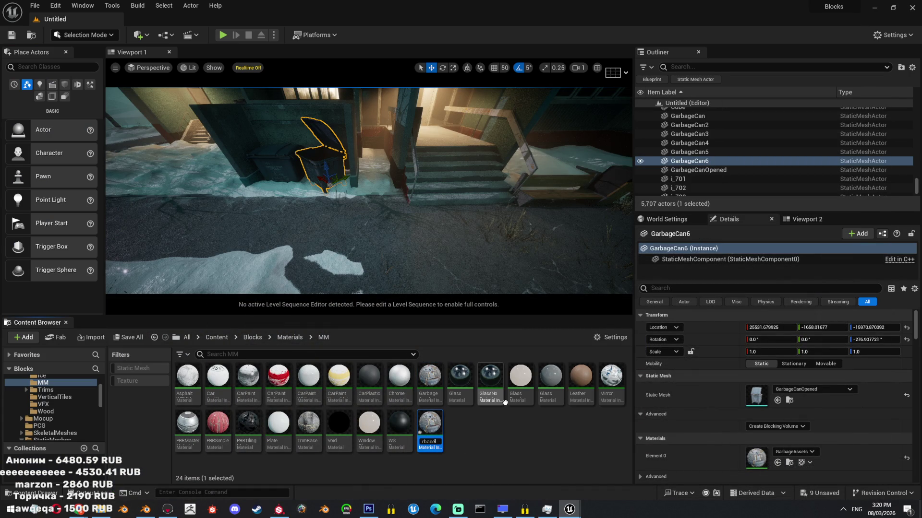
key(Return)
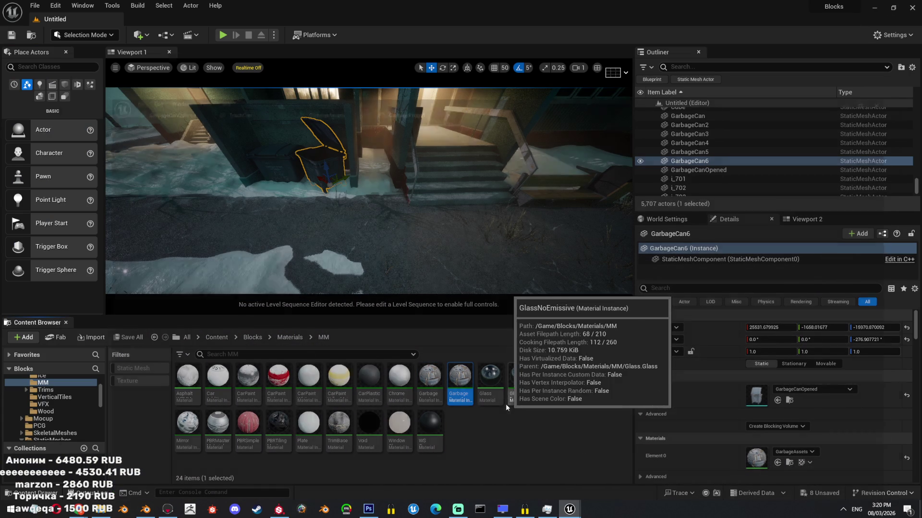
key(Return)
- Inspect sRGB and Flip Green Channel on the GarbageProps roughness, AO and normal textures
scroll(66, 410, up, 5)
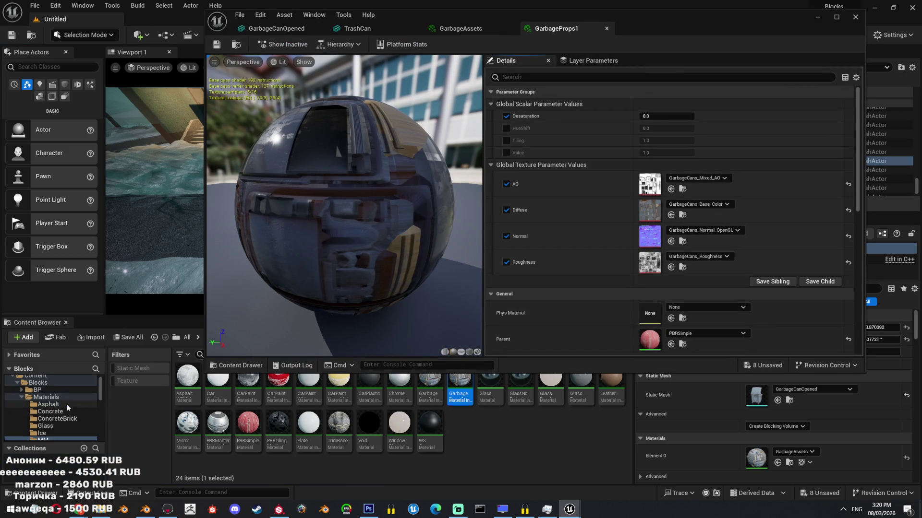
click(69, 411)
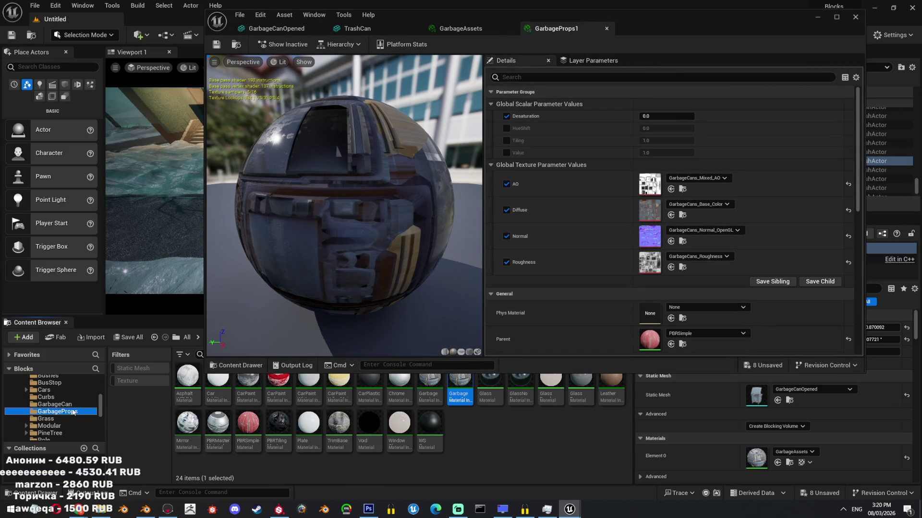
click(285, 394)
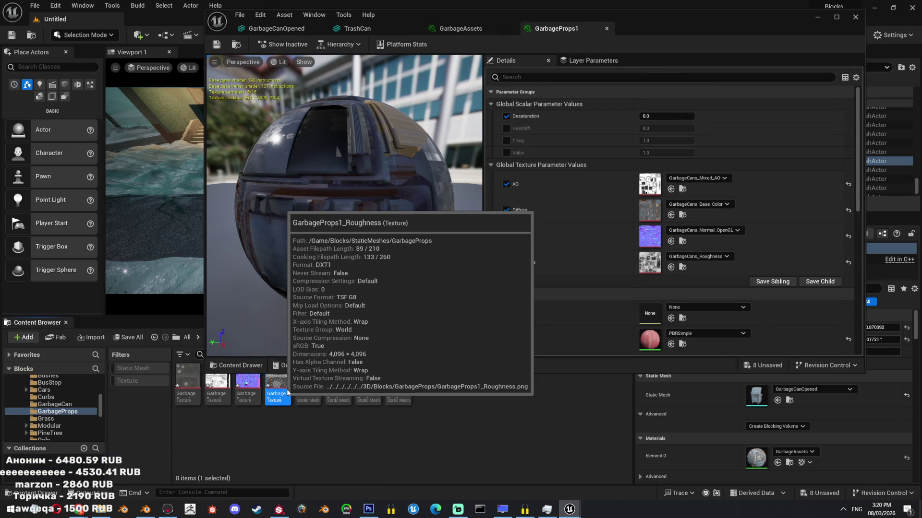
double_click(277, 386)
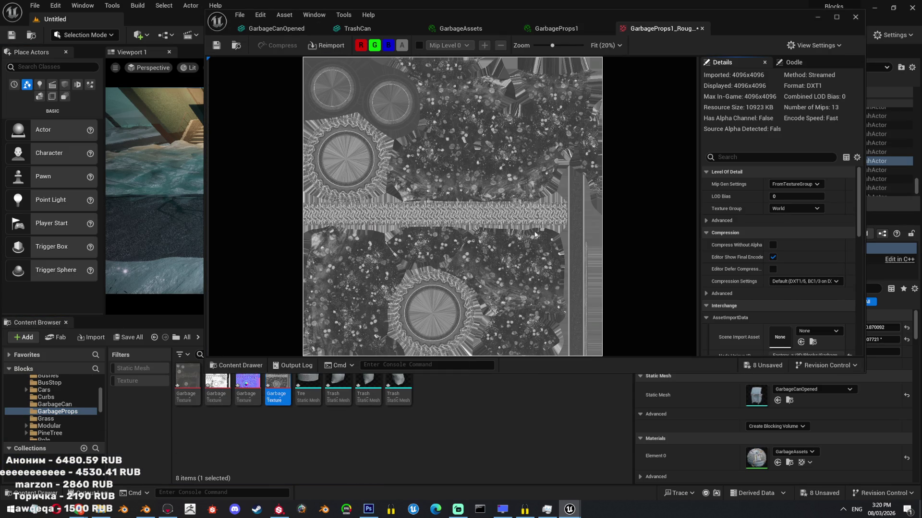
click(727, 156)
text(sr)
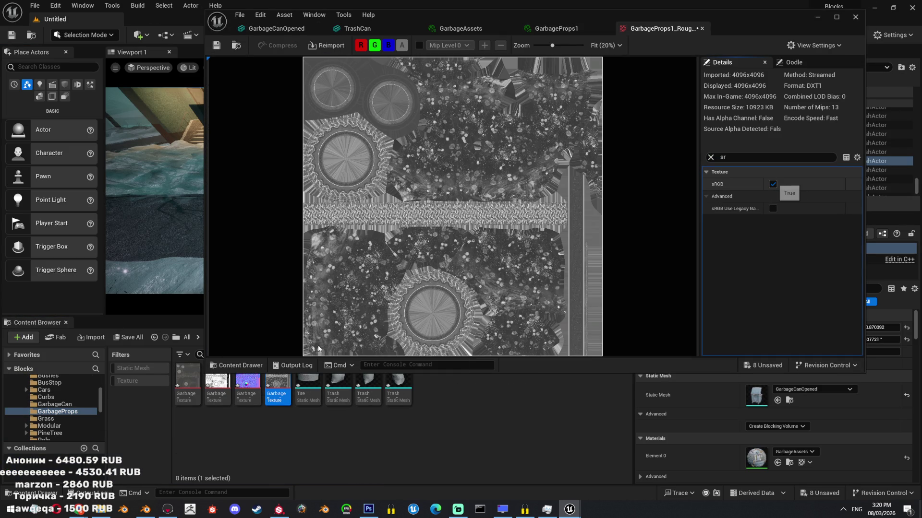
double_click(217, 384)
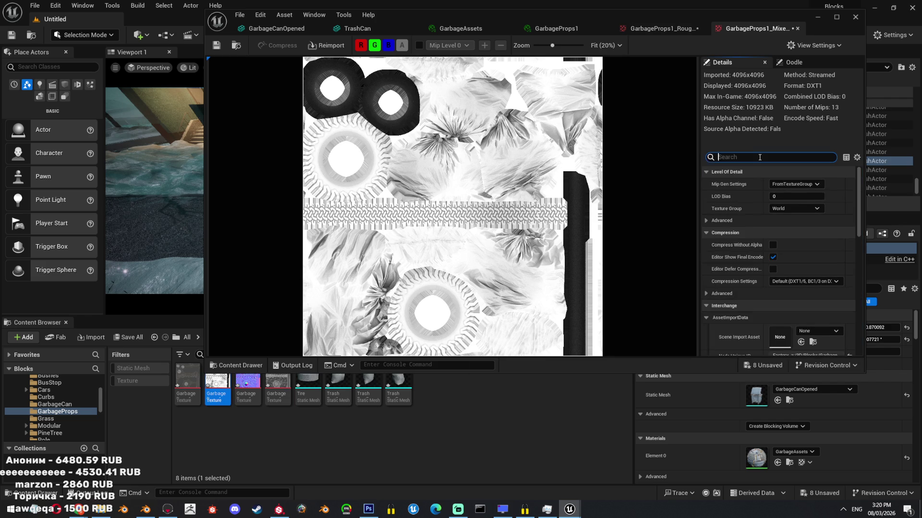
double_click(248, 385)
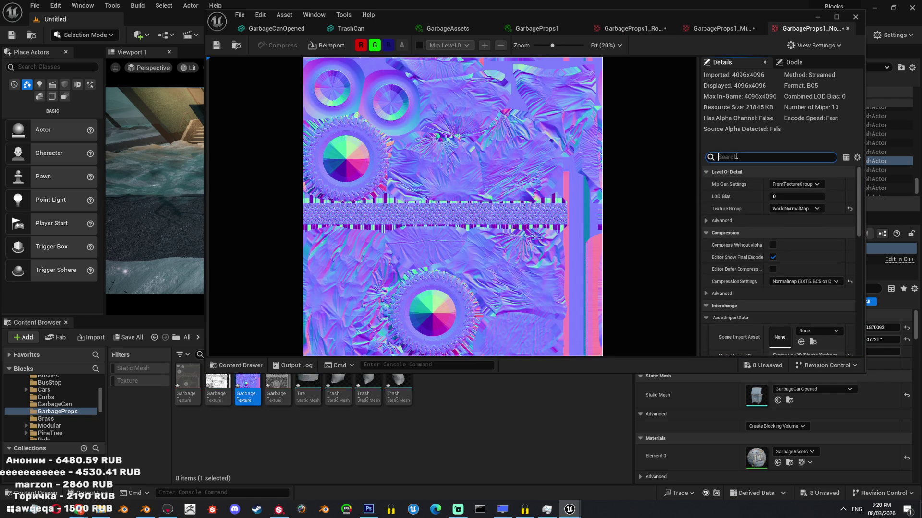
text(fli)
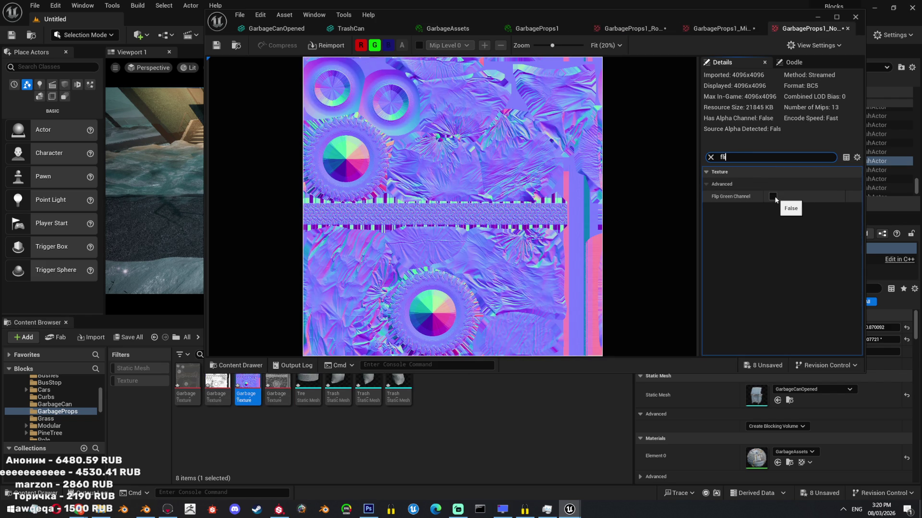
click(511, 30)
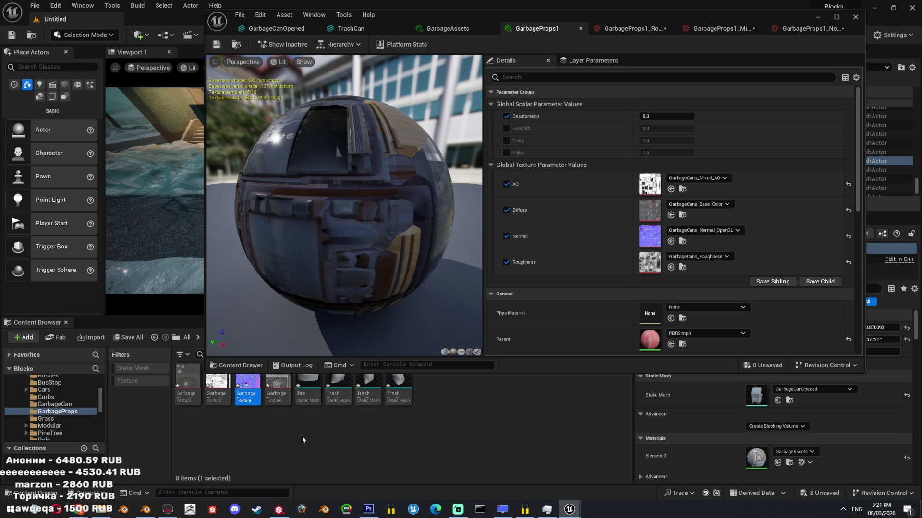
- Plug the GarbageProps1 roughness, normal, diffuse and AO textures into the material's slots
click(277, 389)
mouse_move(277, 389)
mouse_down()
mouse_move(695, 278)
mouse_move(651, 257)
mouse_up()
drag(247, 384, 652, 236)
mouse_move(202, 389)
mouse_down()
mouse_move(654, 216)
mouse_move(650, 178)
mouse_up()
- Open the Tire and trash bag meshes and search the bag's material slot for 'garbage'
click(316, 391)
shift+click(399, 387)
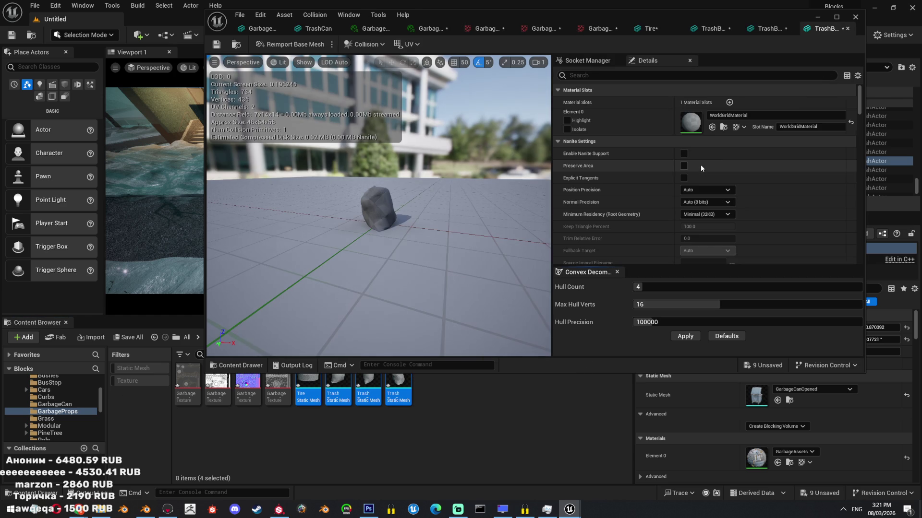
click(726, 115)
text(garbage)
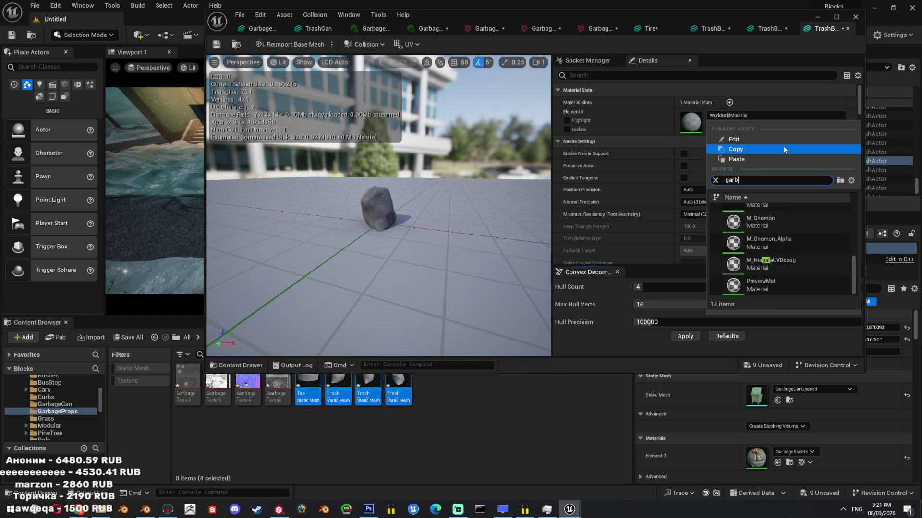
key(Escape)
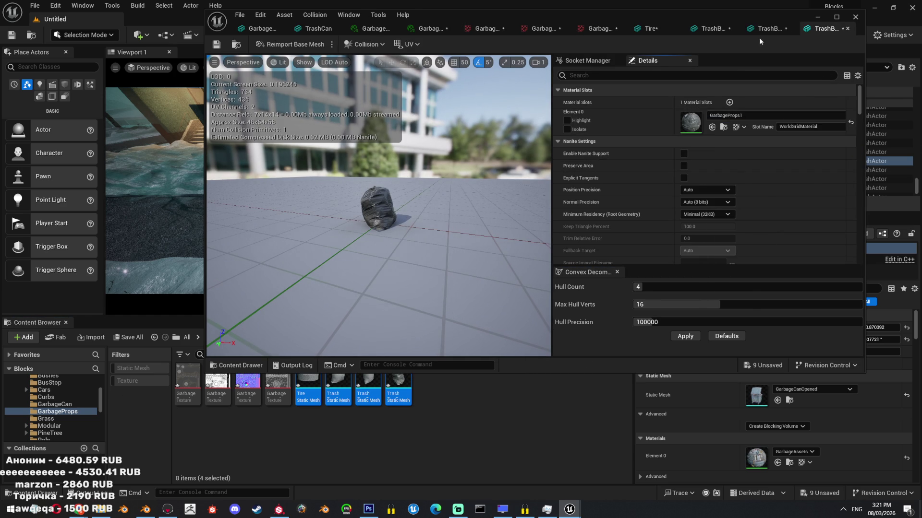
- Paste GarbageProps1 into Element 0 of two trash bags and the Tire, then close the editor
click(764, 29)
right_click(686, 131)
click(719, 136)
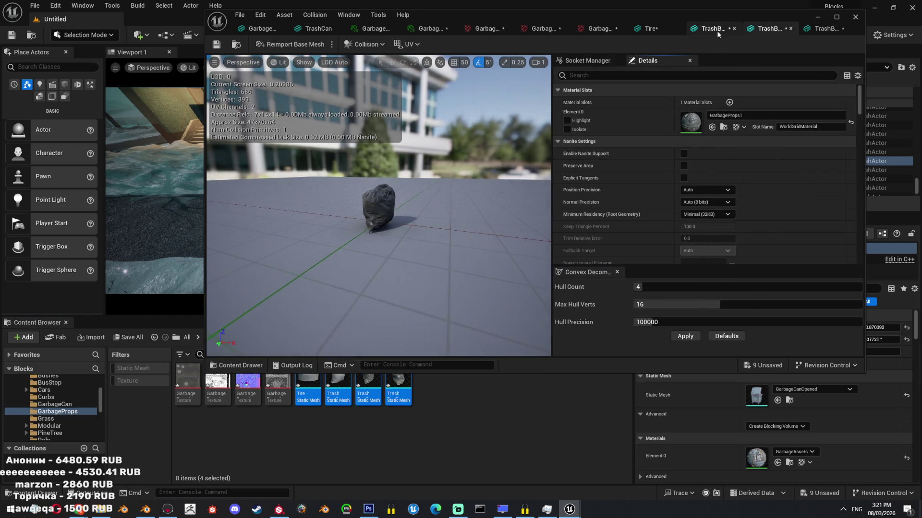
click(717, 31)
right_click(692, 120)
click(720, 138)
click(651, 28)
right_click(691, 123)
click(723, 137)
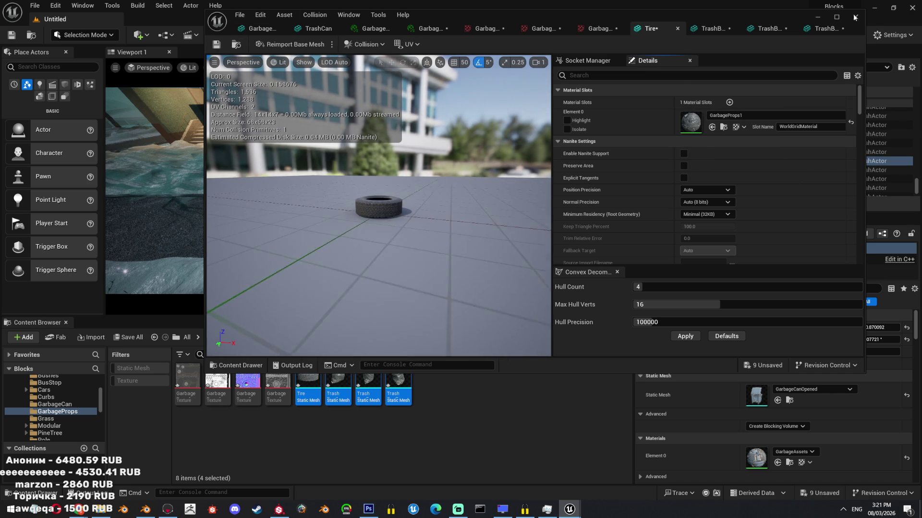
click(817, 16)
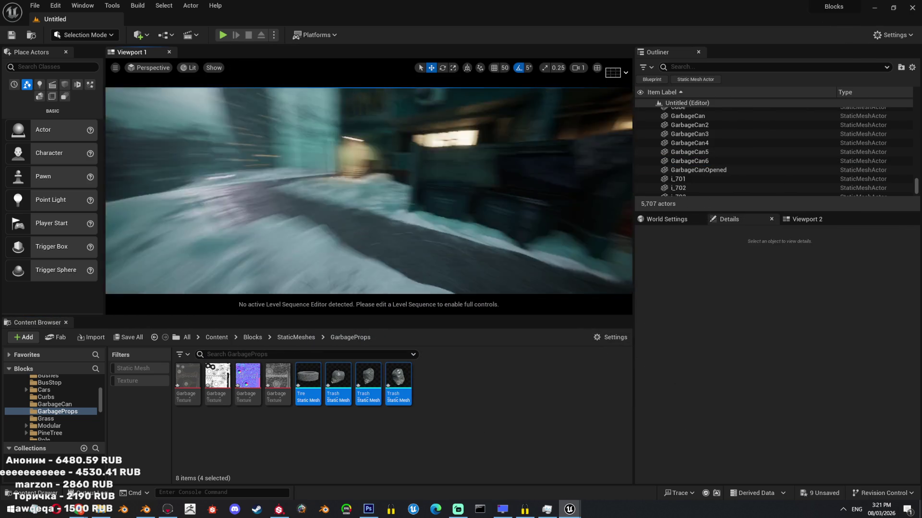
- Drop the tire and trash bags beside the bins and pilot CameraActor11 in a fullscreen viewport
click(115, 68)
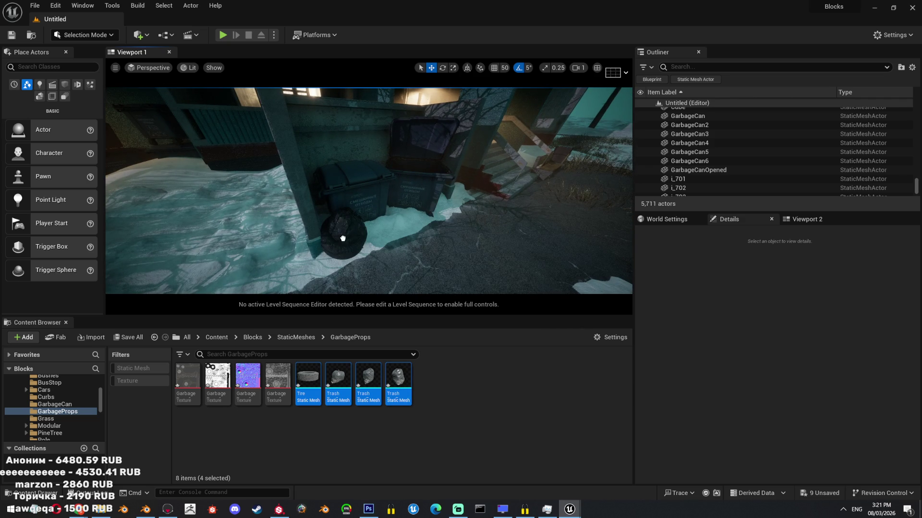
drag(462, 204, 462, 204)
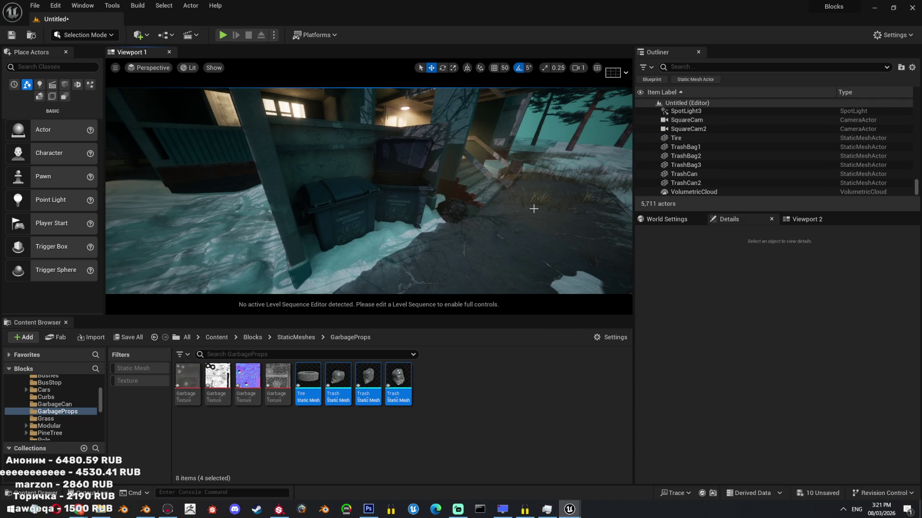
key(F11)
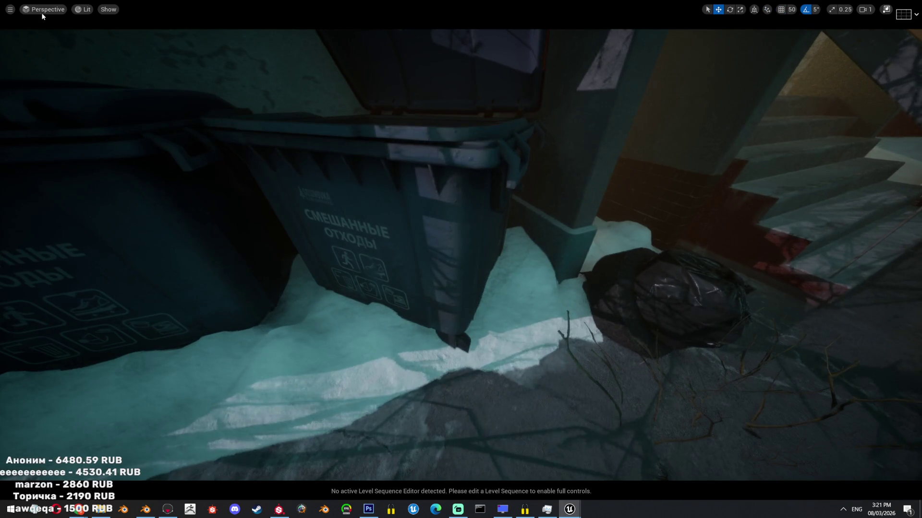
click(42, 11)
mouse_move(91, 103)
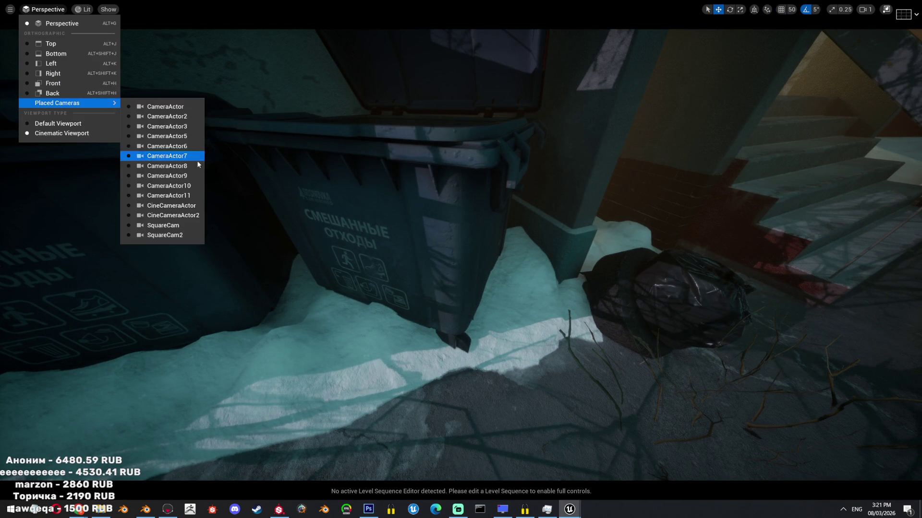
click(168, 195)
- Fly the camera up to a courtyard overview and grab the lamp post to move it
scroll(334, 125, up, 2)
key(w)
right_drag(334, 126, 334, 126)
scroll(334, 126, down, 1)
scroll(334, 126, down, 1)
key(s)
right_drag(332, 245, 331, 244)
click(338, 288)
right_drag(339, 288, 339, 288)
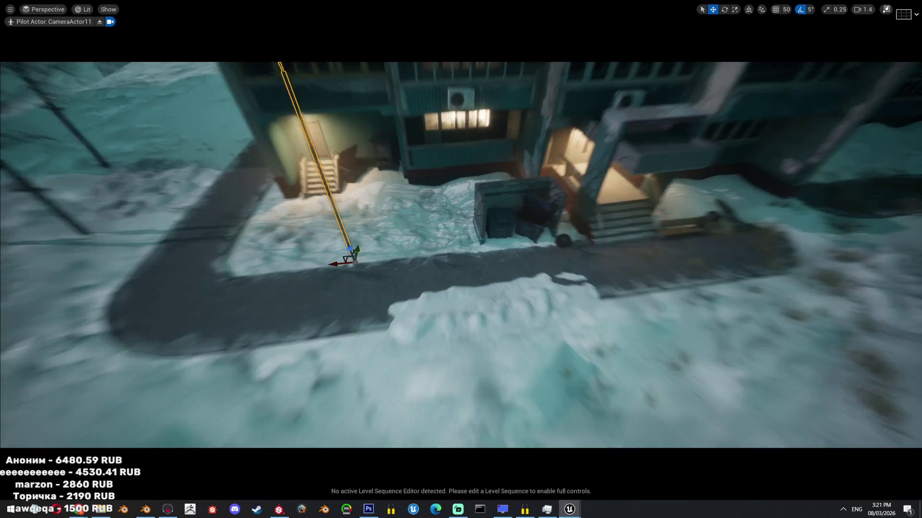
- Drag the lamp post among the bins and fly the camera through the scene
mouse_move(360, 259)
mouse_down()
mouse_move(497, 264)
mouse_move(483, 266)
mouse_up()
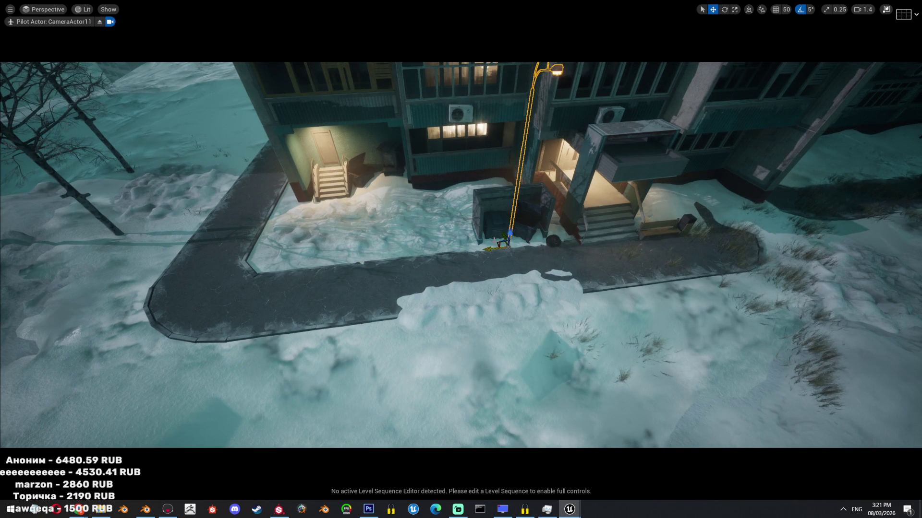
drag(502, 234, 486, 212)
right_drag(507, 235, 517, 220)
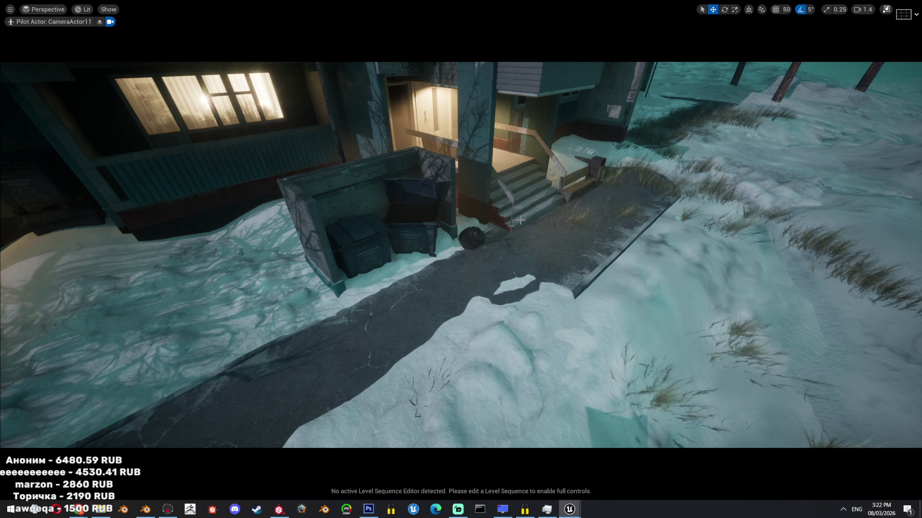
scroll(484, 251, up, 5)
- Duplicate the garbage bag by the stairs and place the copy at the bin's corner
click(484, 252)
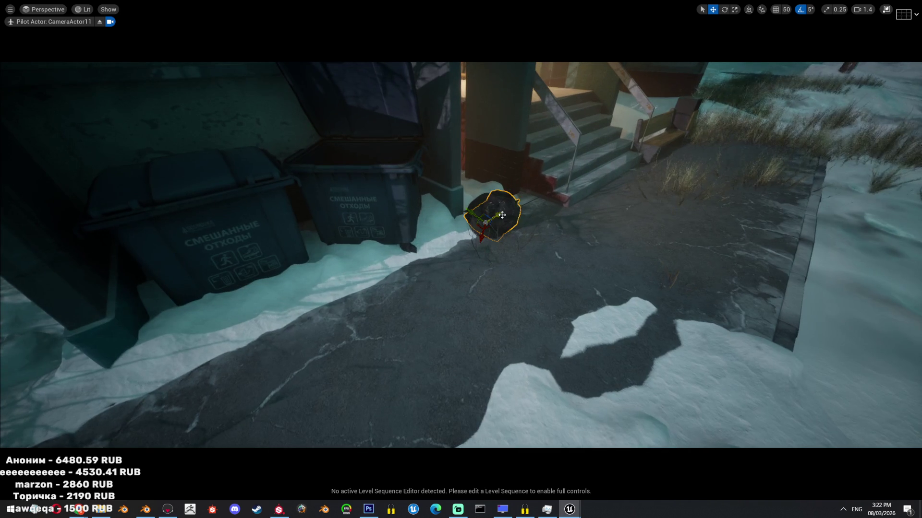
mouse_move(484, 251)
alt+mouse_down()
mouse_move(450, 232)
mouse_move(354, 253)
mouse_move(396, 291)
alt+mouse_up()
click(762, 10)
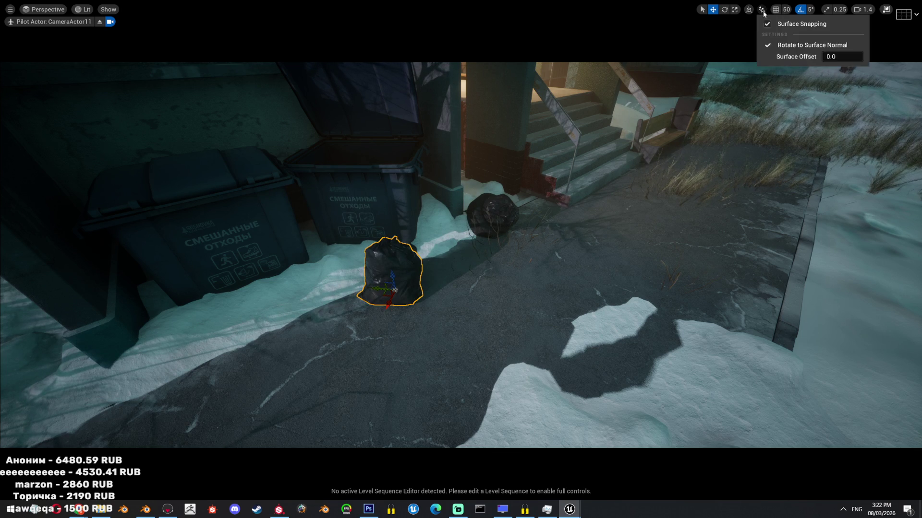
right_drag(560, 222, 504, 218)
mouse_move(559, 322)
right_down()
mouse_move(559, 336)
mouse_move(559, 321)
right_up()
drag(455, 351, 422, 314)
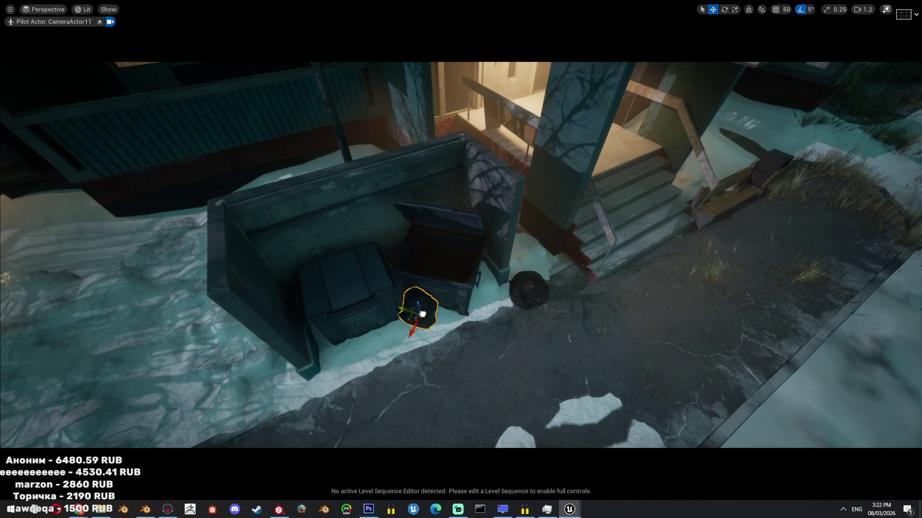
right_drag(422, 314, 453, 237)
click(453, 238)
- Move the street lamp back beside the left entrance stairs
click(450, 234)
mouse_move(431, 286)
mouse_down()
mouse_move(250, 310)
mouse_move(280, 313)
mouse_up()
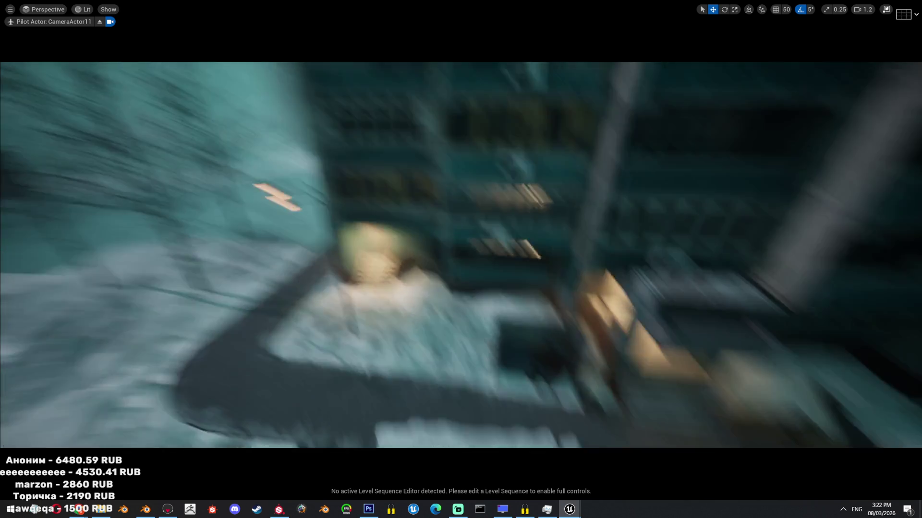
scroll(461, 255, down, 1)
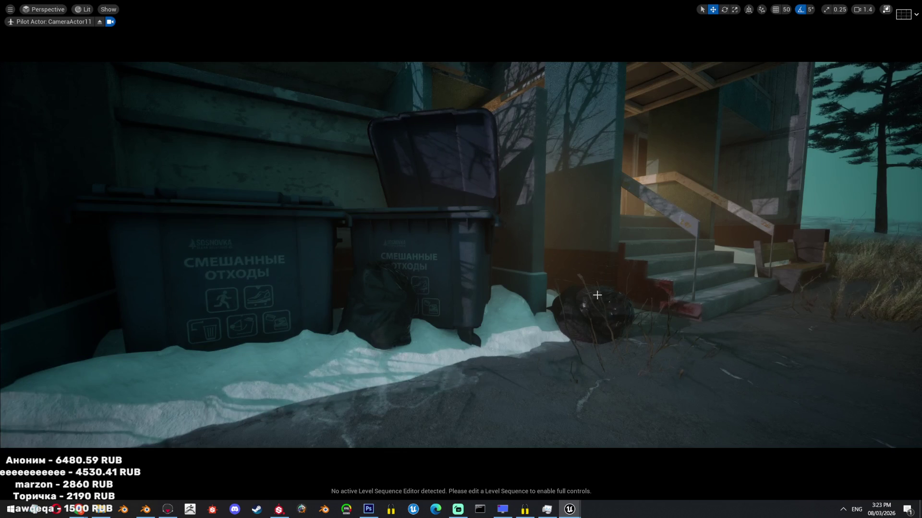
- Select the garbage bag beside the stairs and switch the viewport to unlit shading
click(591, 305)
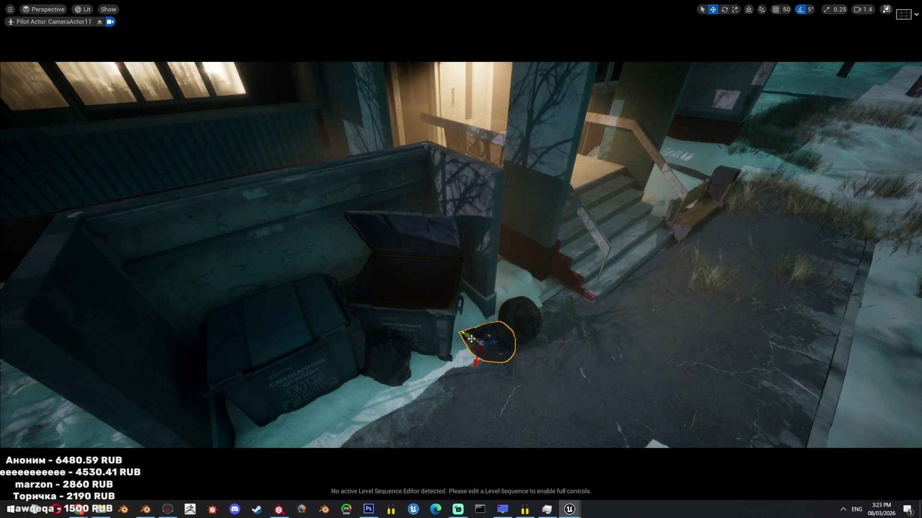
right_drag(452, 341, 463, 365)
key(alt+3)
- Rotate the selected garbage bag so it rests naturally against the bin
key(f)
key(e)
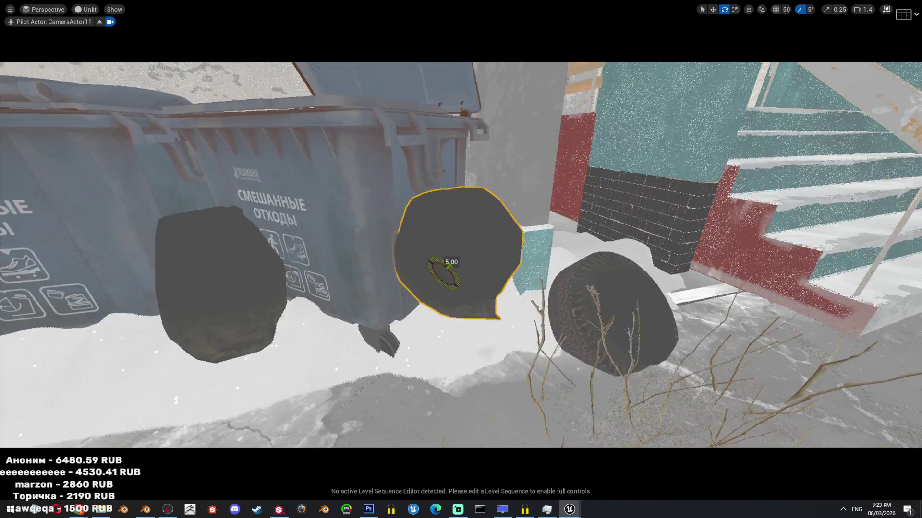
drag(444, 274, 454, 297)
key(ctrl+z)
key(e)
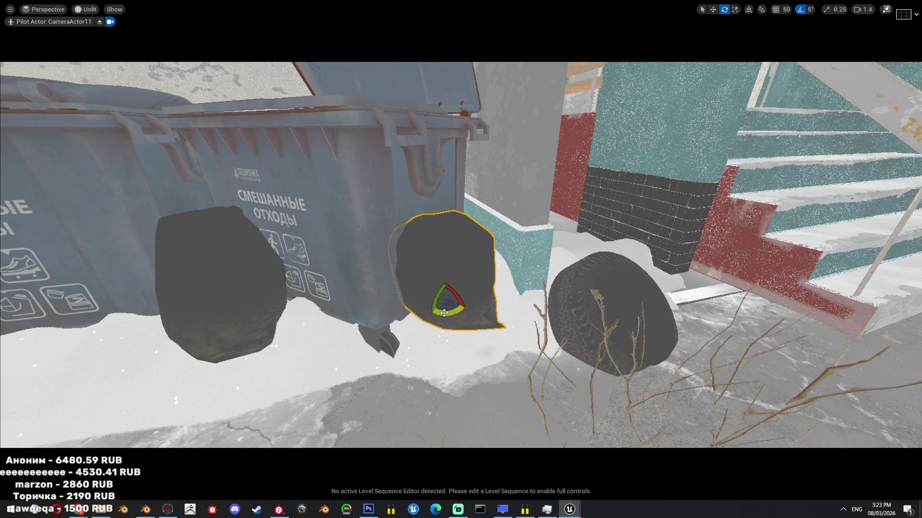
mouse_move(442, 294)
mouse_down()
mouse_move(457, 288)
mouse_move(452, 310)
mouse_move(471, 326)
mouse_up()
key(w)
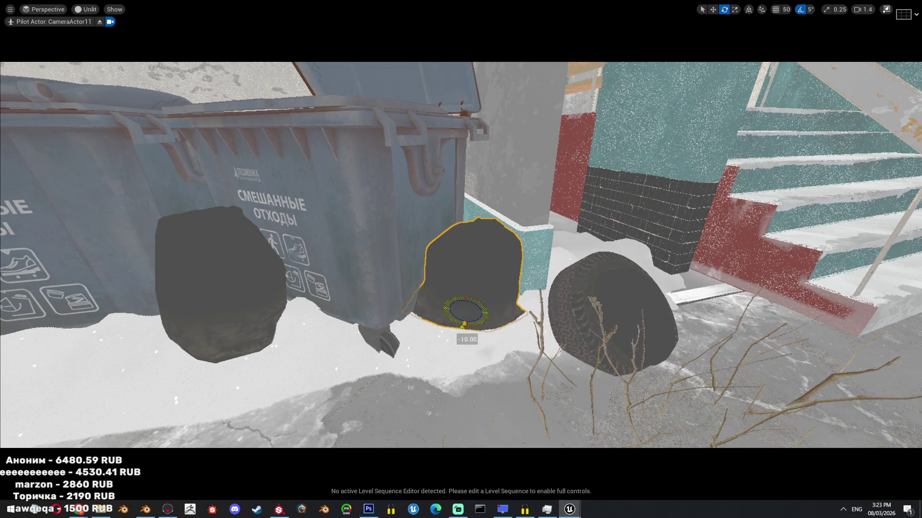
scroll(476, 315, down, 5)
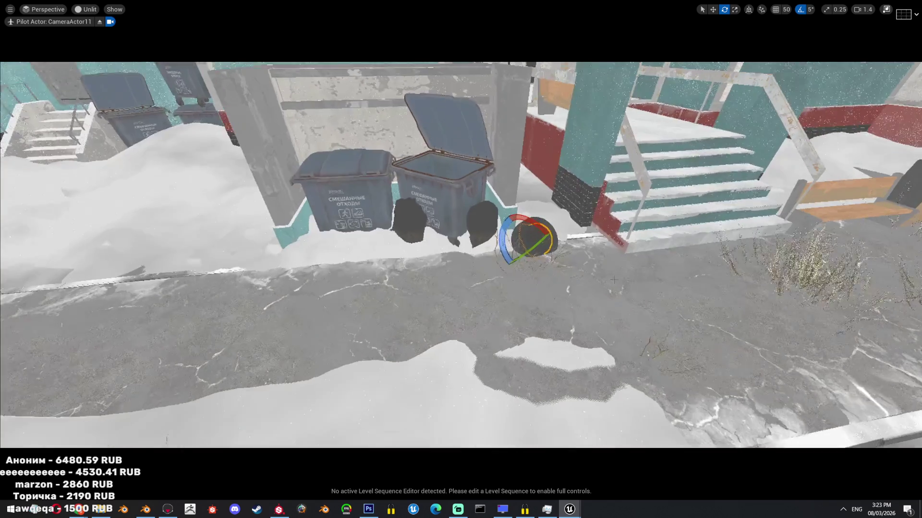
- Rotate the bag left of the bins by about 35°
click(329, 235)
key(w)
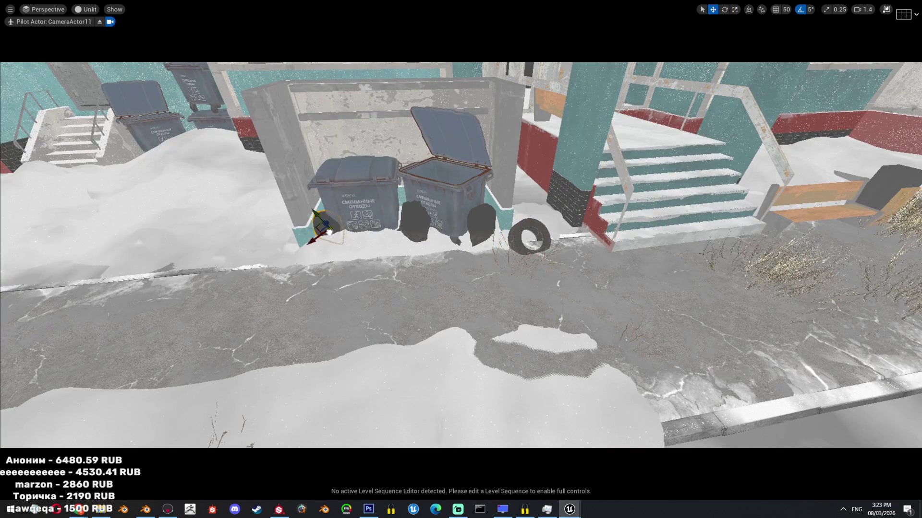
key(e)
key(f)
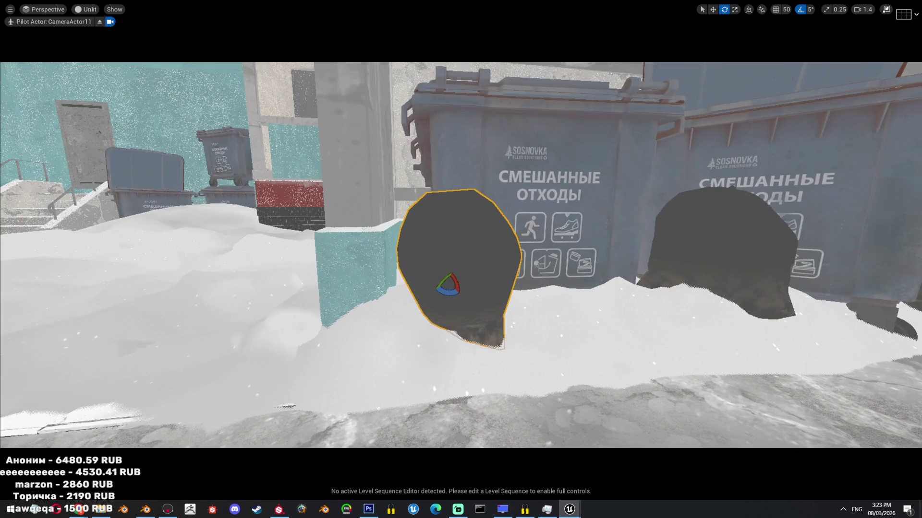
alt+drag(500, 236, 500, 236)
mouse_move(437, 257)
mouse_down()
mouse_move(432, 273)
mouse_move(422, 261)
mouse_move(432, 278)
mouse_move(500, 288)
mouse_up()
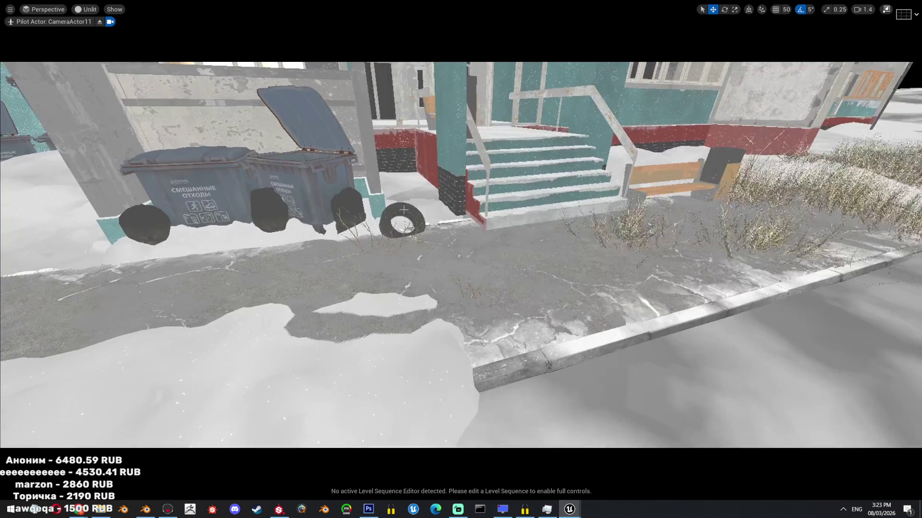
- Move the tire in front of the left bin and restore the full editor layout
click(415, 219)
key(f)
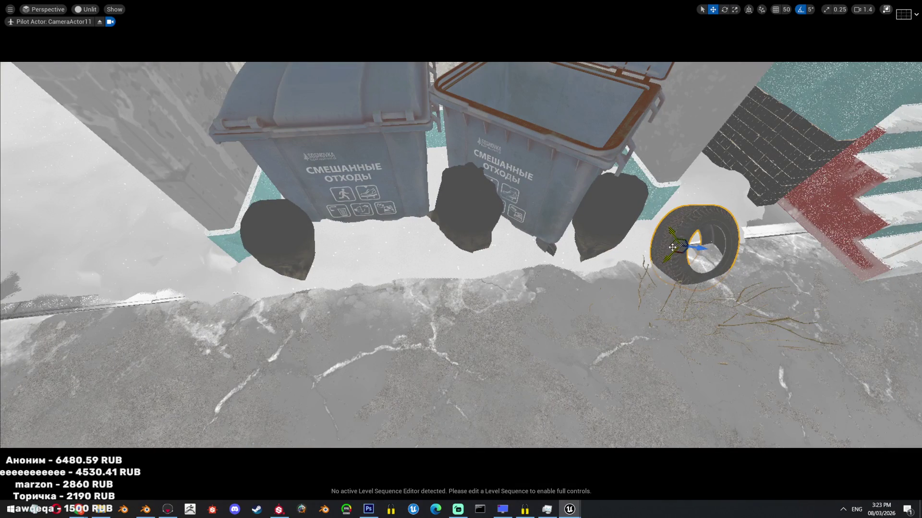
mouse_move(696, 247)
mouse_down()
mouse_move(580, 261)
mouse_move(366, 249)
mouse_up()
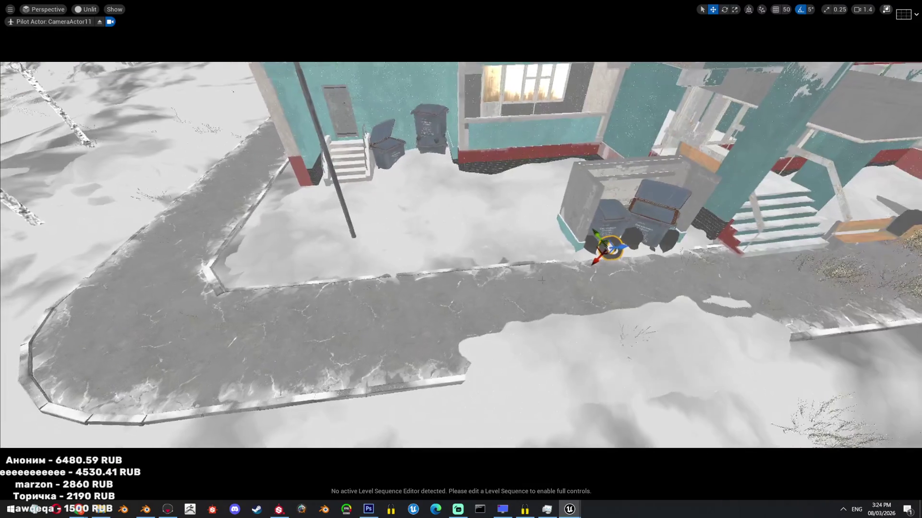
key(F11)
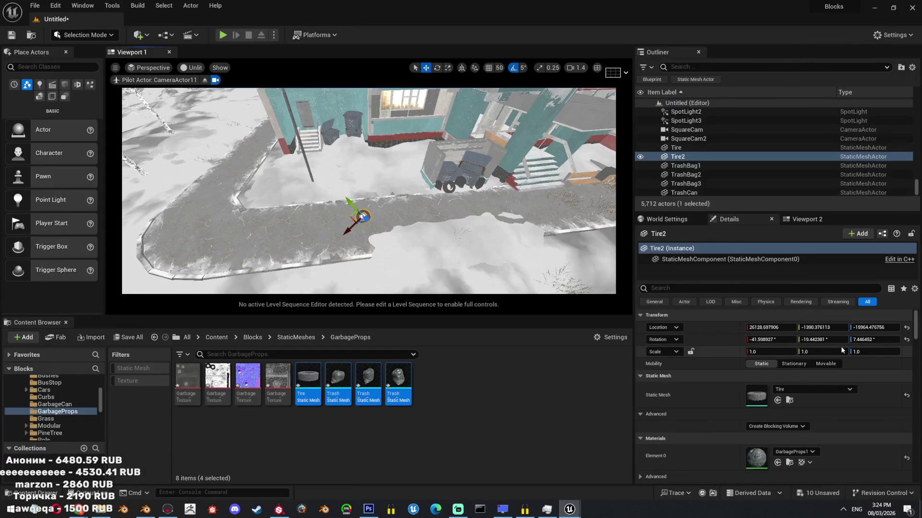
- Reset the tire's rotation to 0 in the Details panel
click(876, 340)
text(0)
key(Return)
key(e)
right_drag(413, 201, 415, 215)
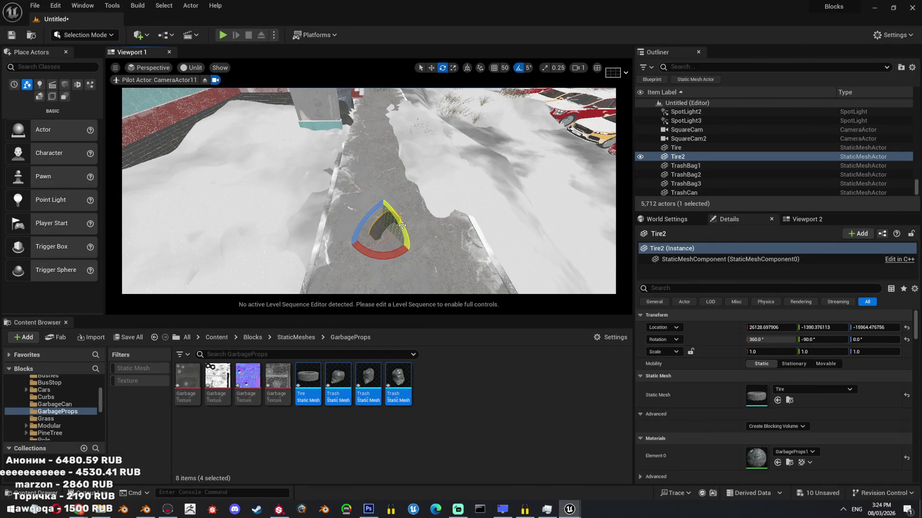
- Rotate the tire -50° and then two more -5° turns to stand it upright
mouse_move(381, 259)
mouse_down()
mouse_move(411, 250)
mouse_move(387, 235)
mouse_move(401, 247)
mouse_up()
right_drag(334, 234, 523, 213)
right_drag(371, 206, 371, 240)
key(e)
drag(370, 214, 372, 217)
right_drag(372, 217, 315, 170)
key(w)
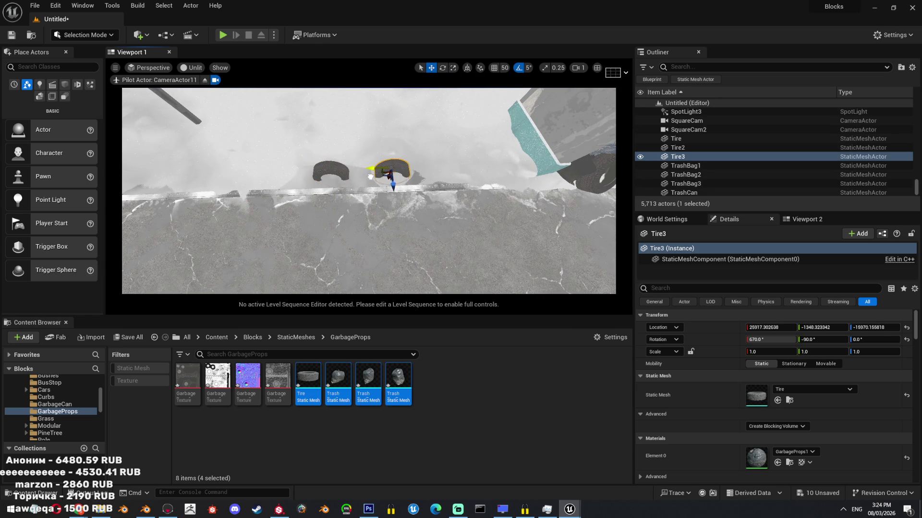
- Alt-drag copies of the tire along the snowbank and return the viewport to Lit shading
mouse_move(367, 171)
alt+mouse_down()
mouse_move(484, 169)
mouse_move(272, 171)
alt+mouse_up()
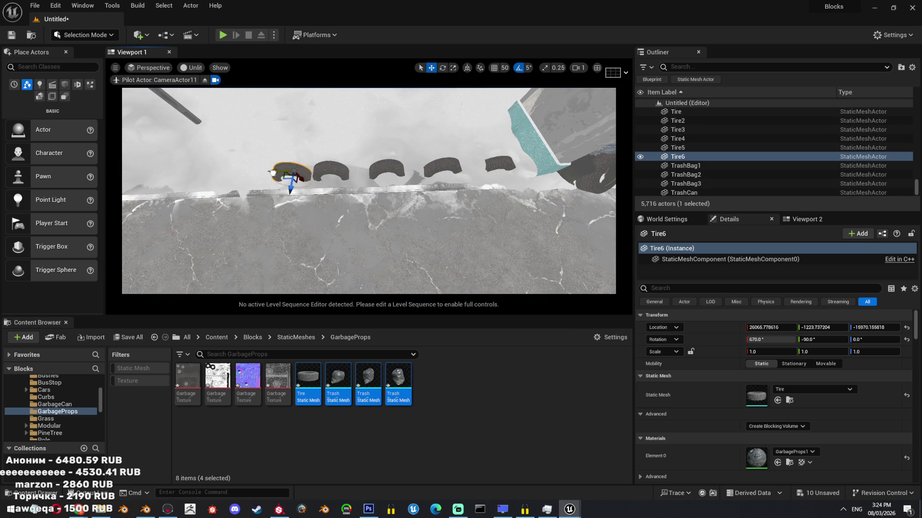
click(195, 67)
click(202, 88)
key(Escape)
right_drag(365, 216, 365, 178)
mouse_move(486, 183)
right_down()
mouse_move(456, 183)
mouse_move(473, 178)
right_up()
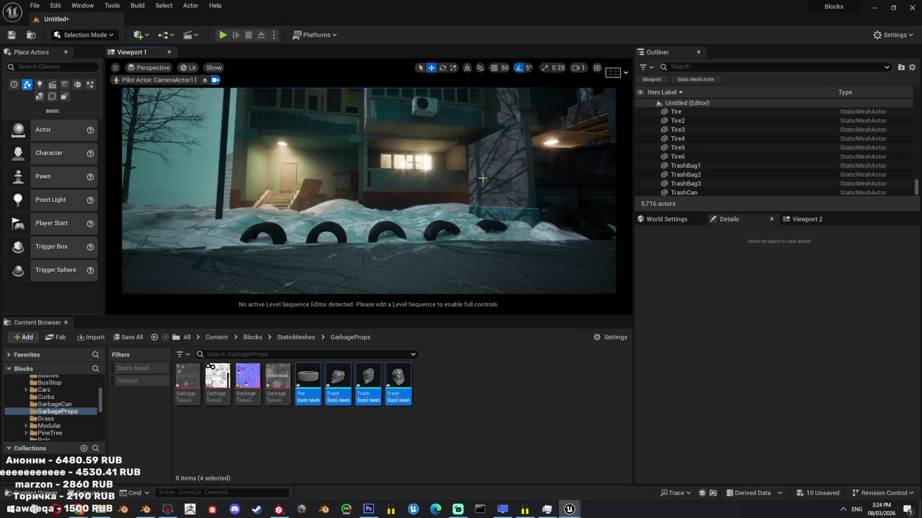
- Make the viewport full-screen and fly the camera close to the tire row
key(F11)
mouse_move(461, 254)
right_down()
mouse_move(537, 252)
mouse_move(490, 249)
mouse_move(475, 268)
mouse_move(441, 247)
right_up()
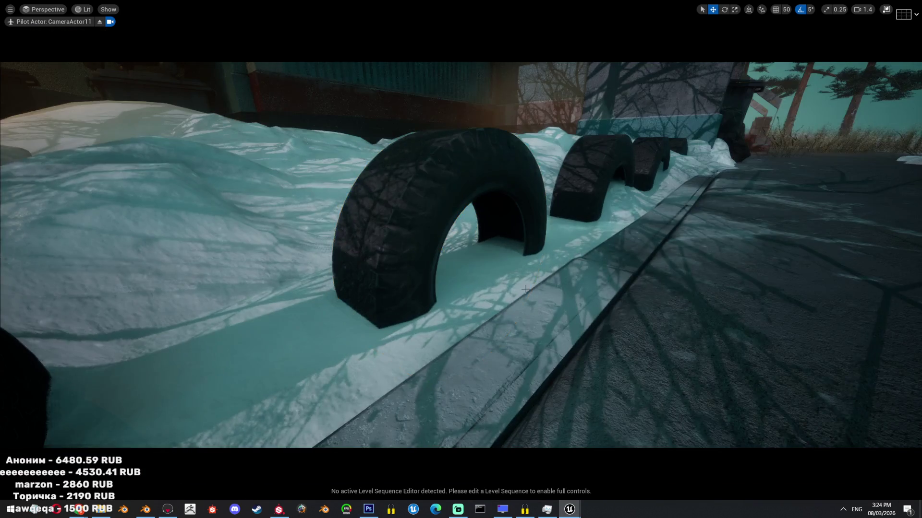
key(grave)
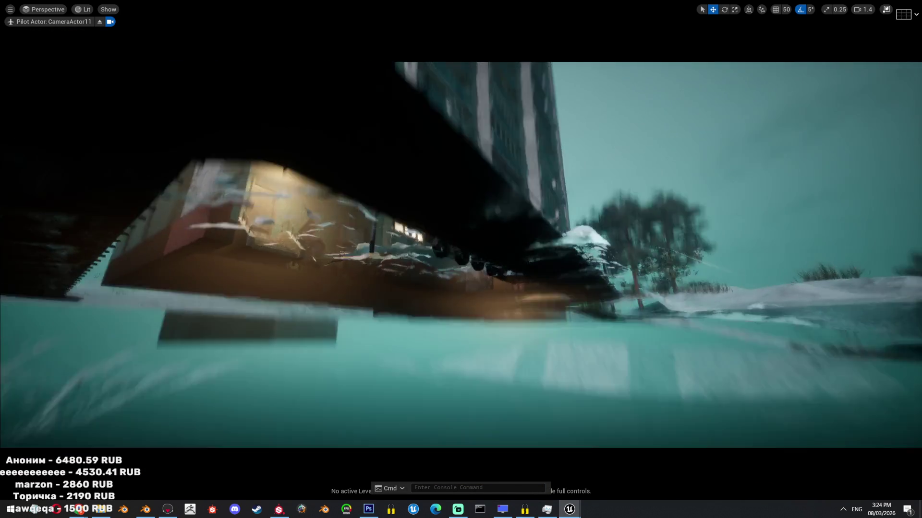
- Switch the viewport to Unlit shading and turn off realtime updates
key(F3)
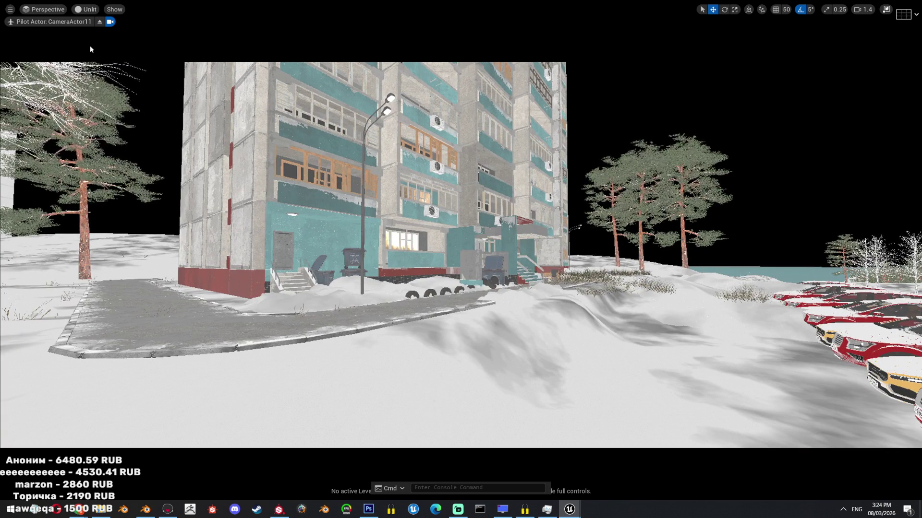
click(349, 516)
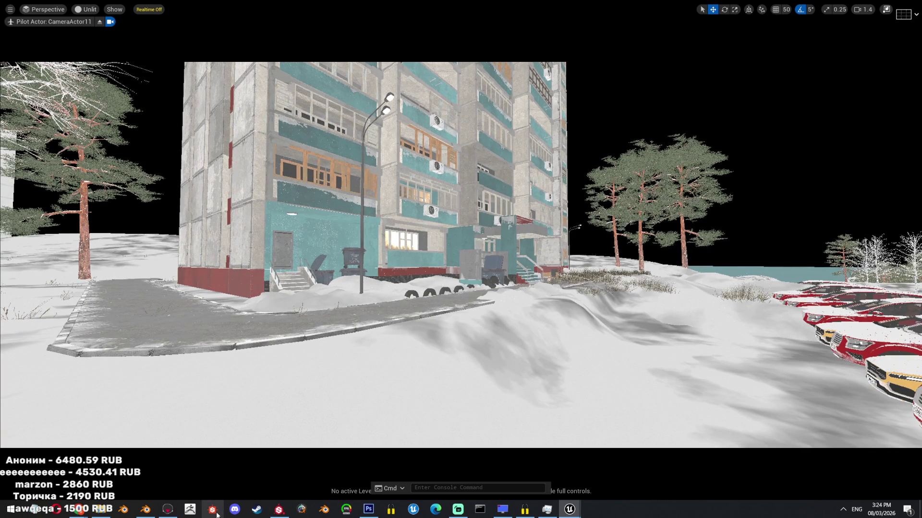
click(279, 509)
- Add a new fill layer above the Tire folder with Passthrough blend mode
click(903, 38)
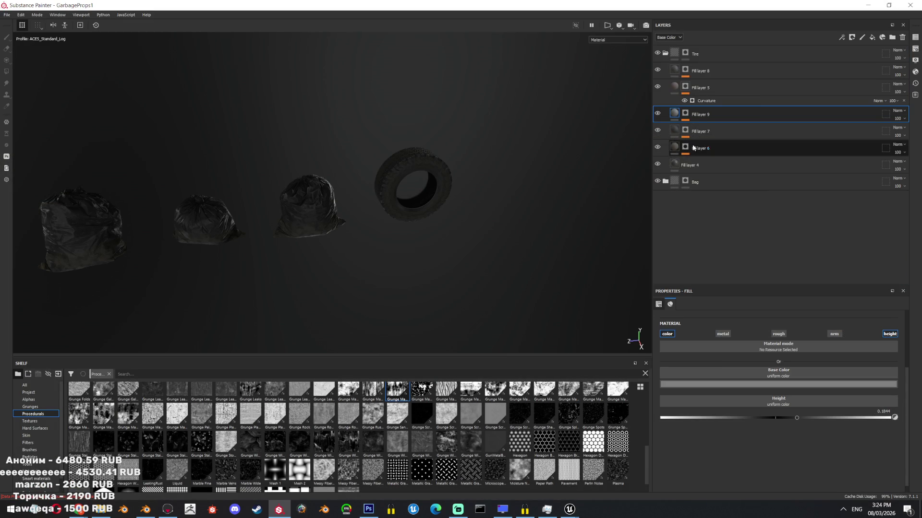
click(691, 54)
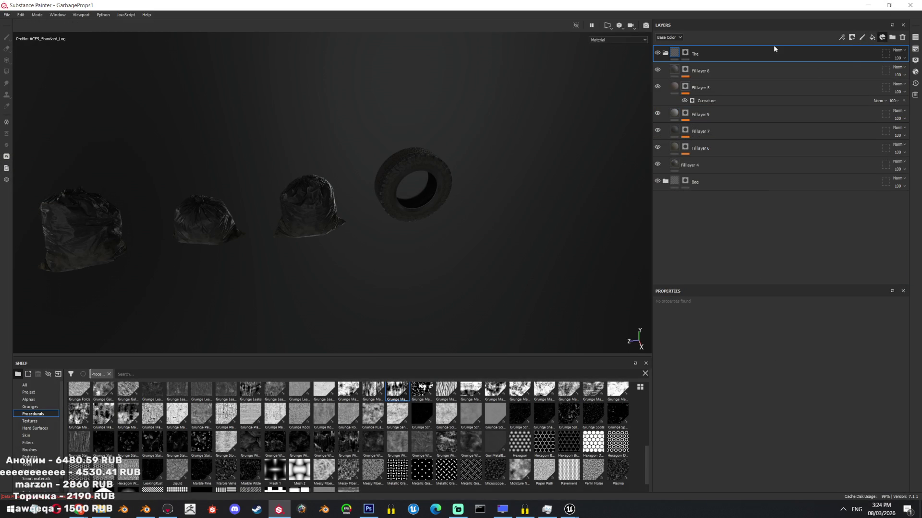
click(882, 37)
click(798, 53)
click(872, 37)
click(897, 50)
click(886, 63)
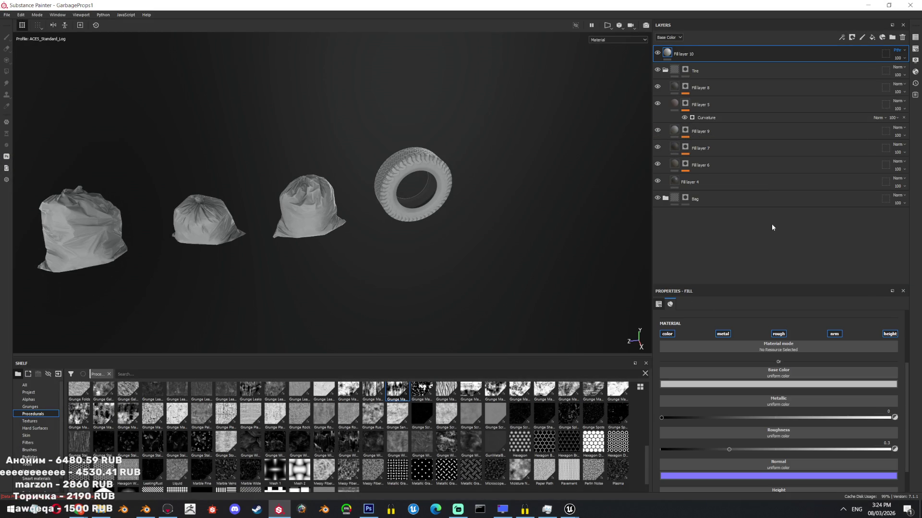
- Disable the fill layer's color, metal, roughness, normal and height channels
click(722, 334)
click(778, 333)
click(667, 334)
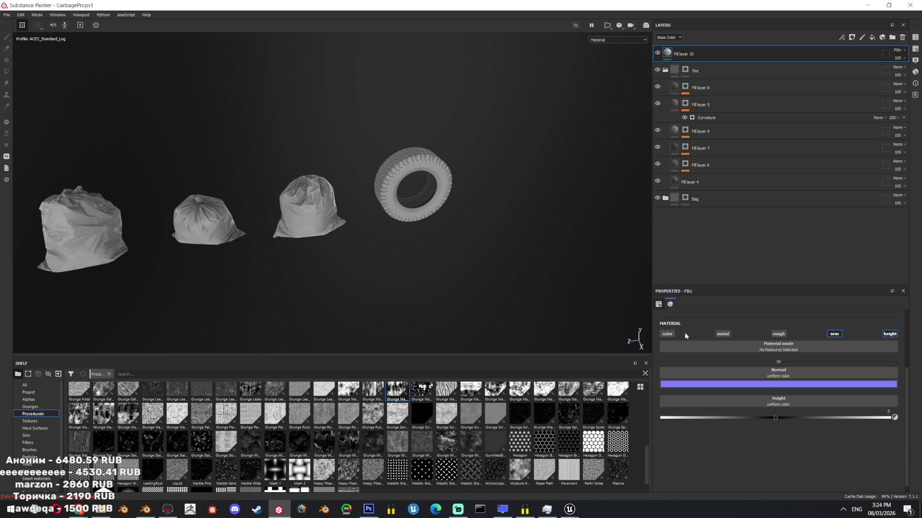
click(834, 333)
click(890, 333)
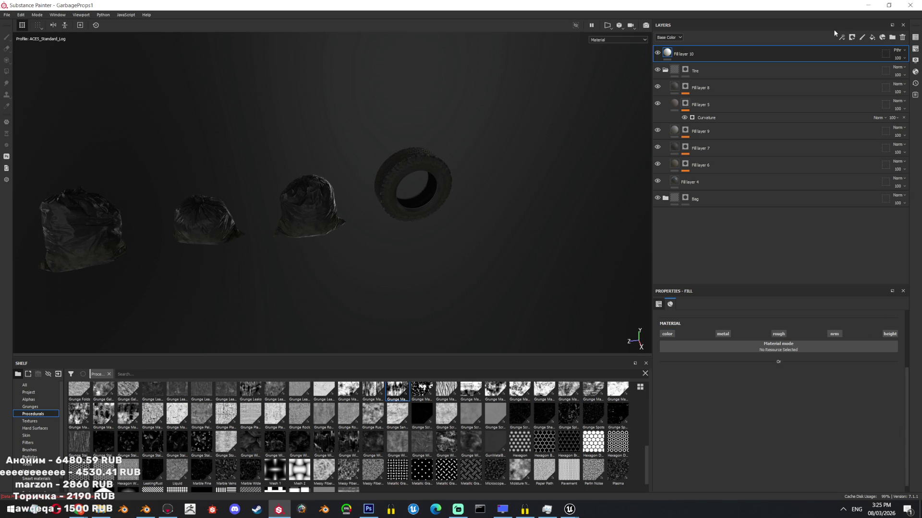
- Add a Levels effect on base color and preview the base color channel
click(841, 37)
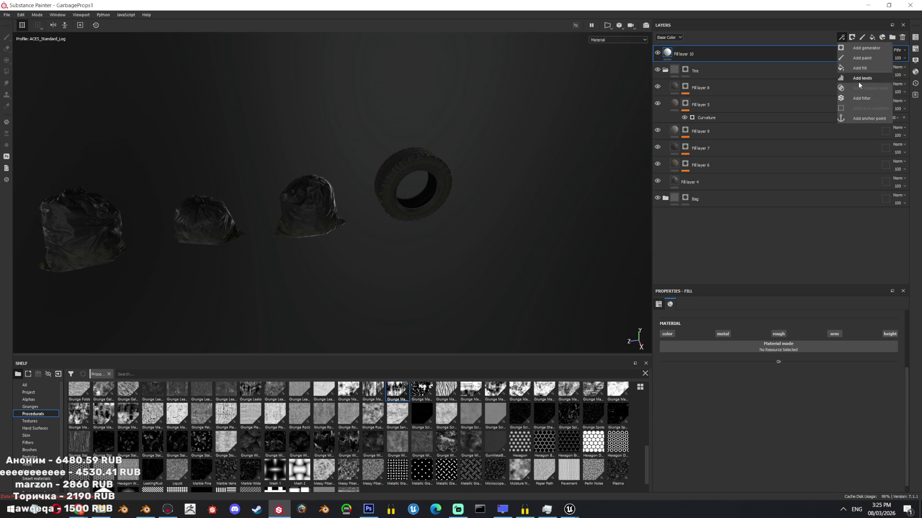
click(858, 82)
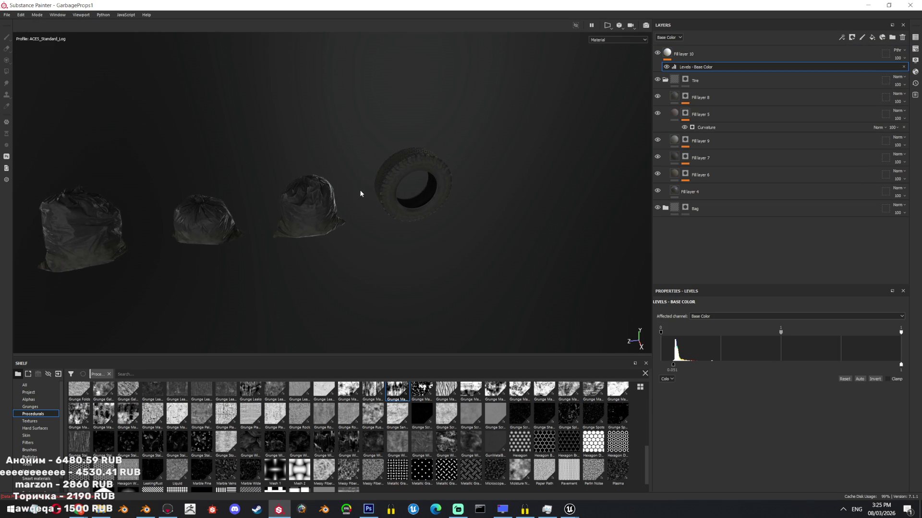
key(c)
- Export the GarbageProps1 textures via File > Export Textures
click(7, 15)
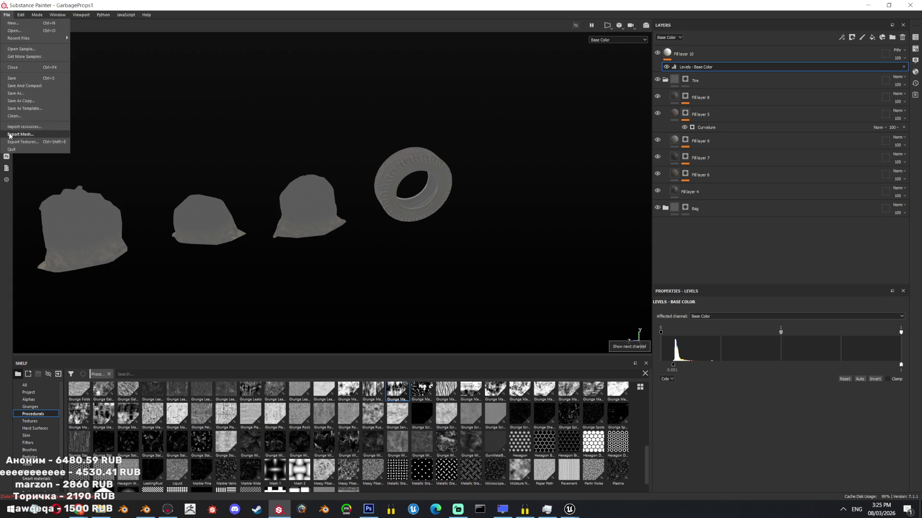
click(17, 142)
click(632, 379)
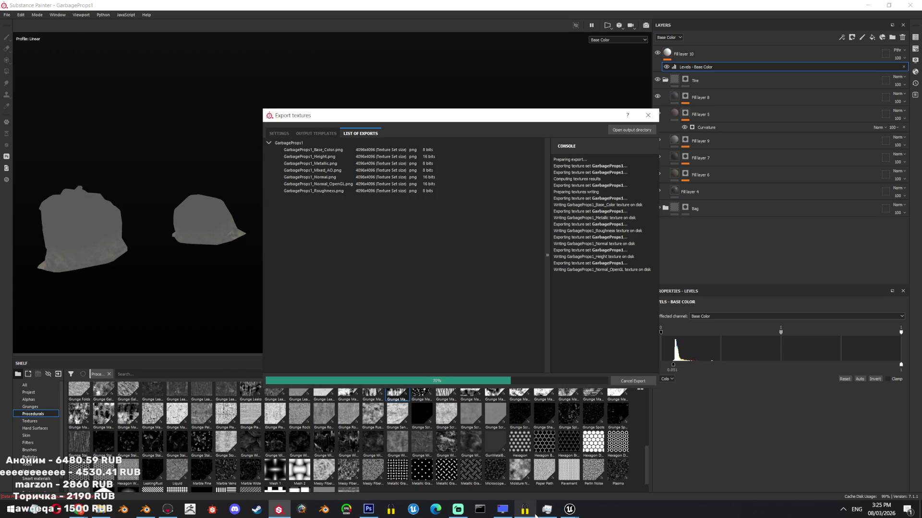
click(553, 495)
key(F11)
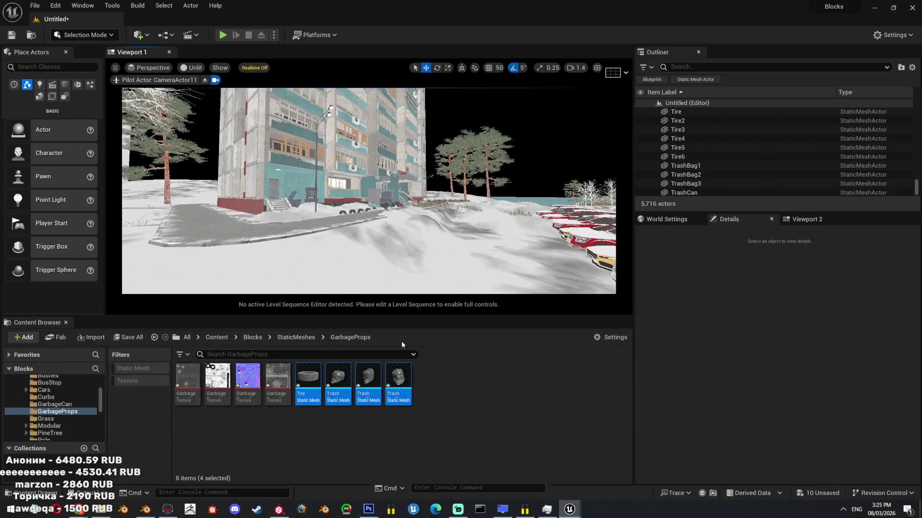
- Reimport the first Garbage texture and switch the viewport to Lit shading
right_click(188, 397)
click(235, 156)
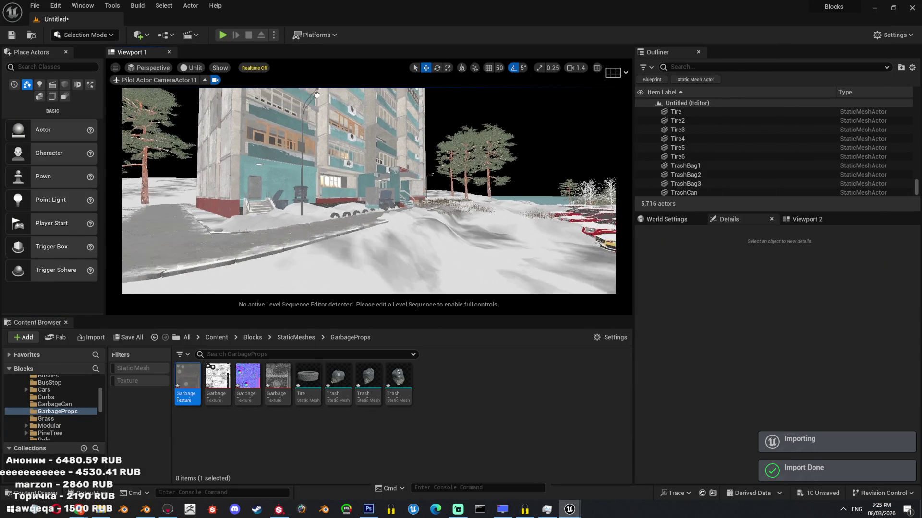
click(192, 68)
click(197, 83)
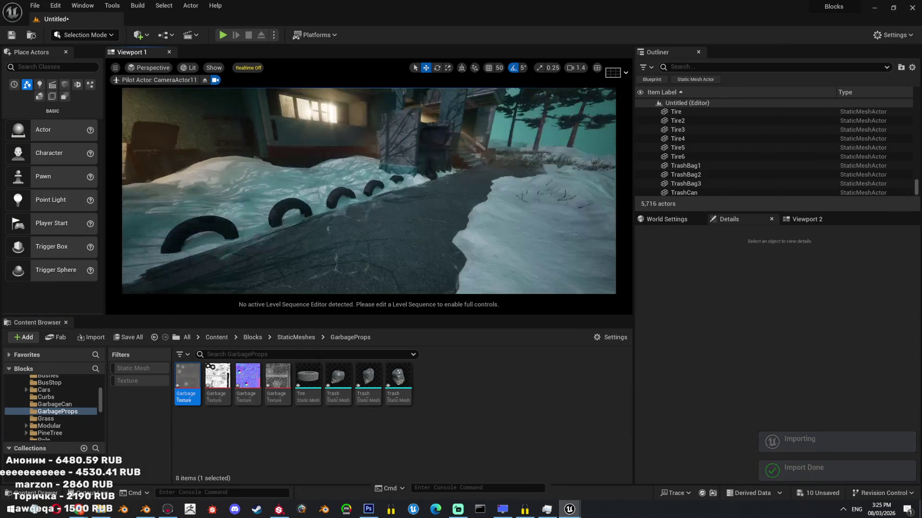
- Fly the full-screen camera to the bins and select the tire on the ground
key(F11)
right_drag(417, 171, 416, 170)
scroll(416, 170, down, 1)
click(440, 321)
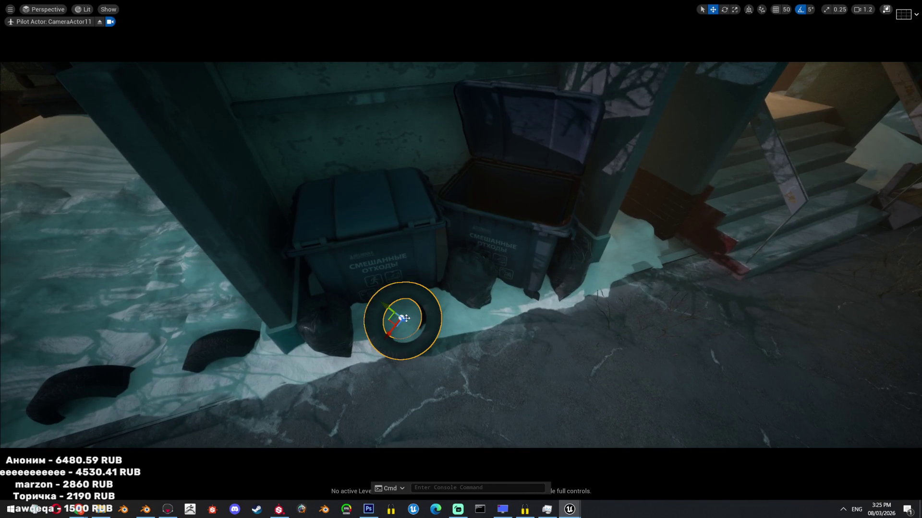
- Move the tire onto the left bin's lid and zero its rotation so it lies flat
drag(439, 322, 408, 178)
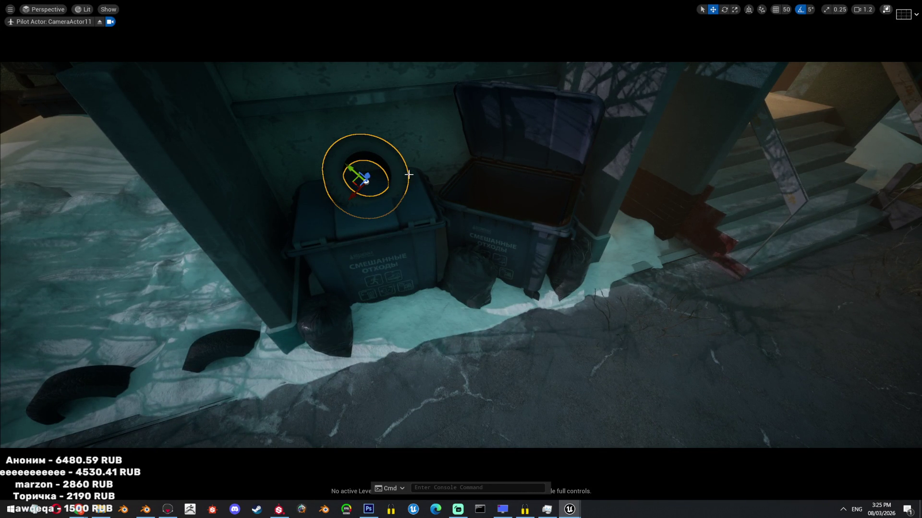
key(F11)
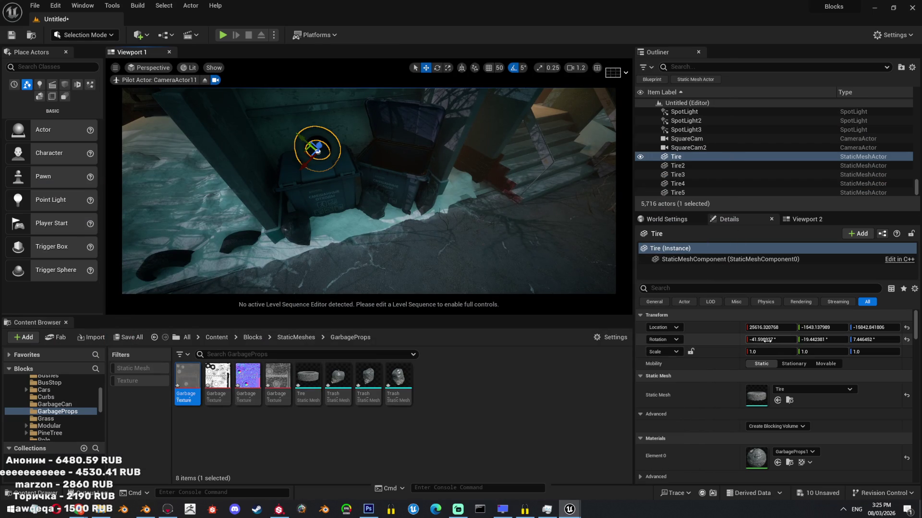
key(Tab)
text(0)
key(Tab)
text(0)
key(Return)
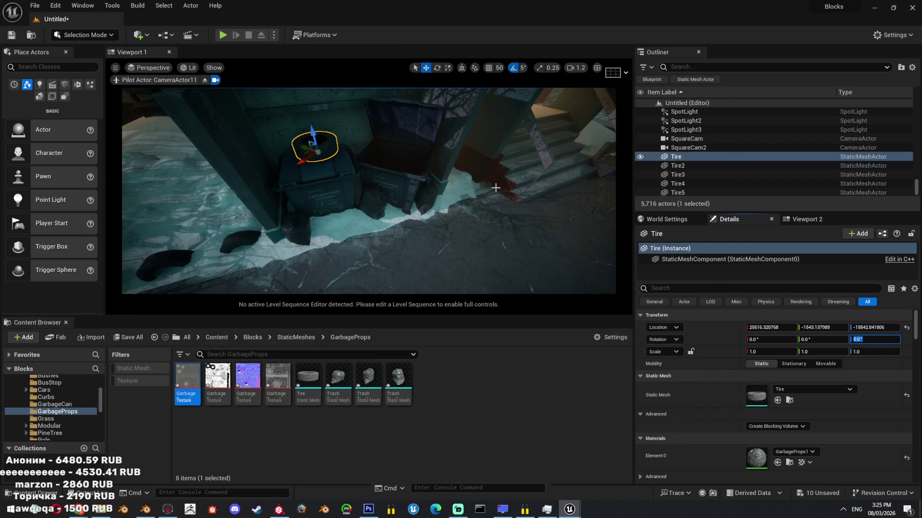
scroll(364, 138, up, 5)
drag(364, 138, 326, 133)
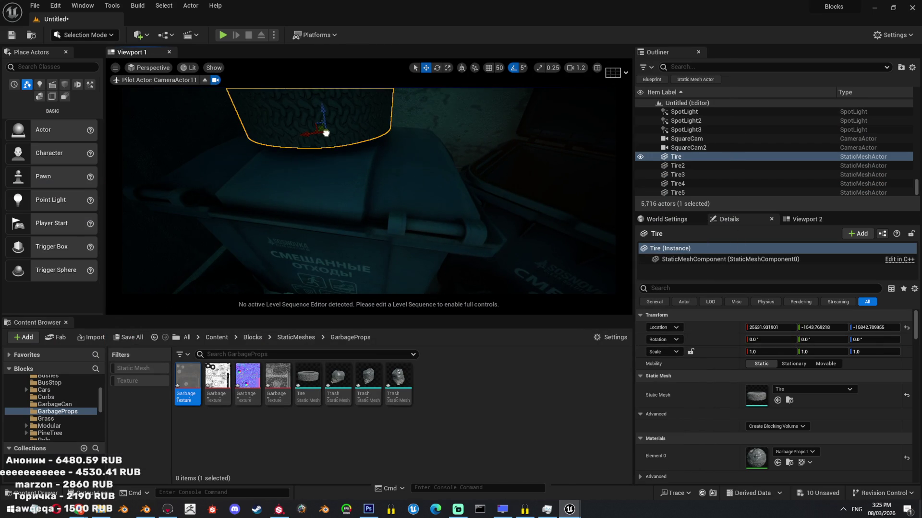
- In Blender, isolate the Tire object and batch export it to FBX
click(144, 508)
click(524, 199)
key(shift+h)
scroll(523, 232, up, 5)
key(g)
key(z)
click(523, 236)
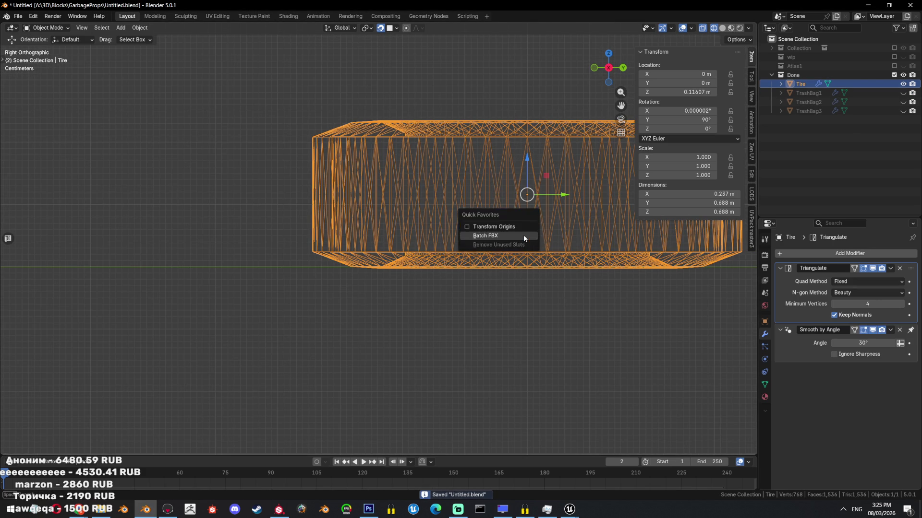
key(alt+Tab)
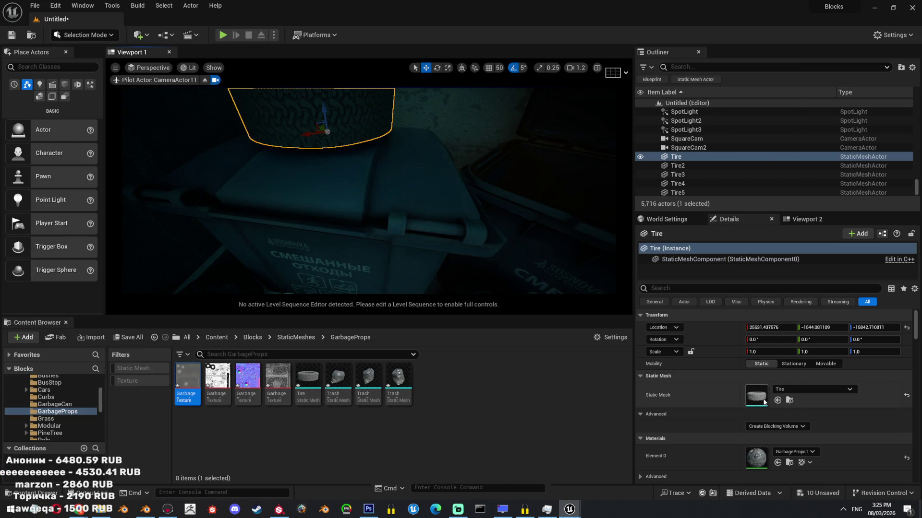
- Reimport the Tire static mesh in its editor and focus the view on the tire
double_click(756, 396)
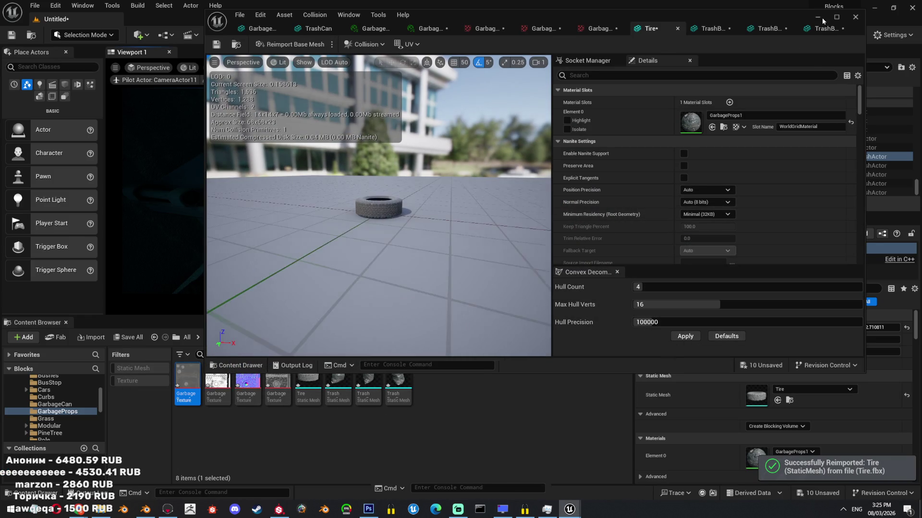
click(856, 17)
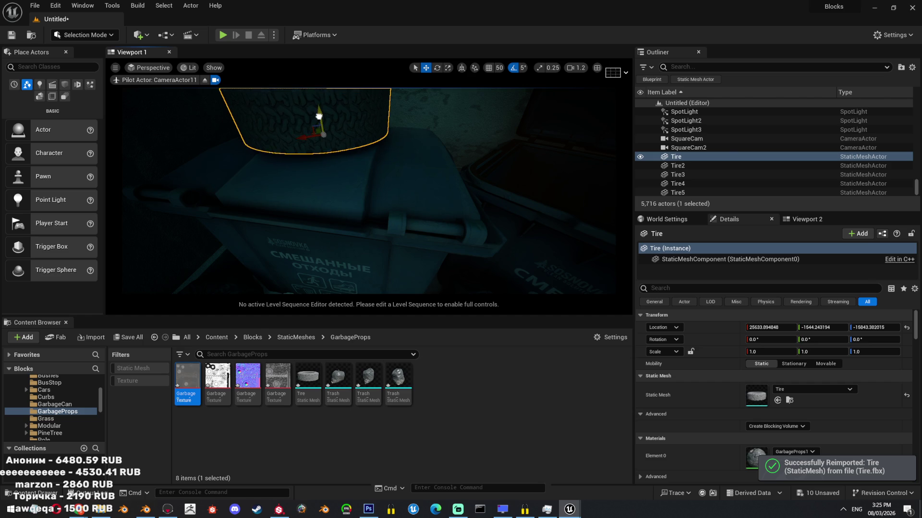
key(f)
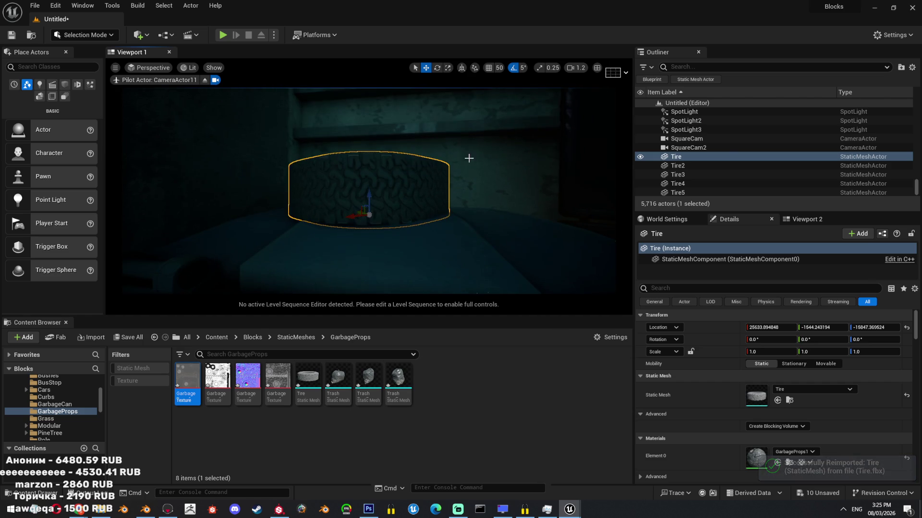
scroll(429, 257, up, 5)
- Compare the tire in Unlit and Lit shading, then fly around the scene full-screen
key(alt+3)
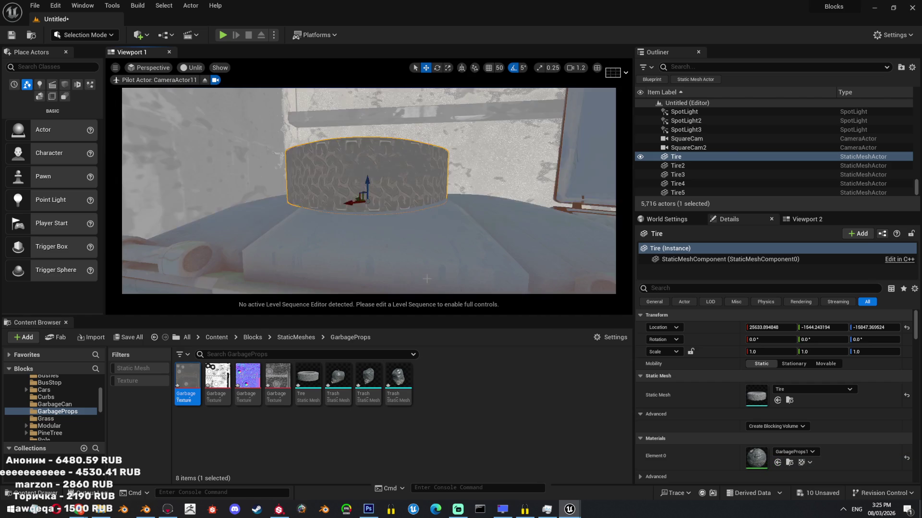
scroll(363, 234, down, 3)
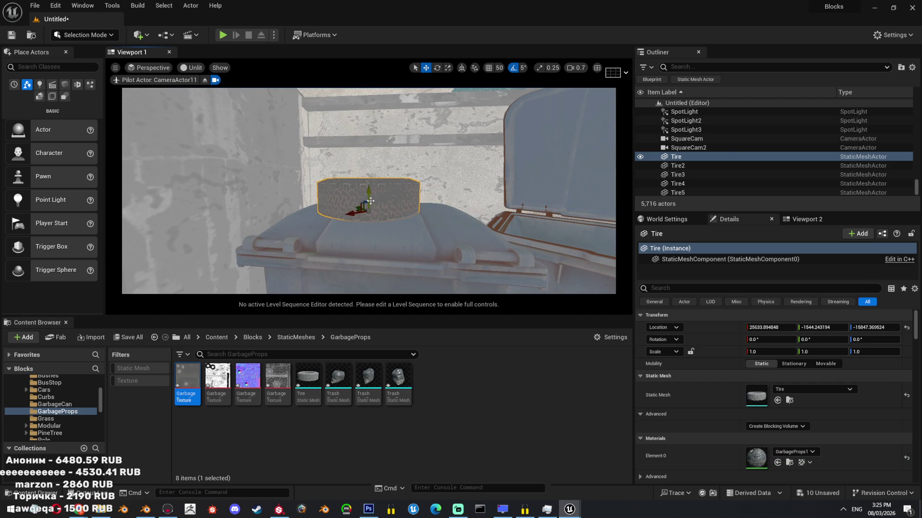
key(Escape)
click(191, 68)
click(195, 81)
key(F11)
mouse_move(426, 225)
right_down()
mouse_move(437, 201)
mouse_move(432, 182)
mouse_move(423, 202)
mouse_move(412, 173)
mouse_move(423, 192)
mouse_move(432, 182)
mouse_move(423, 206)
mouse_move(413, 192)
mouse_move(425, 206)
mouse_move(422, 226)
mouse_move(365, 225)
mouse_move(529, 255)
right_up()
scroll(432, 183, down, 2)
- Run the r.Lumen.ScreenProbeGather.ScreenTraces console command, found by typing 'screentrac'
key(grave)
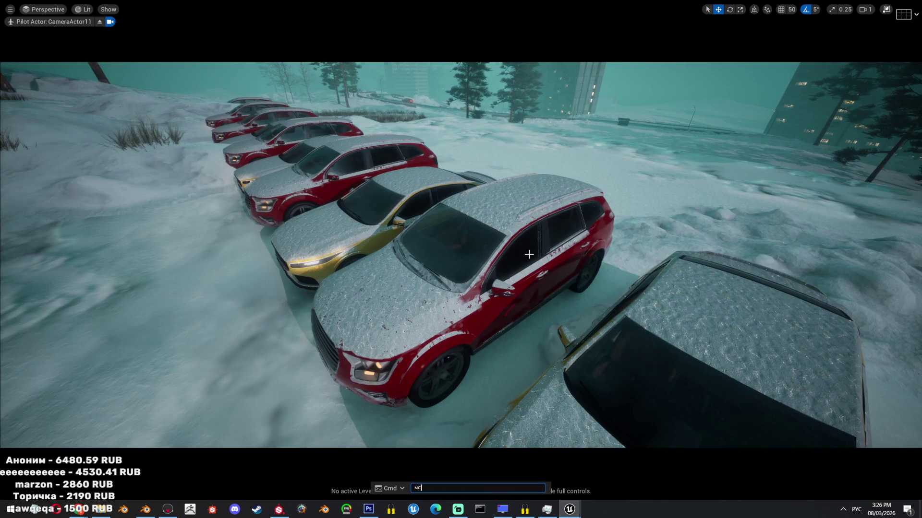
text(screentrac)
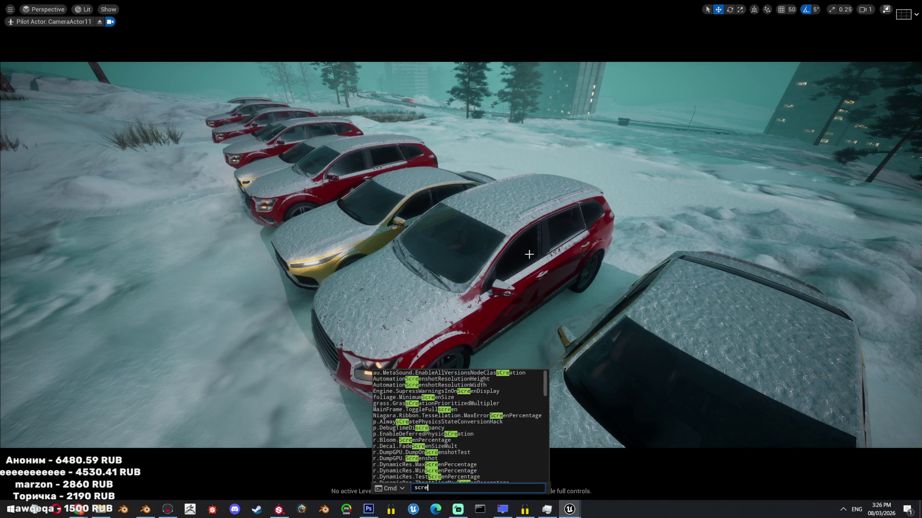
key(Down)
key(Down)
key(Down)
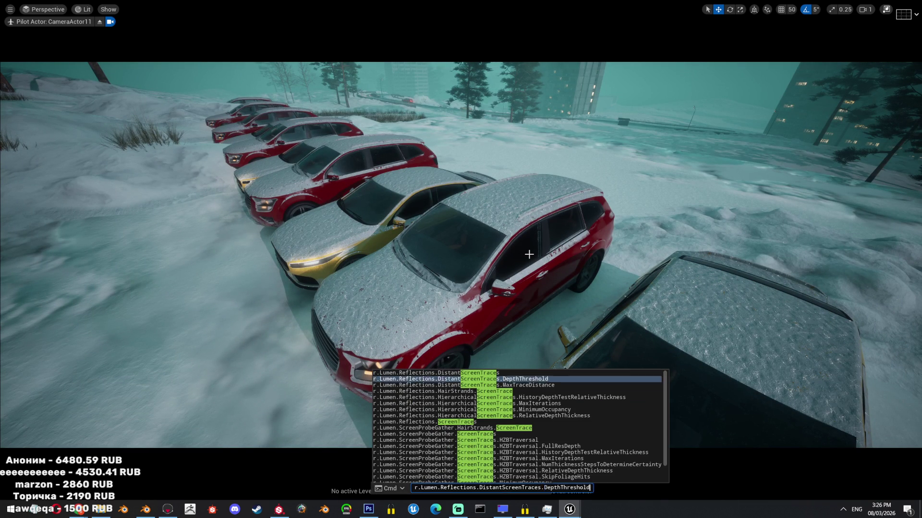
key(Tab)
key(Return)
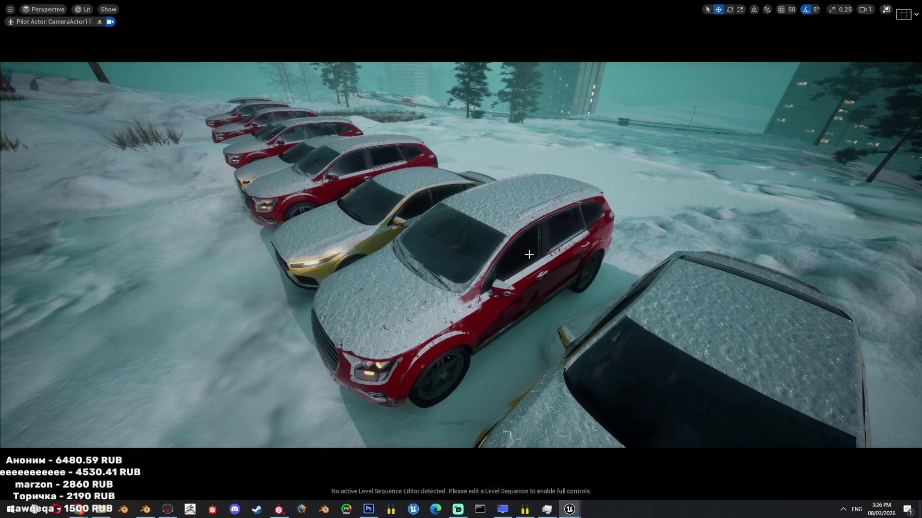
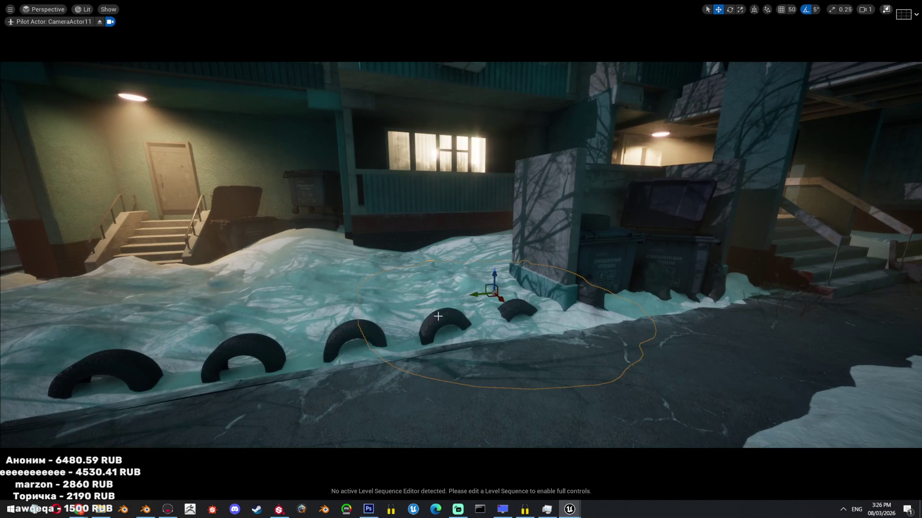
- Delete the three tyres lying in the snow
click(438, 315)
click(245, 360)
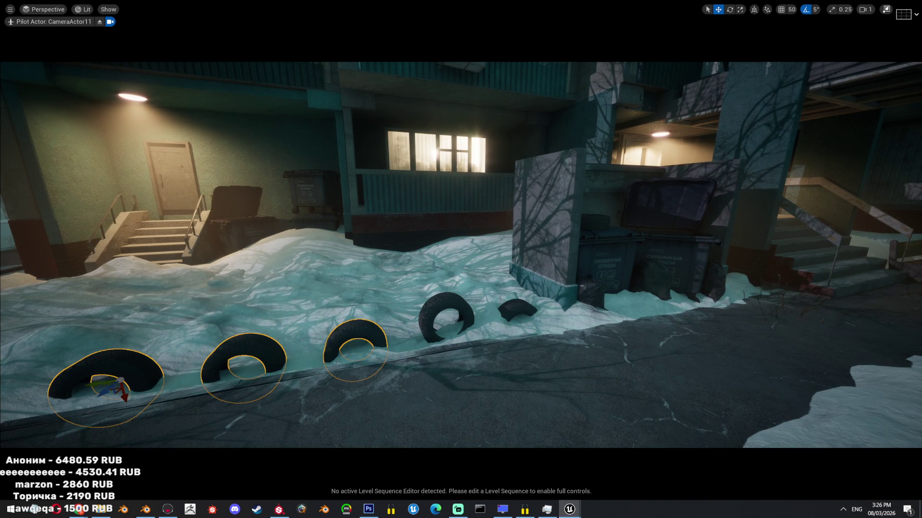
key(Delete)
click(447, 318)
key(Delete)
- Move the small tyre by the bins up onto the top of the left bin
click(516, 310)
right_drag(516, 310, 516, 326)
mouse_move(578, 334)
mouse_down()
mouse_move(679, 274)
mouse_move(603, 212)
mouse_move(480, 190)
mouse_move(495, 250)
mouse_up()
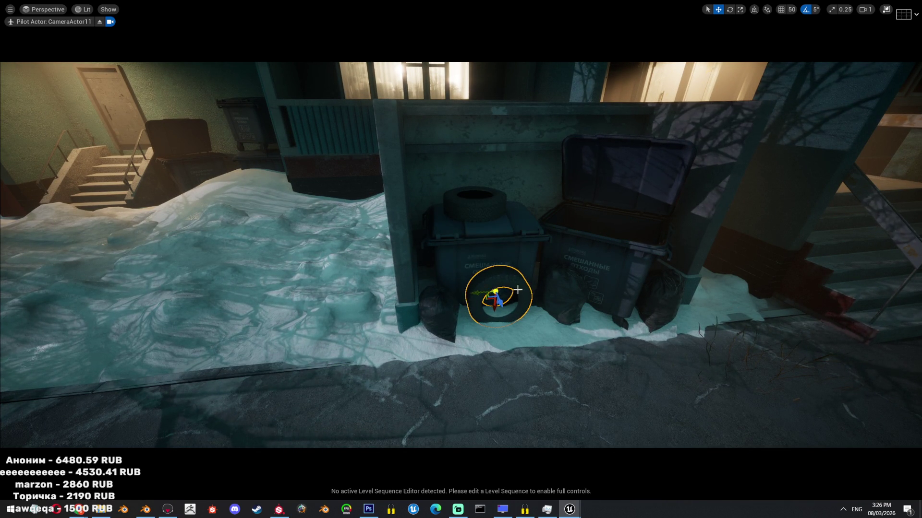
key(f)
- With angle snapping off, rotate a tyre upright and lean it against the bin
key(e)
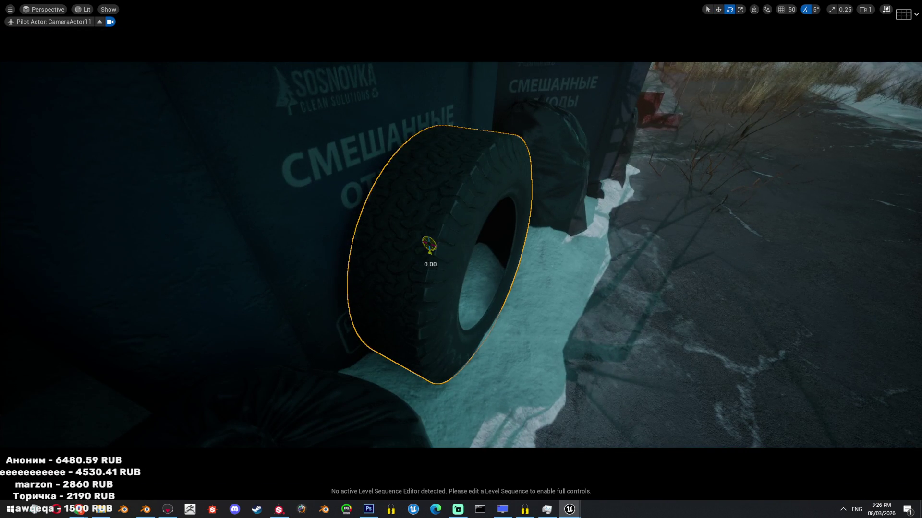
drag(429, 245, 422, 240)
click(806, 9)
right_drag(422, 240, 420, 235)
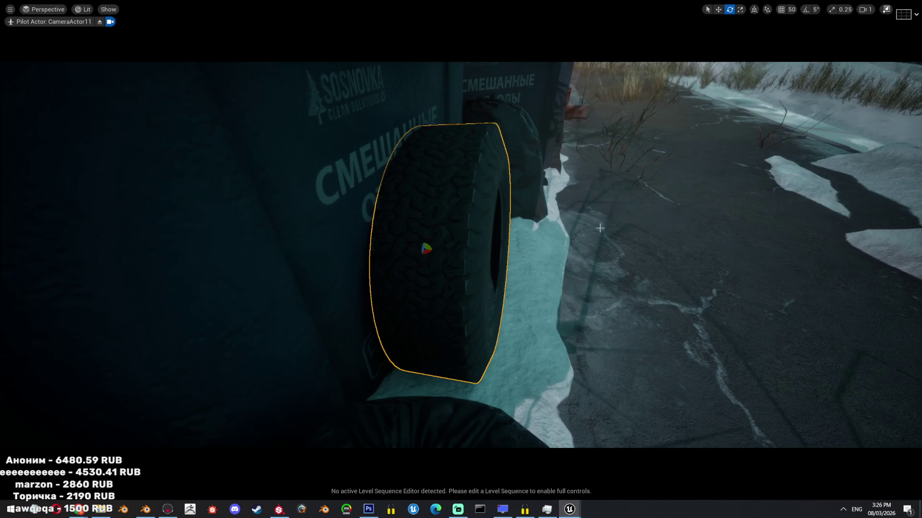
drag(430, 259, 438, 256)
key(e)
right_drag(435, 271, 482, 285)
drag(429, 266, 435, 262)
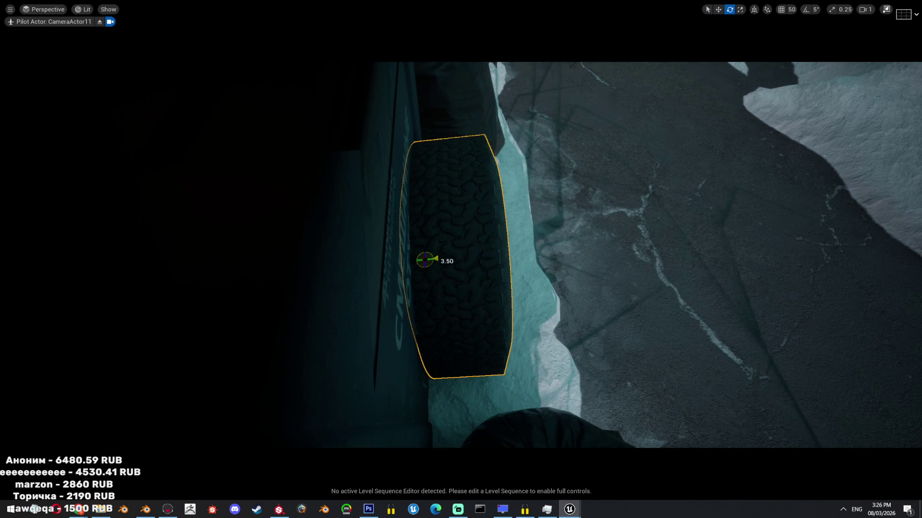
- Lower the snow mesh around the dumpsters and return to the full editor
mouse_move(449, 259)
right_down()
mouse_move(441, 216)
mouse_move(519, 286)
right_up()
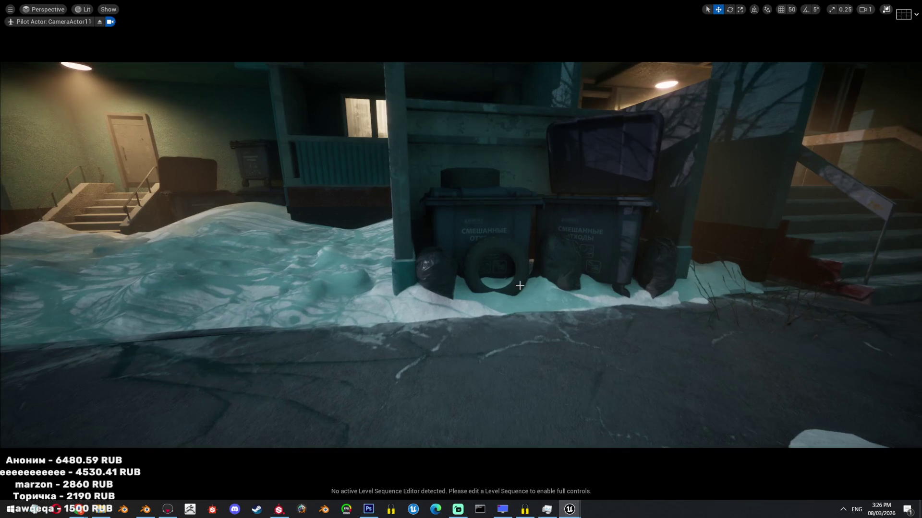
drag(581, 279, 578, 270)
mouse_move(555, 292)
right_down()
mouse_move(497, 283)
mouse_move(538, 281)
mouse_move(528, 281)
right_up()
key(F11)
- Filter the Outliner for 'dire' and drag the DirectionalLight's Z rotation to about 209°
click(743, 70)
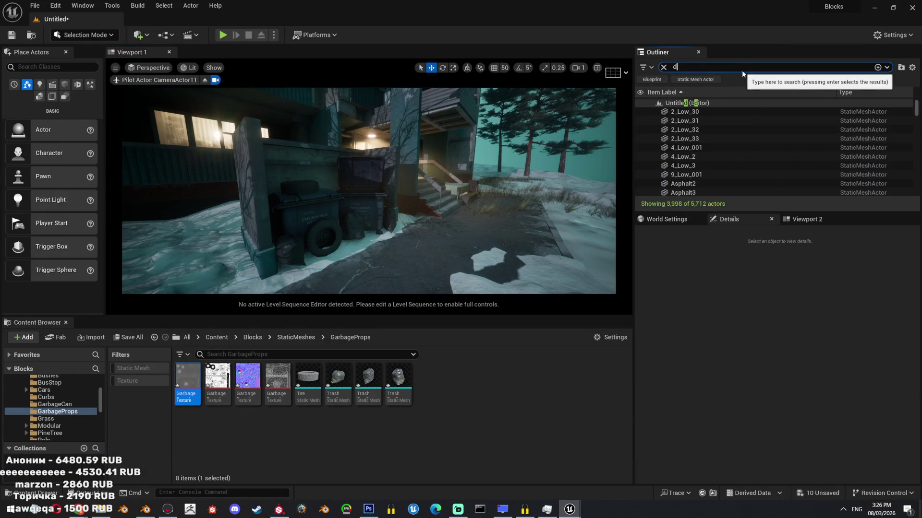
text(dik)
text(dire)
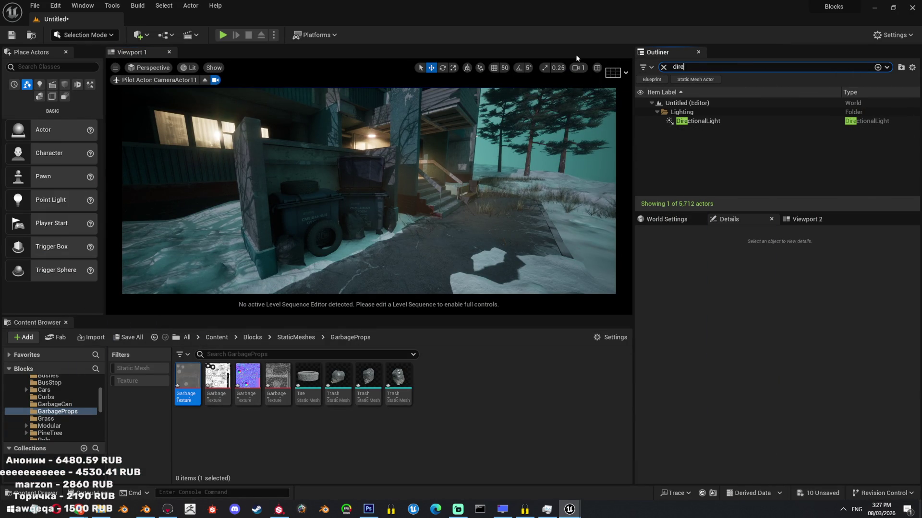
click(675, 121)
click(873, 339)
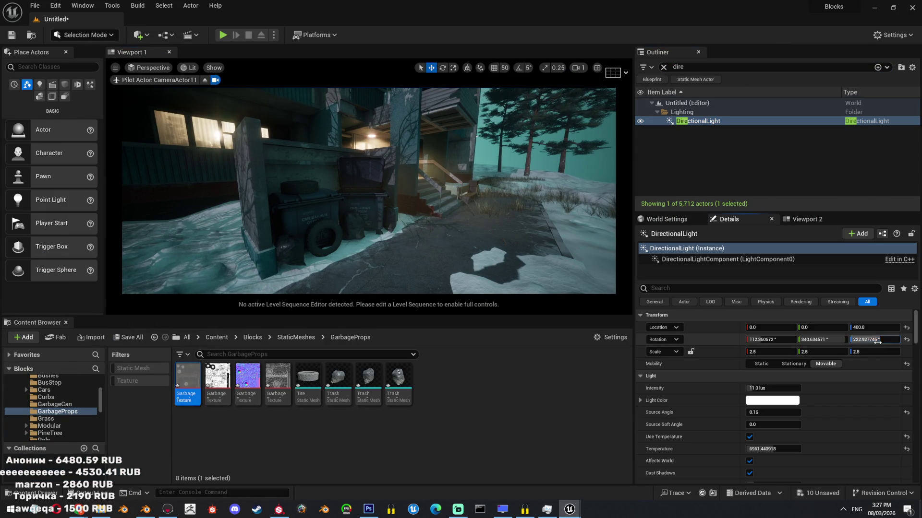
drag(873, 339, 847, 352)
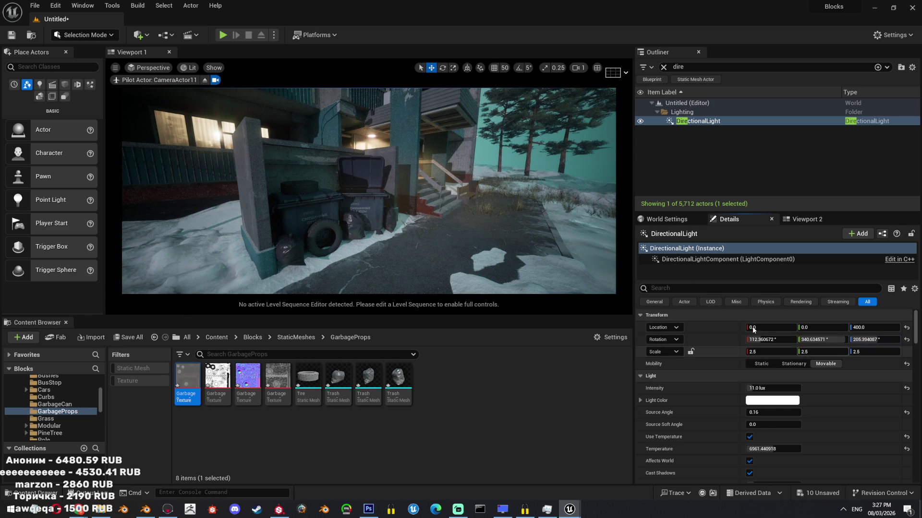
right_drag(396, 206, 396, 207)
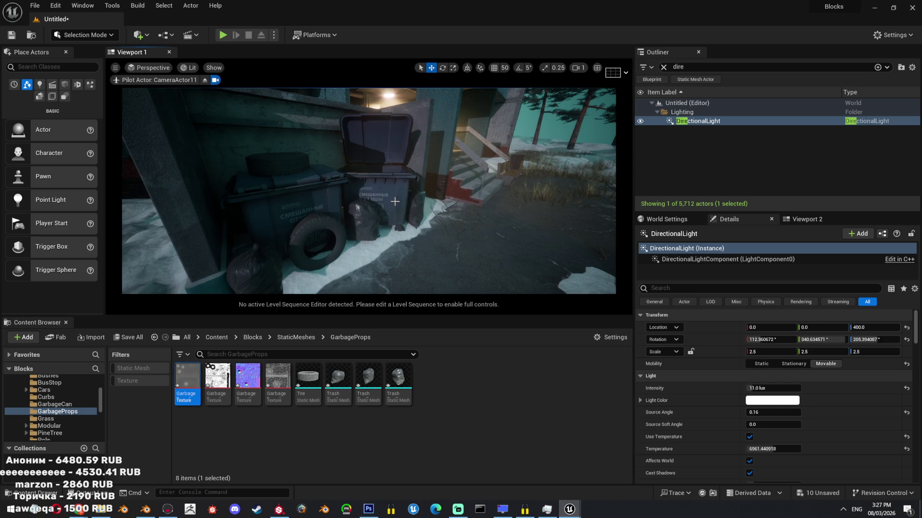
key(ctrl+z)
right_drag(393, 200, 393, 201)
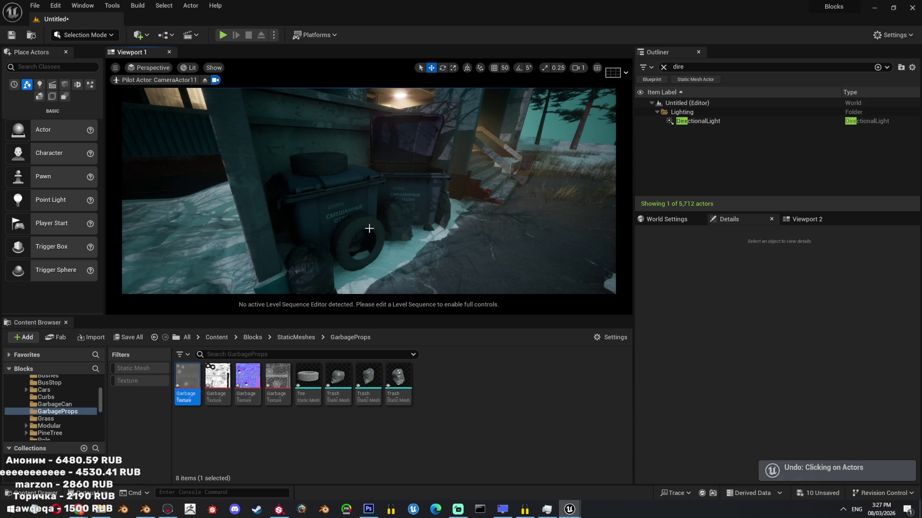
- Reselect Tire5 and lift it up onto the bin
key(ctrl+z)
right_drag(377, 227, 361, 233)
mouse_move(360, 257)
mouse_down()
mouse_move(360, 162)
mouse_move(342, 144)
mouse_up()
- Move TrashBag3 over beside the bin
right_drag(401, 256, 364, 240)
click(365, 241)
click(423, 217)
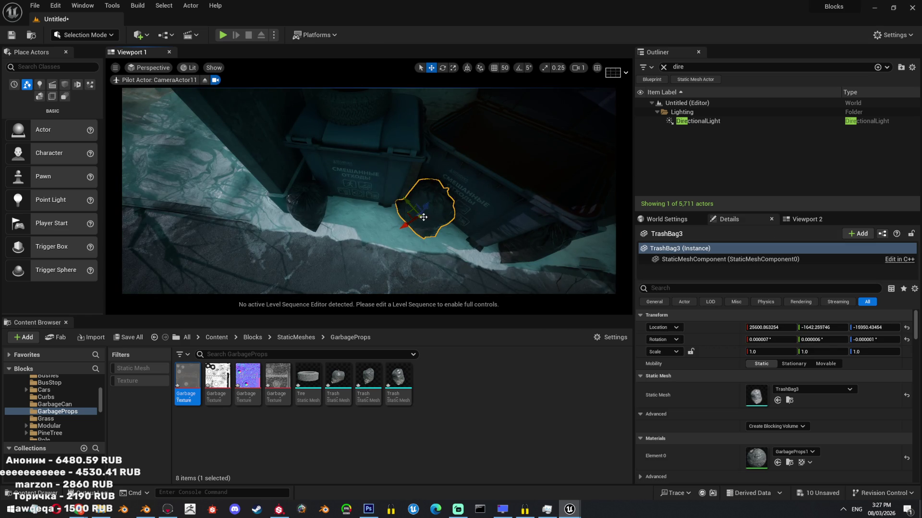
drag(423, 216, 360, 224)
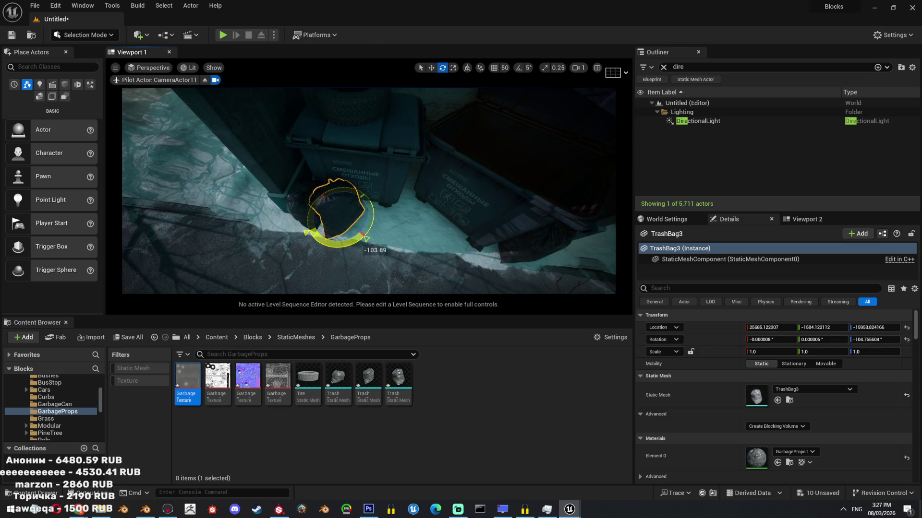
key(f)
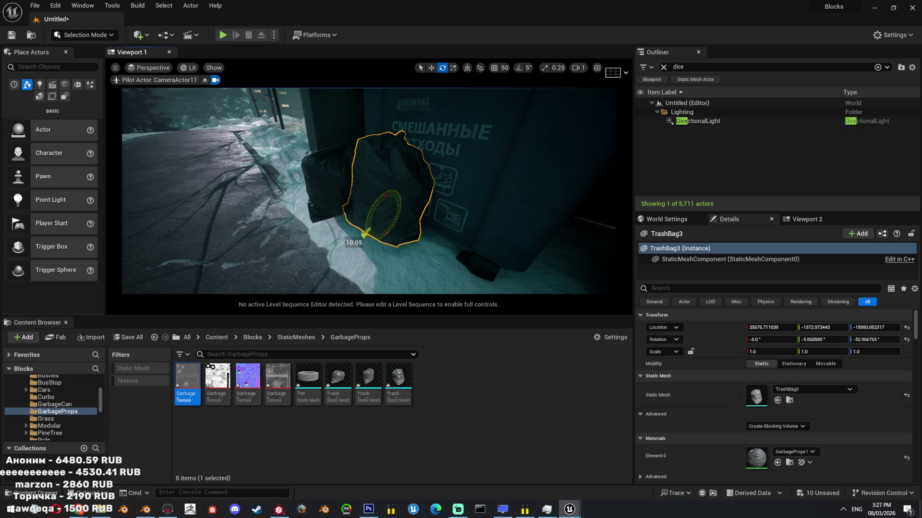
- Tilt TrashBag1 slightly to about -6.29°, -8.55°, 6.18° and go full-screen
click(499, 266)
key(f)
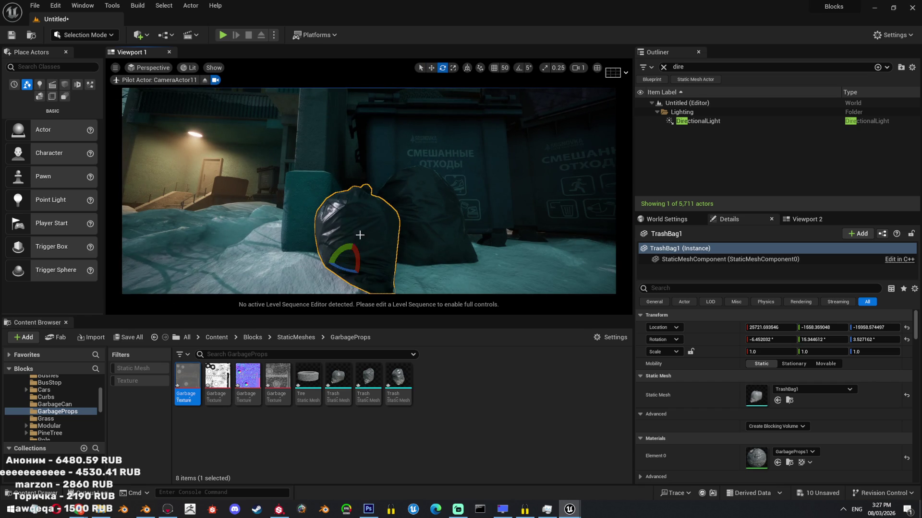
right_drag(348, 245, 475, 203)
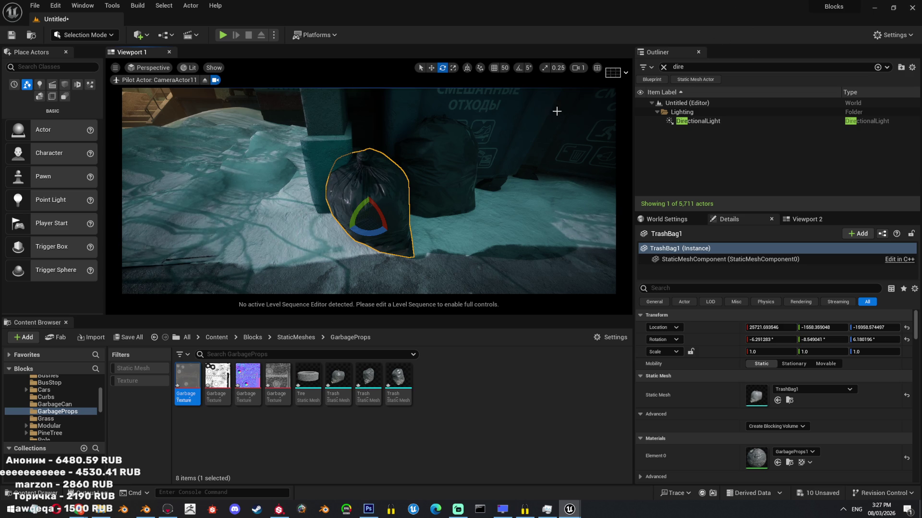
right_drag(504, 190, 394, 250)
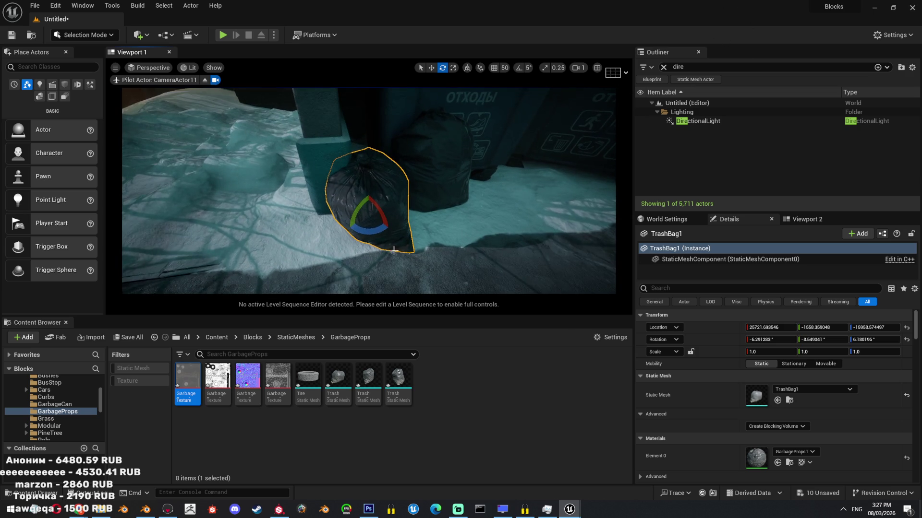
key(F11)
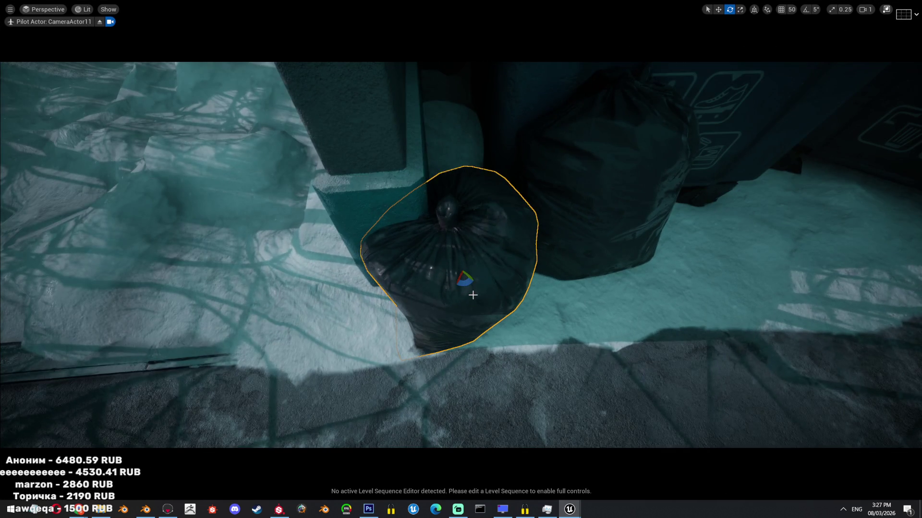
- Rotate the selected trash bag to adjust its orientation
drag(472, 295, 490, 259)
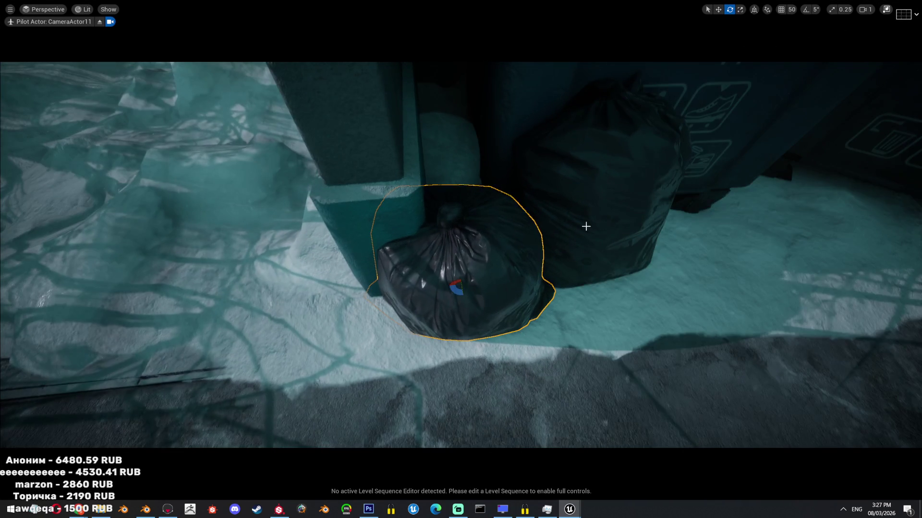
right_drag(586, 223, 586, 222)
right_drag(453, 216, 452, 216)
key(w)
drag(529, 209, 528, 204)
- Push the round trash bag back toward the wall
key(w)
click(435, 226)
mouse_move(447, 225)
mouse_down()
mouse_move(471, 222)
mouse_move(459, 204)
mouse_up()
scroll(459, 204, down, 2)
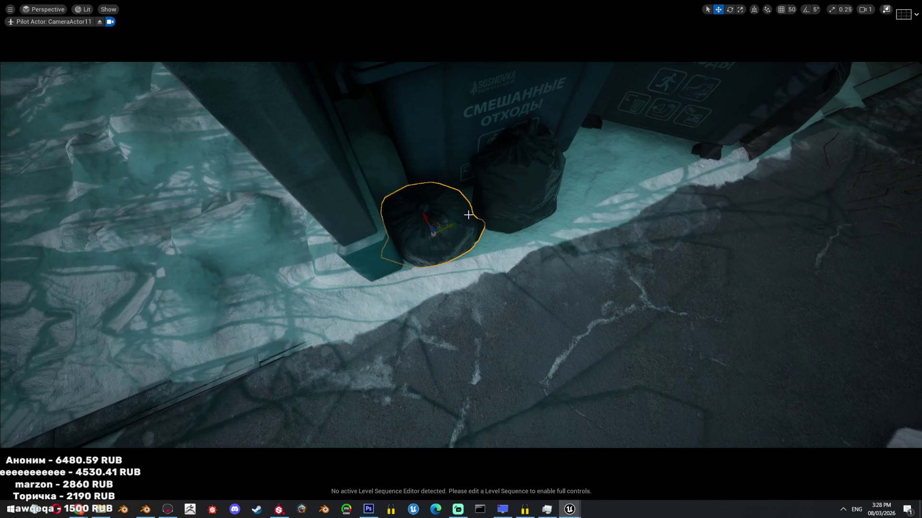
right_drag(449, 222, 449, 222)
right_drag(494, 312, 494, 311)
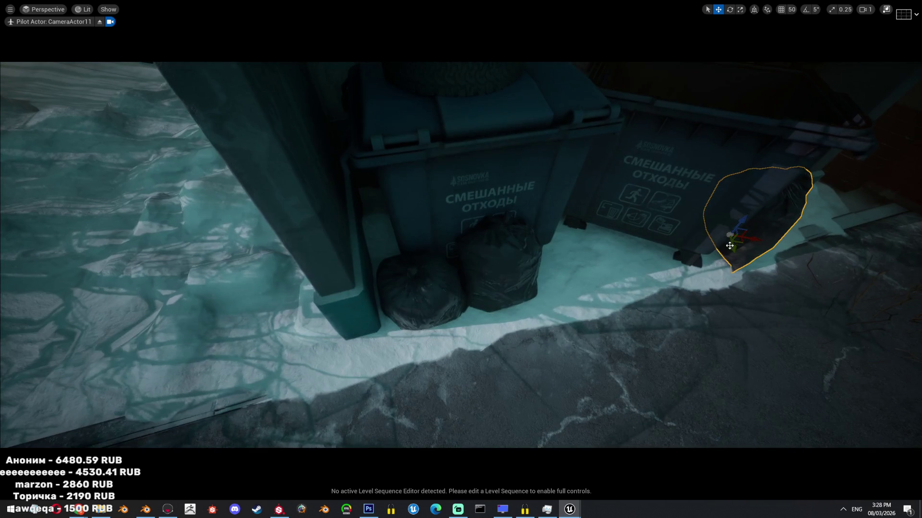
- Move a bag in front of the central bags and rotate it to sit lower
drag(725, 238, 495, 317)
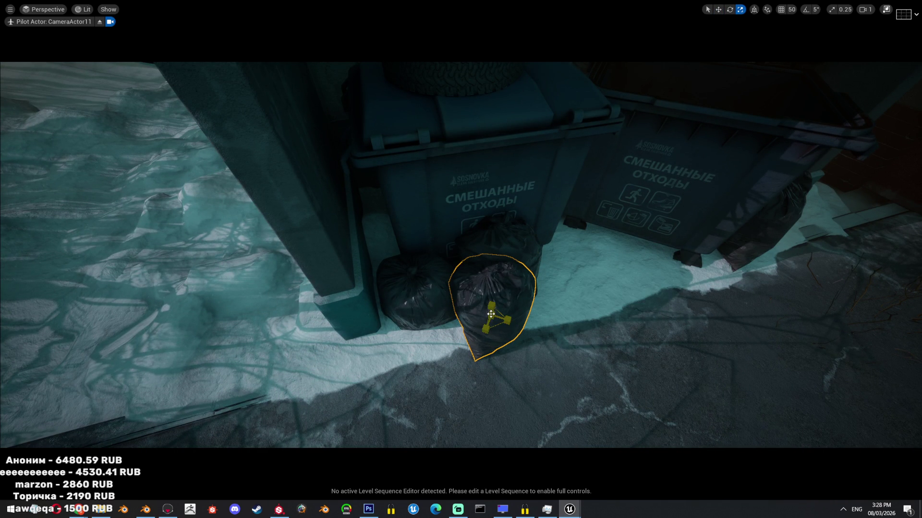
key(ctrl+z)
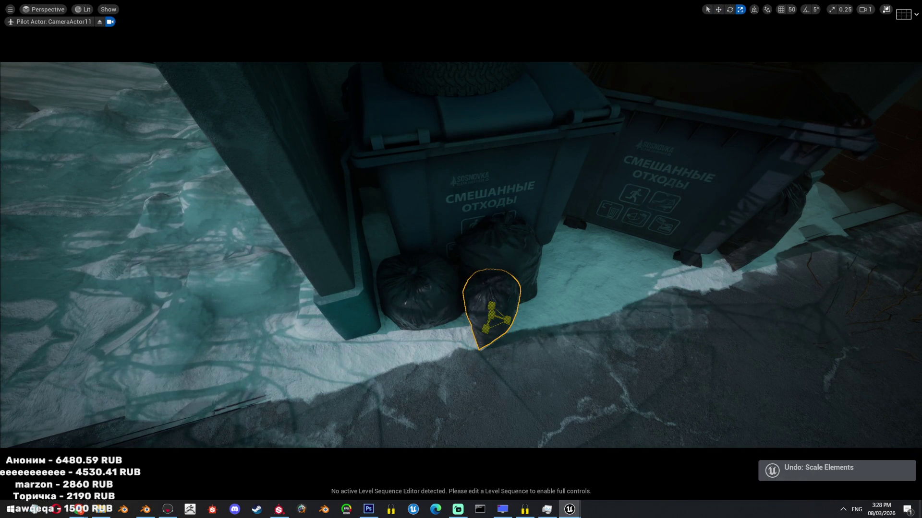
key(e)
drag(494, 317, 499, 310)
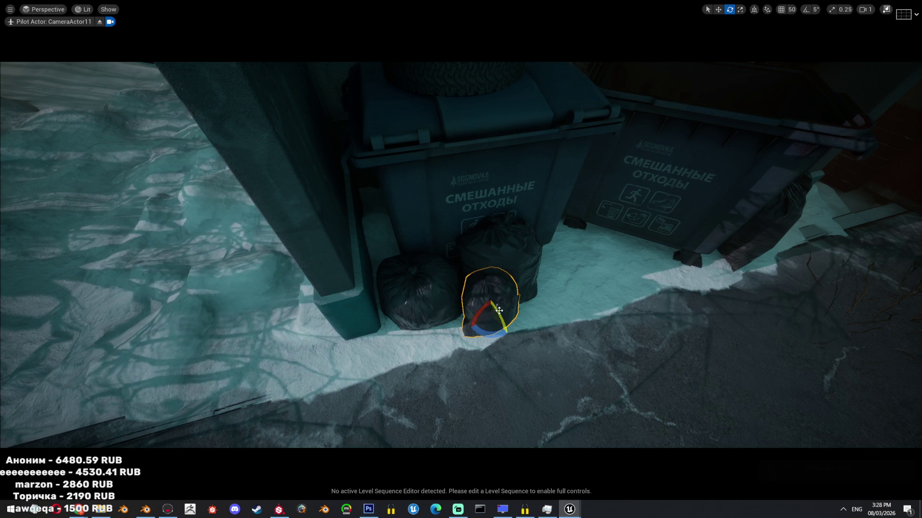
mouse_move(544, 324)
right_down()
mouse_move(519, 294)
mouse_move(652, 329)
mouse_move(509, 269)
right_up()
- Move another garbage bag up beside the right bin
text(e)
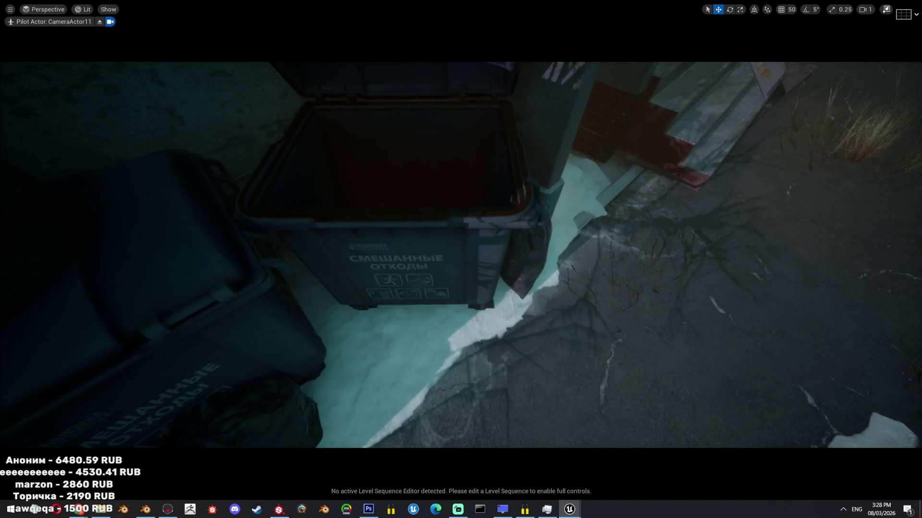
click(582, 268)
key(f)
key(e)
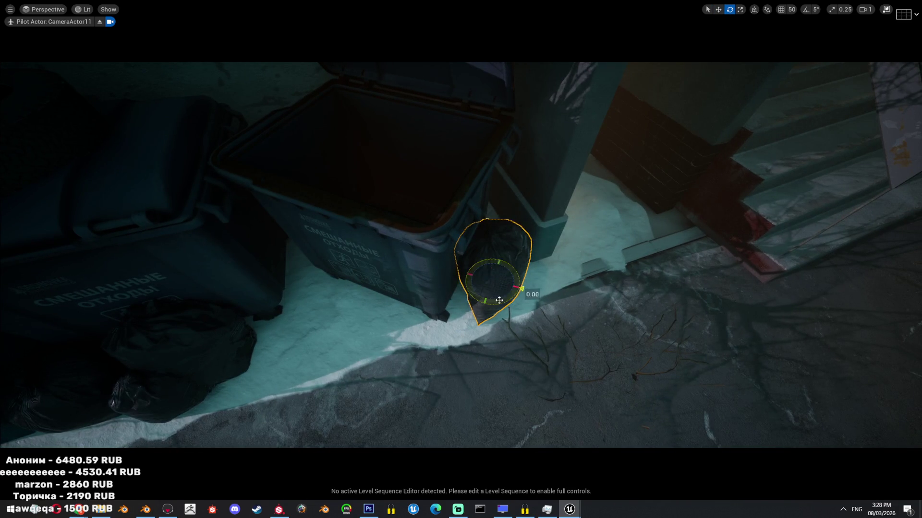
mouse_move(511, 287)
mouse_down()
mouse_move(479, 304)
mouse_move(499, 283)
mouse_move(524, 281)
mouse_move(548, 298)
mouse_move(480, 259)
mouse_move(468, 272)
mouse_up()
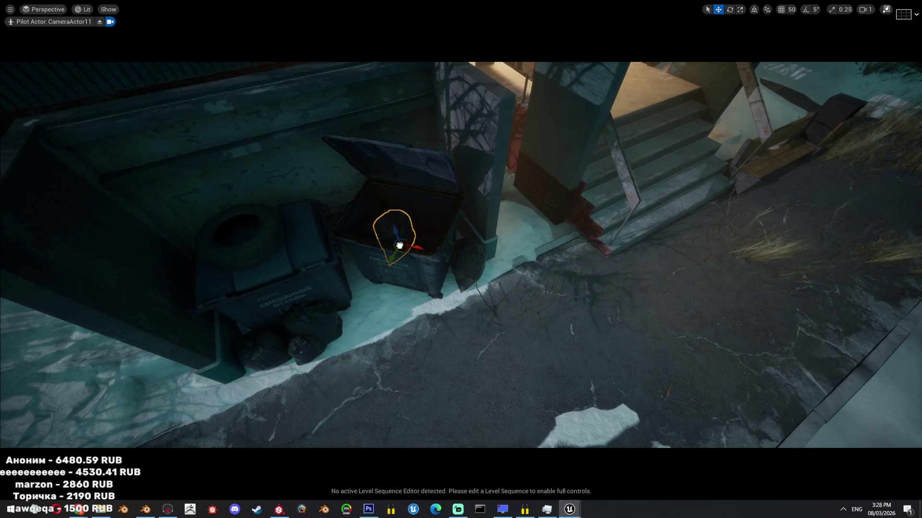
- Try scaling a bag, undo it, shift it lower-left, then delete it
mouse_move(707, 293)
alt+mouse_down()
mouse_move(417, 351)
mouse_move(429, 344)
alt+mouse_up()
key(r)
key(w)
key(ctrl+z)
mouse_move(581, 235)
mouse_down()
mouse_move(543, 269)
mouse_move(551, 242)
mouse_move(494, 257)
mouse_up()
key(Delete)
- Save the map /Game/Blocks/Untitled
mouse_move(495, 257)
right_down()
mouse_move(473, 232)
mouse_move(426, 238)
right_up()
scroll(426, 238, up, 2)
key(ctrl+s)
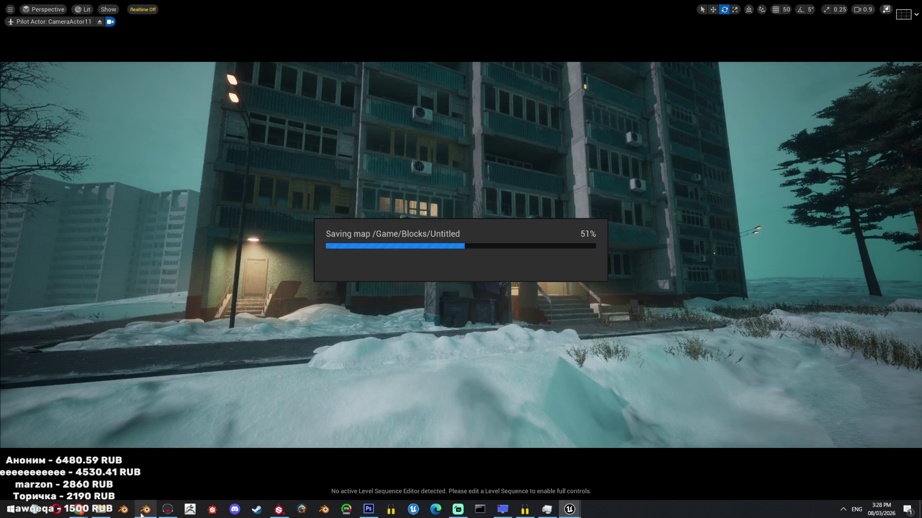
- In Blender, exclude the Done collection and include the main Collection and wip
click(146, 509)
double_click(894, 75)
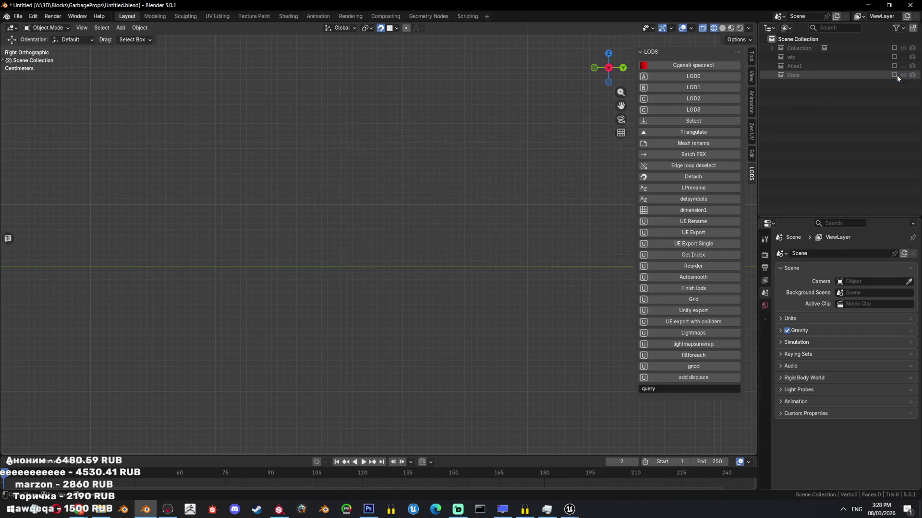
click(894, 75)
click(894, 56)
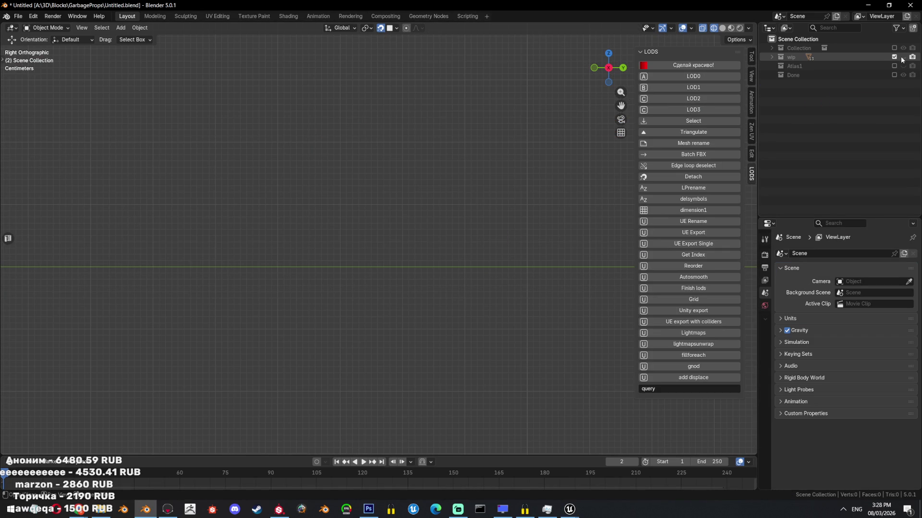
click(895, 57)
click(893, 48)
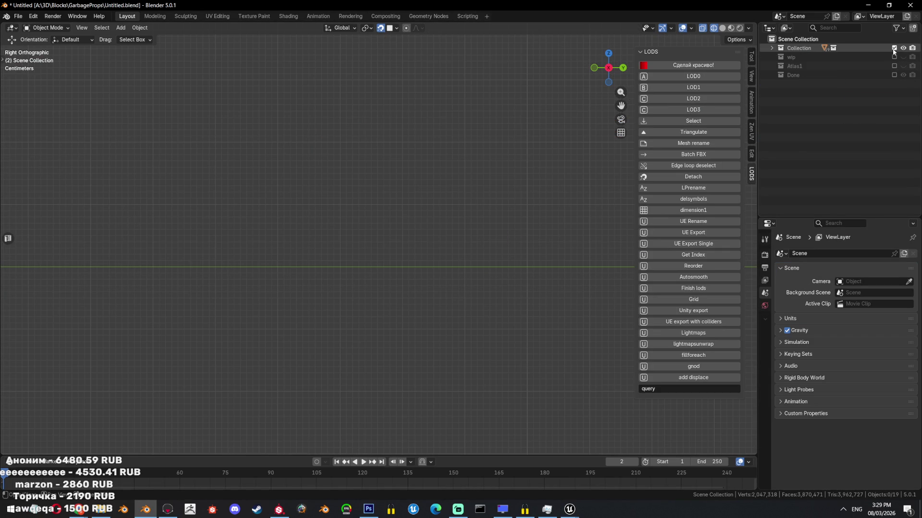
click(893, 56)
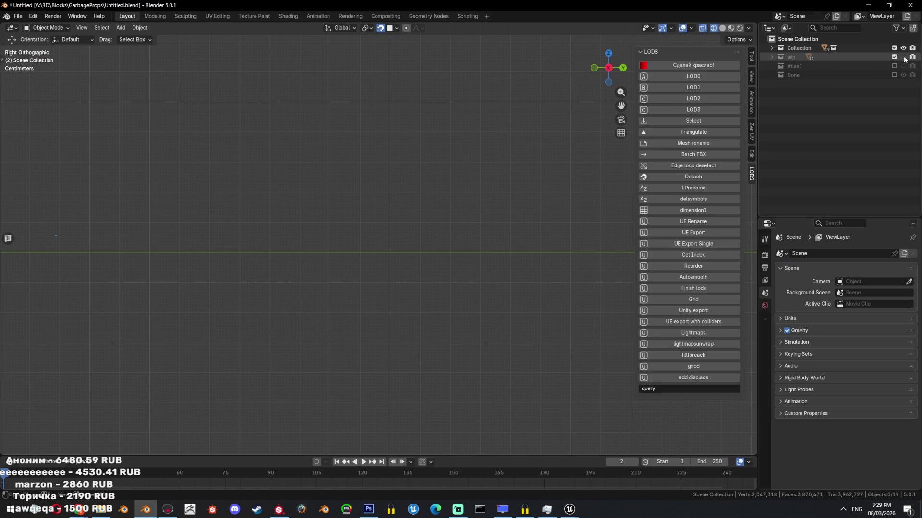
- Select Bottles_Low and frame it in solid shading
mouse_move(480, 253)
middle_down()
mouse_move(463, 251)
mouse_move(500, 223)
mouse_move(461, 192)
mouse_move(414, 177)
middle_up()
click(414, 177)
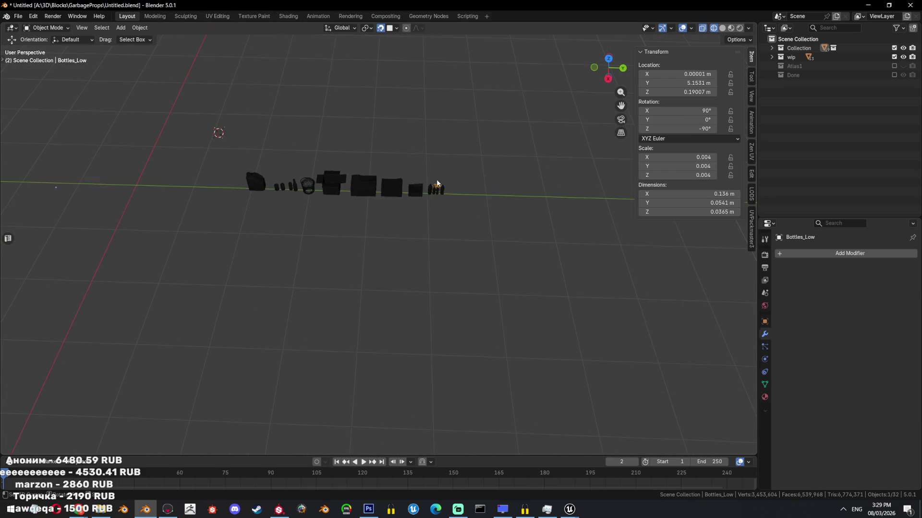
key(KP_Decimal)
key(shift+z)
scroll(416, 203, down, 5)
scroll(396, 154, up, 6)
- Select the crumpled bottle's high-poly mesh through wireframe and isolate it in local view
click(473, 230)
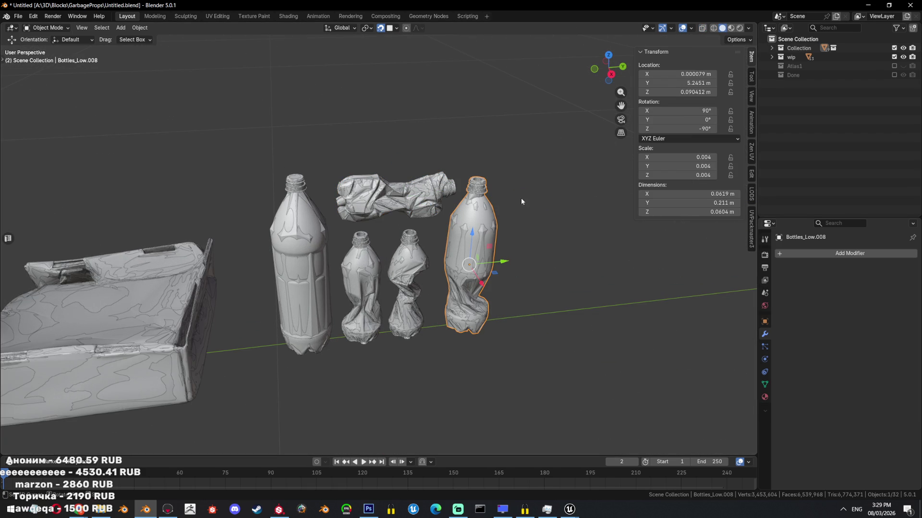
key(shift+z)
click(473, 226)
click(772, 48)
key(KP_Divide)
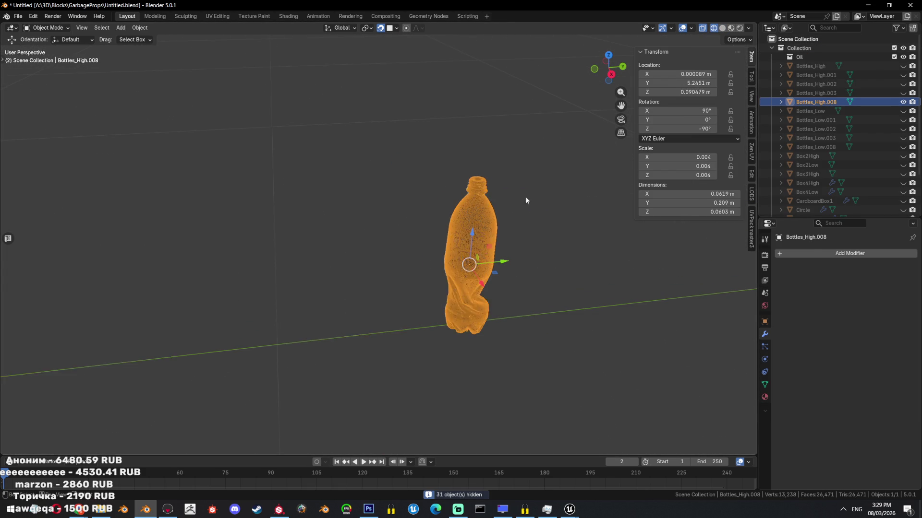
key(shift+z)
scroll(445, 224, up, 2)
- Apply Shade Smooth and then Shade Auto Smooth at 30° to the bottle
right_click(449, 214)
click(439, 217)
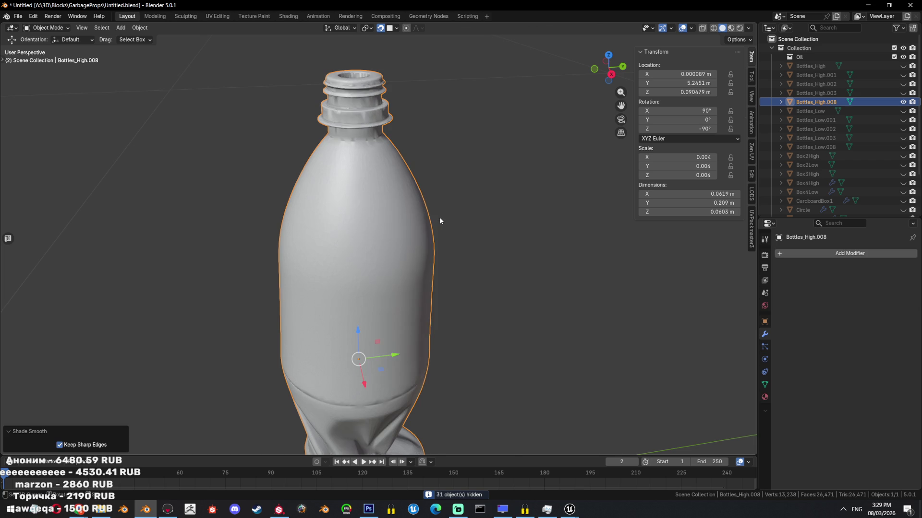
scroll(437, 216, up, 2)
right_click(437, 220)
click(449, 231)
scroll(433, 213, down, 3)
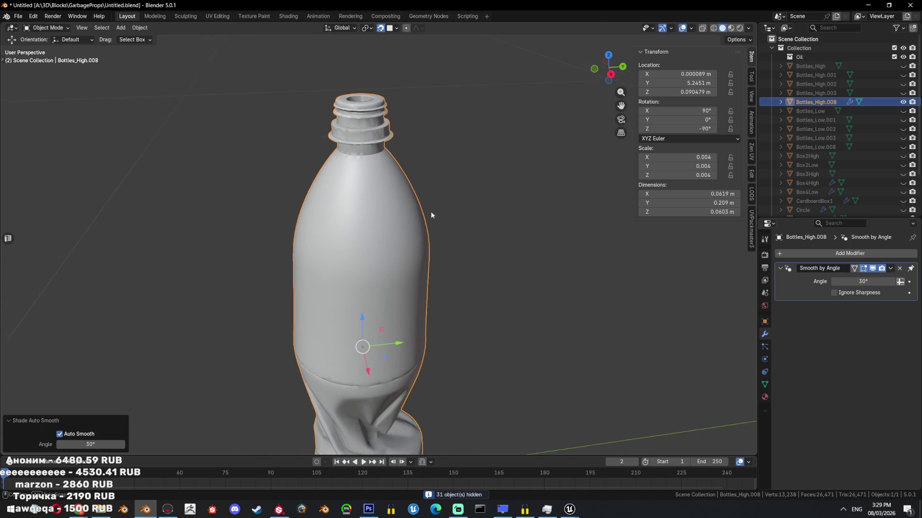
scroll(410, 254, up, 5)
scroll(416, 240, down, 5)
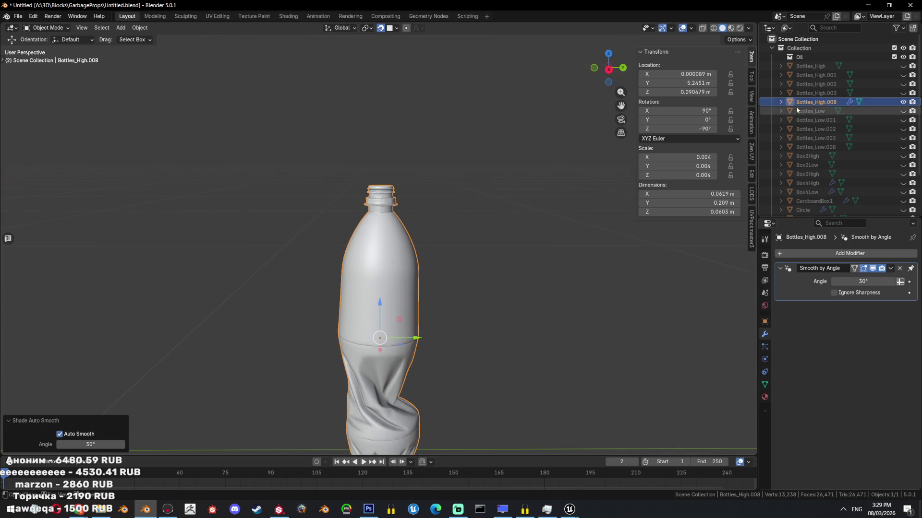
- Rename Bottles_High.008 to Bottle1_High
double_click(816, 103)
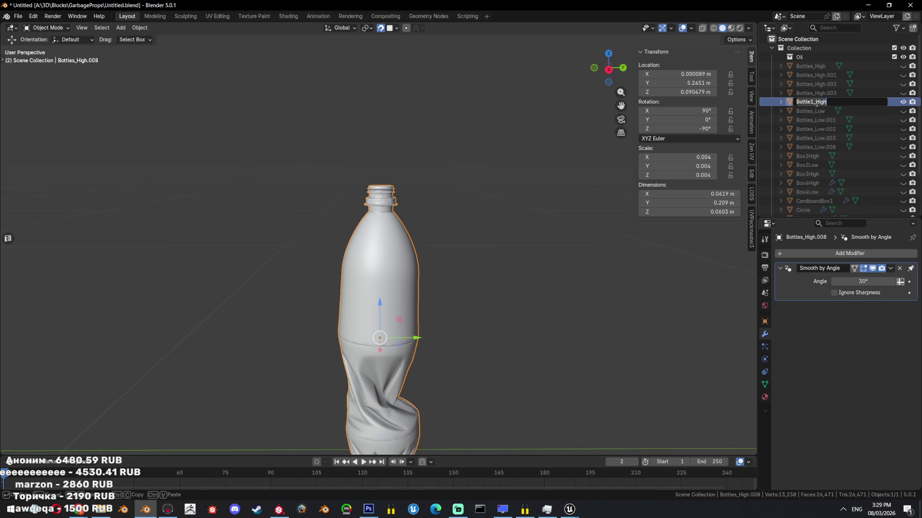
key(Return)
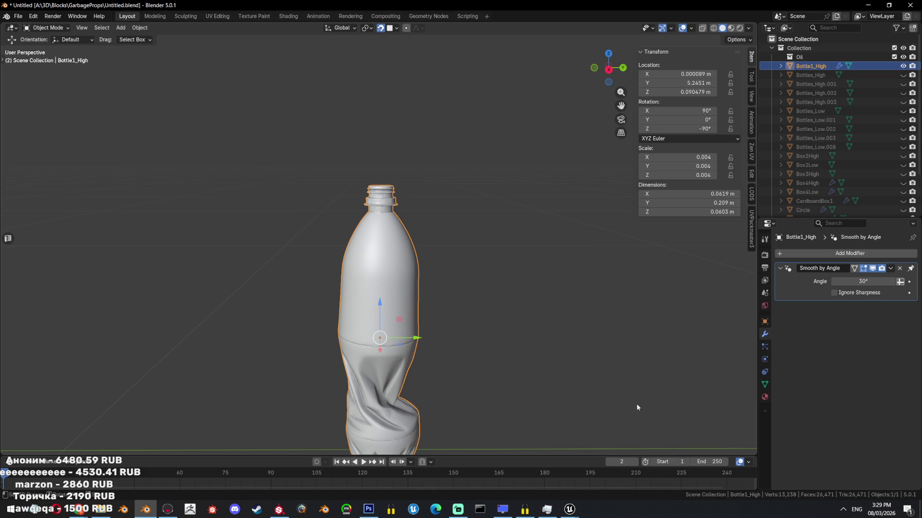
middle_drag(532, 303, 542, 301)
mouse_move(567, 508)
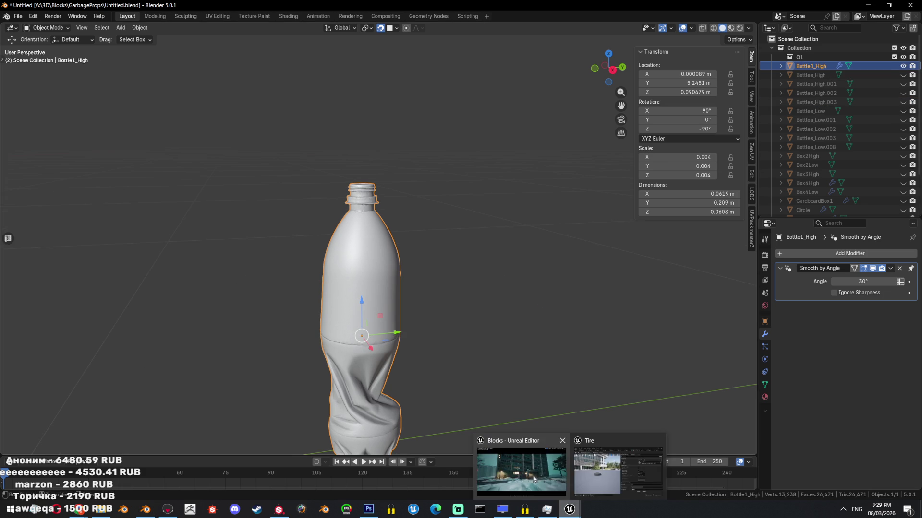
click(534, 477)
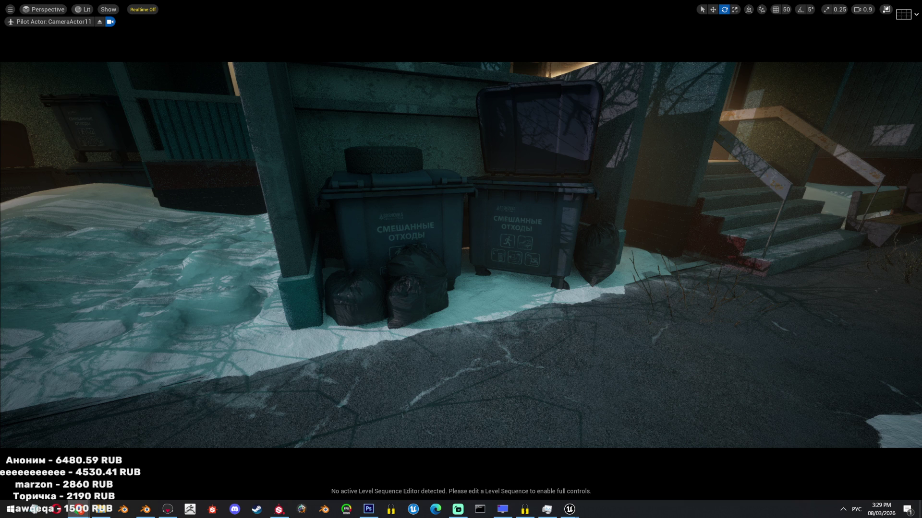
- Inspect the bins in Unlit then Lit view mode, then bring up Substance Painter's GarbageProps1 project
scroll(572, 267, down, 10)
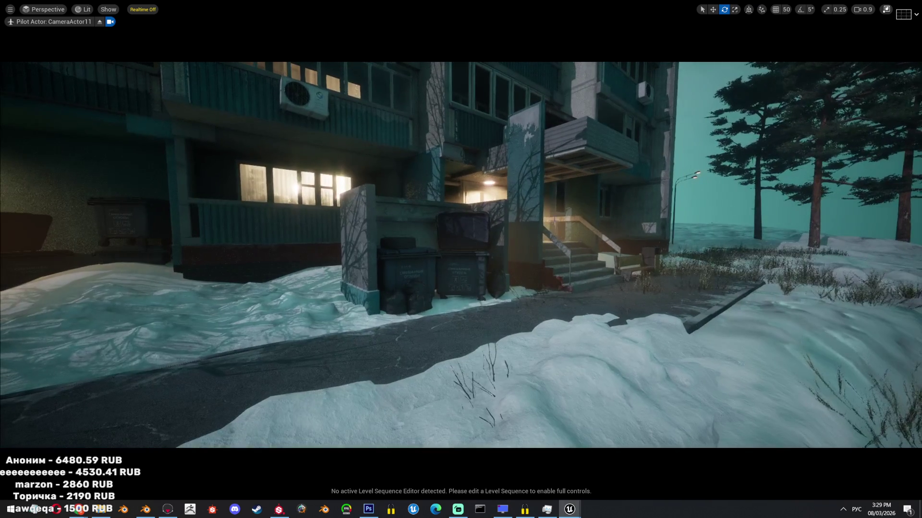
scroll(550, 237, up, 10)
key(alt+3)
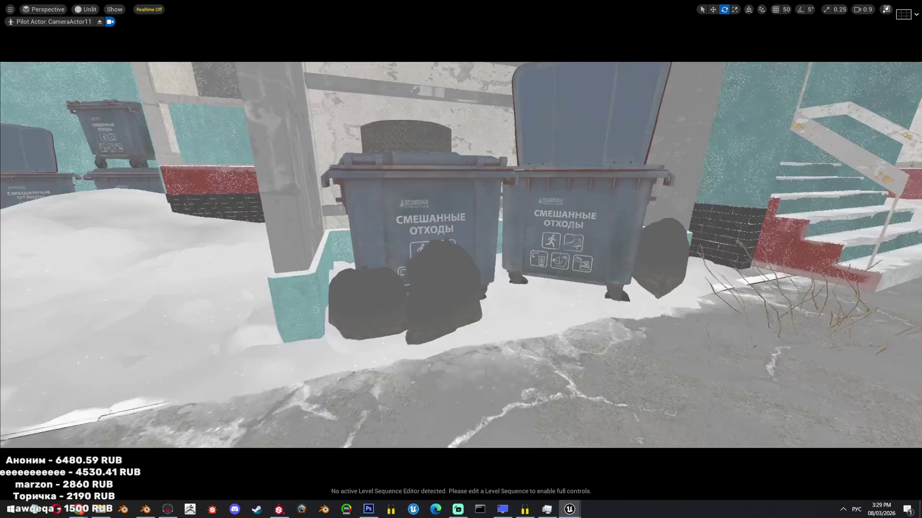
scroll(390, 188, up, 10)
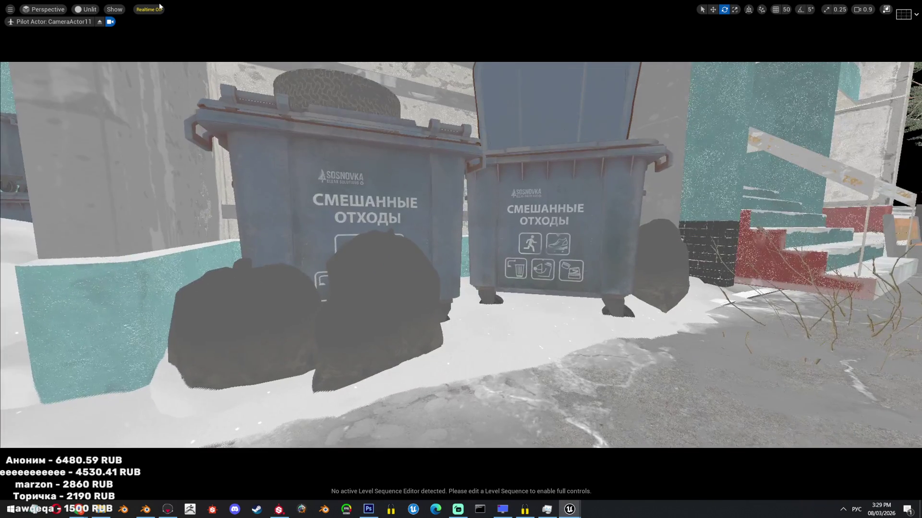
click(90, 9)
click(106, 34)
scroll(191, 96, down, 10)
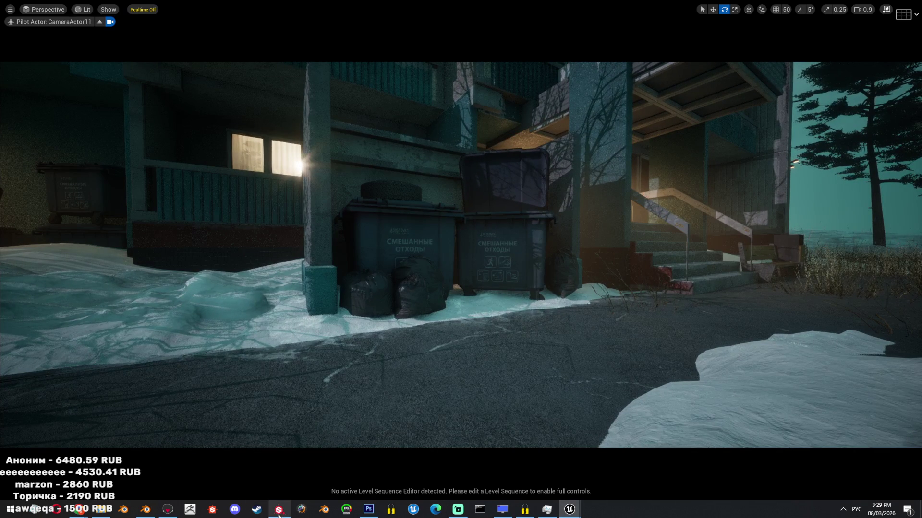
click(278, 515)
click(648, 115)
- Set the viewport display channel to Material
key(c)
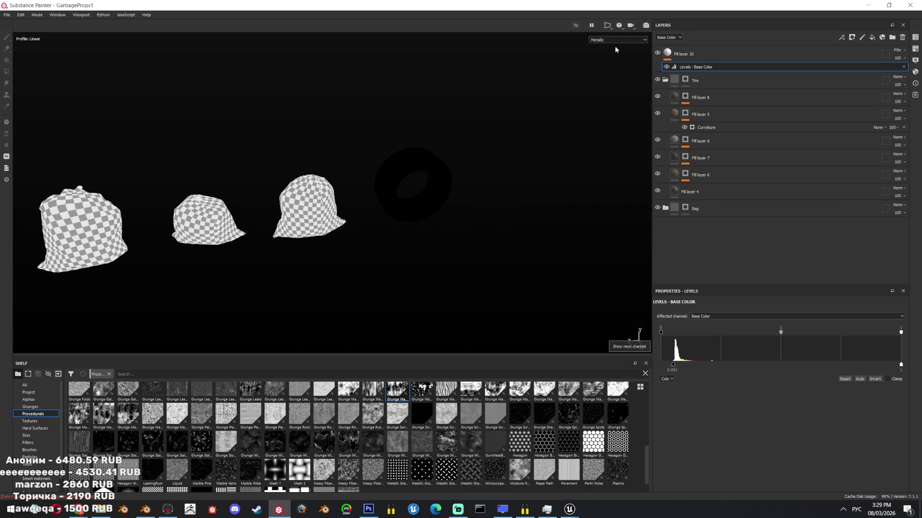
click(611, 41)
click(606, 47)
- Try a white base colour on Fill layer 4 for the tire, then undo it
click(688, 192)
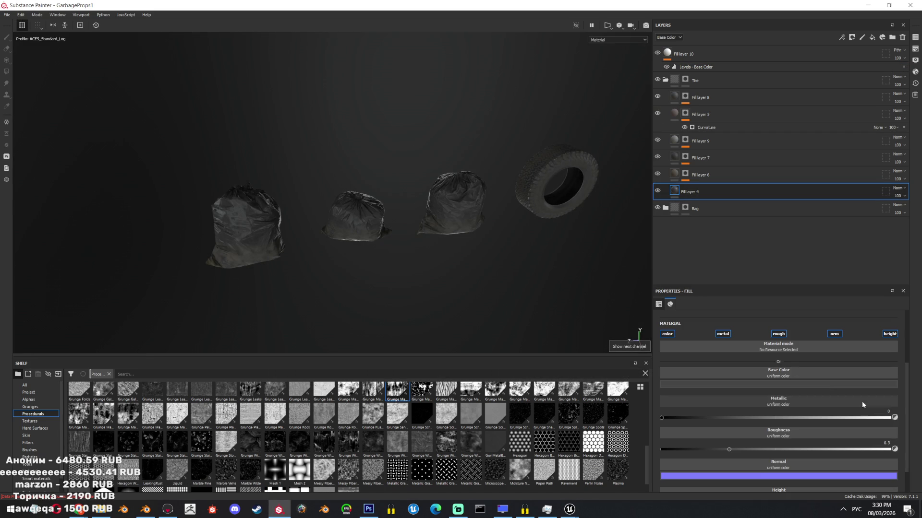
click(876, 387)
drag(912, 454, 914, 392)
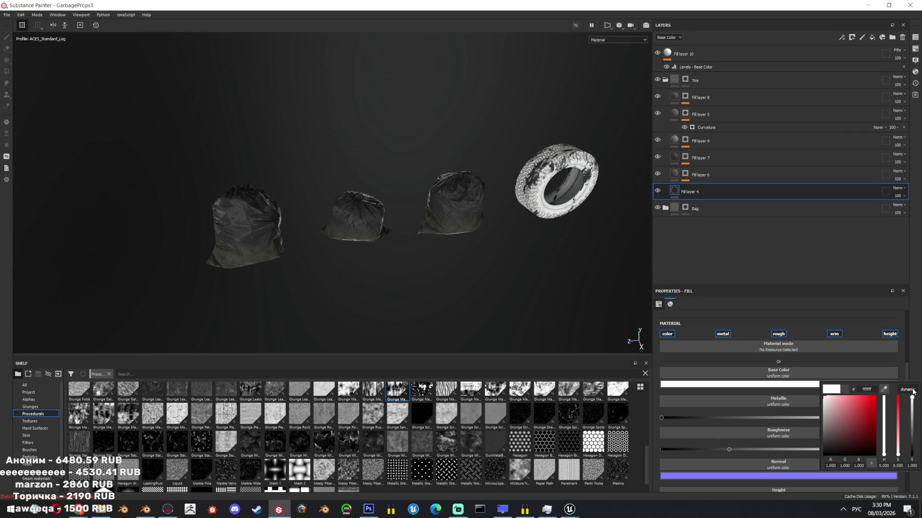
key(ctrl+z)
- Try a white base colour on the bags' Fill layer 1, then undo it
click(665, 209)
scroll(712, 234, down, 1)
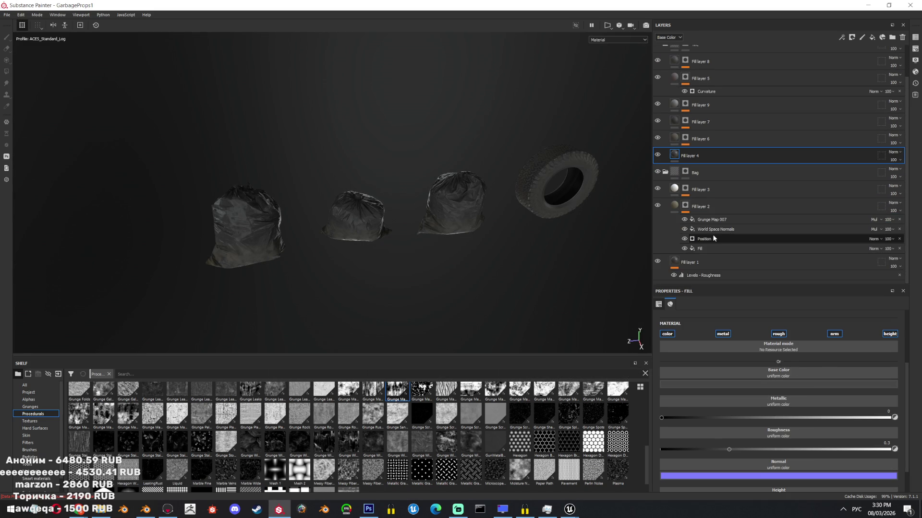
click(699, 261)
click(813, 384)
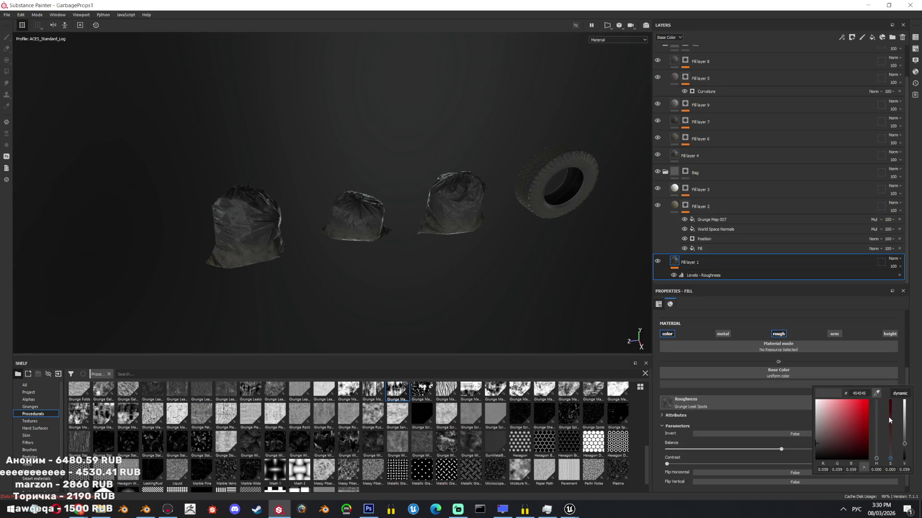
drag(906, 413, 904, 401)
mouse_move(411, 218)
alt+mouse_down()
mouse_move(163, 170)
mouse_move(379, 173)
mouse_move(510, 341)
mouse_move(325, 295)
mouse_move(277, 139)
mouse_move(562, 153)
mouse_move(448, 200)
alt+mouse_up()
key(ctrl+z)
- Return to the Bottle1_High bottle in Blender
scroll(449, 204, down, 3)
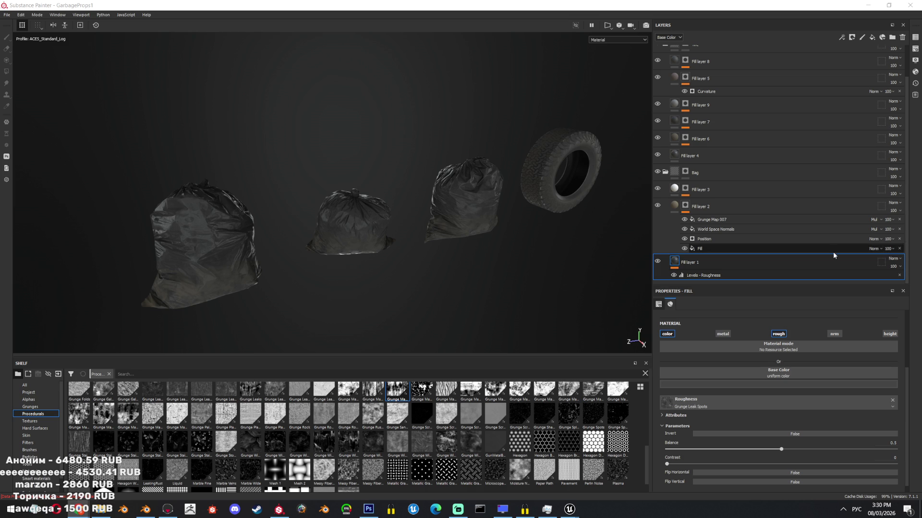
click(153, 514)
scroll(396, 252, down, 7)
- Switch to Unreal Editor and select the courtyard grass foliage
mouse_move(572, 514)
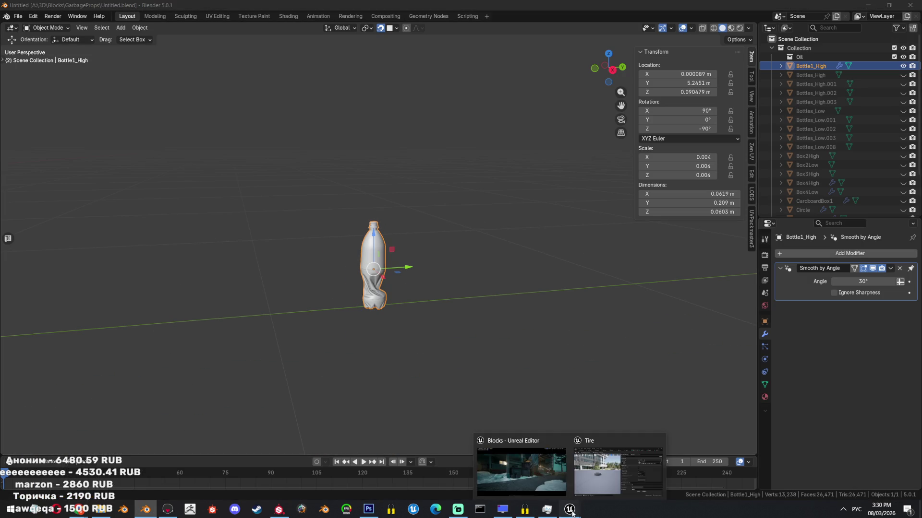
click(521, 470)
scroll(514, 192, up, 5)
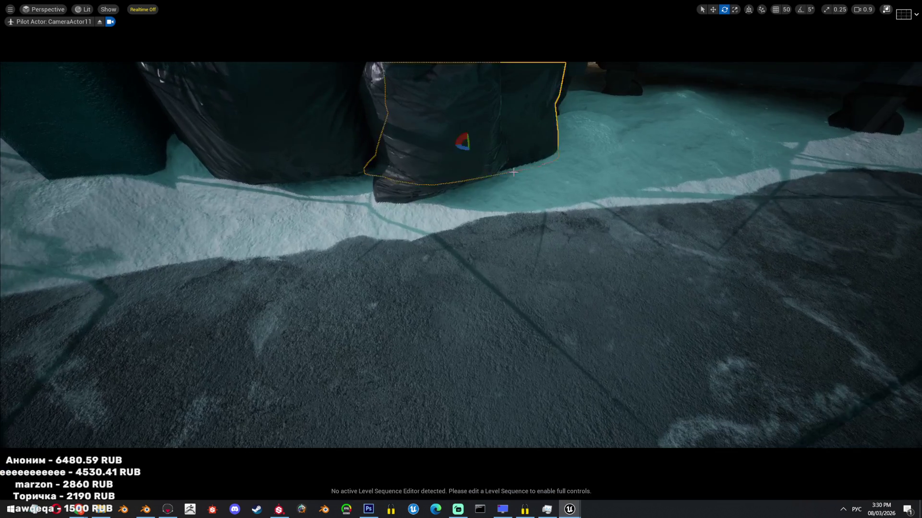
scroll(513, 171, down, 5)
key(w)
mouse_move(526, 333)
right_down()
mouse_move(624, 326)
mouse_move(585, 324)
mouse_move(609, 345)
right_up()
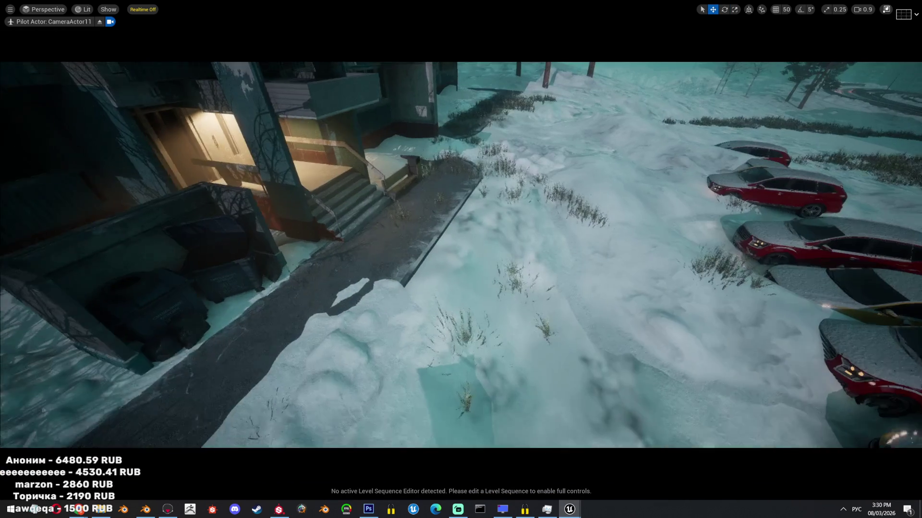
click(474, 324)
- Enable Regenerate PCG volume in editor from a 'reg' Details search, then return to fullscreen
key(F11)
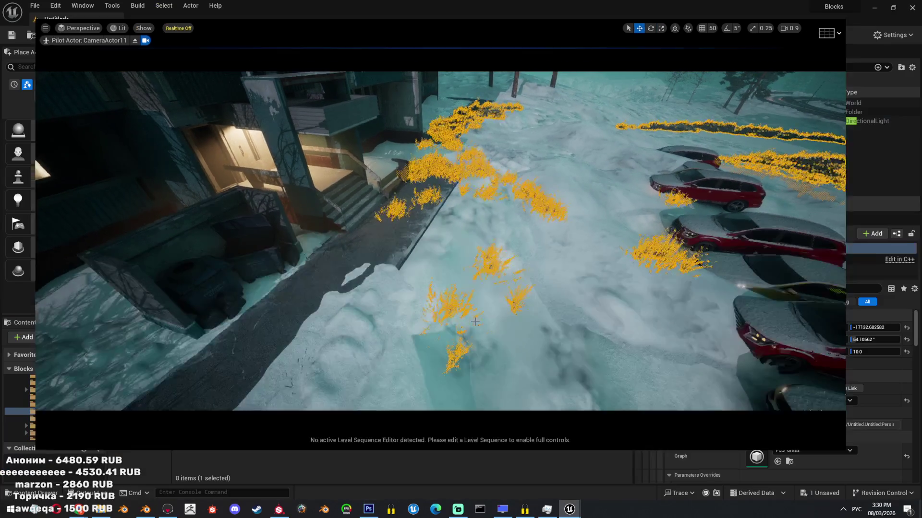
text(reg)
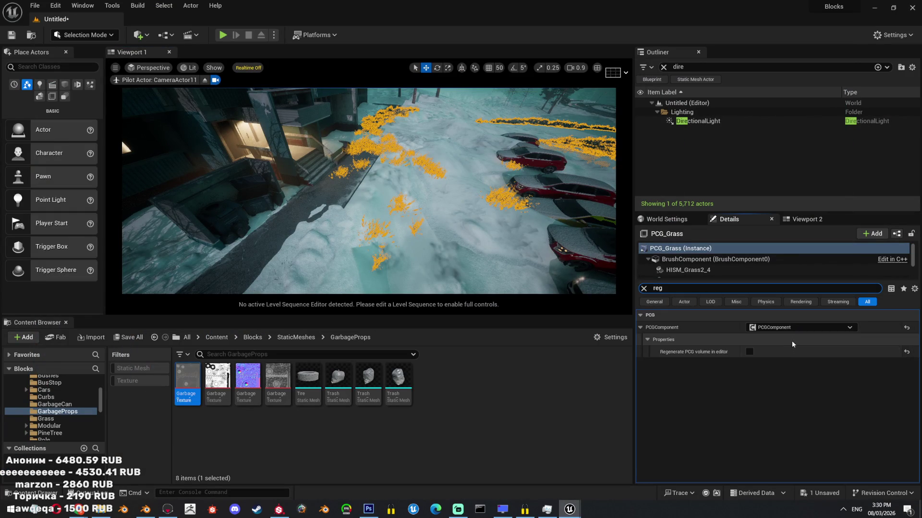
click(749, 353)
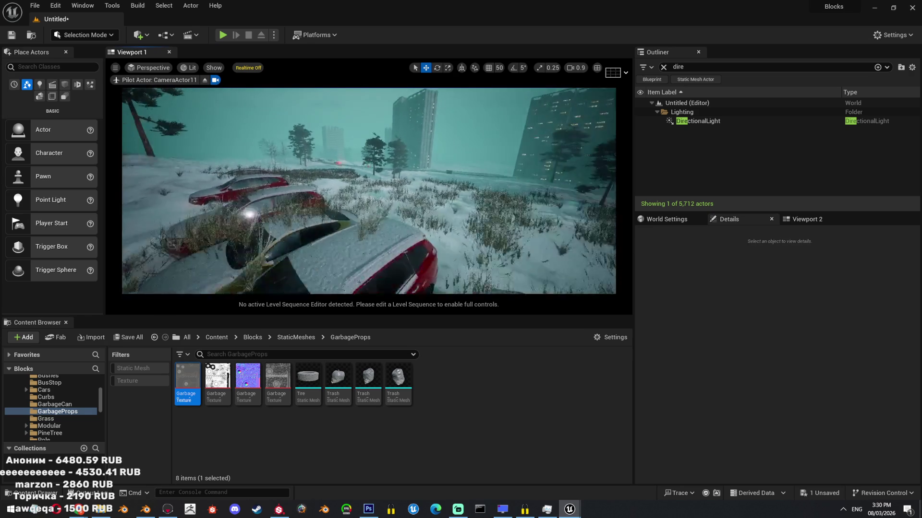
key(F11)
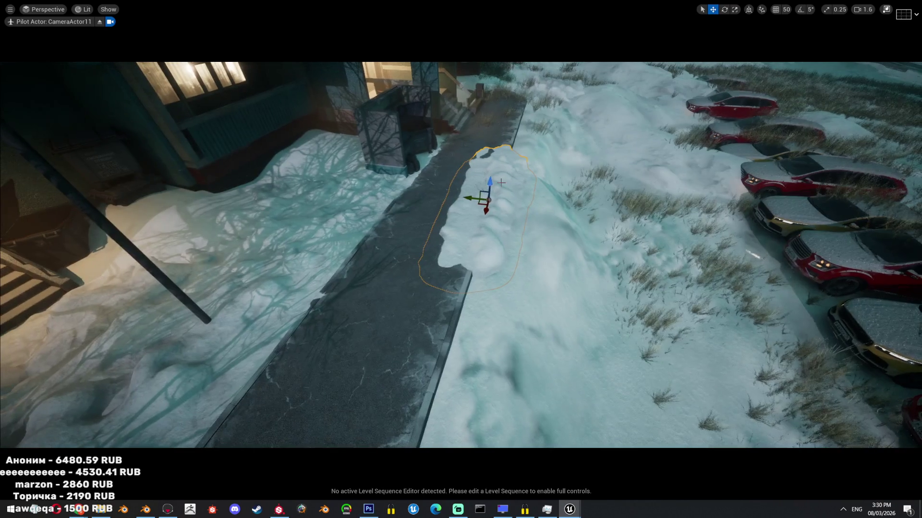
right_drag(470, 208, 598, 221)
right_drag(520, 215, 518, 212)
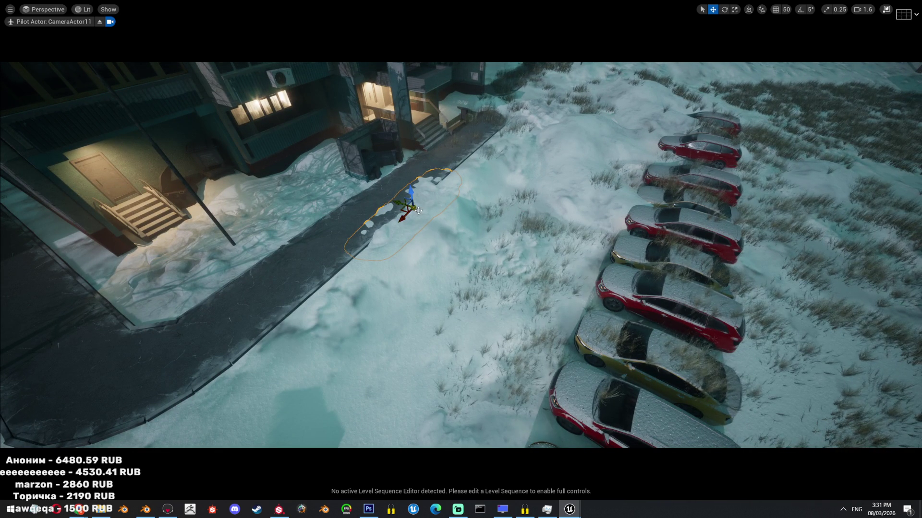
right_drag(513, 268, 514, 268)
right_drag(523, 212, 521, 209)
scroll(522, 209, down, 2)
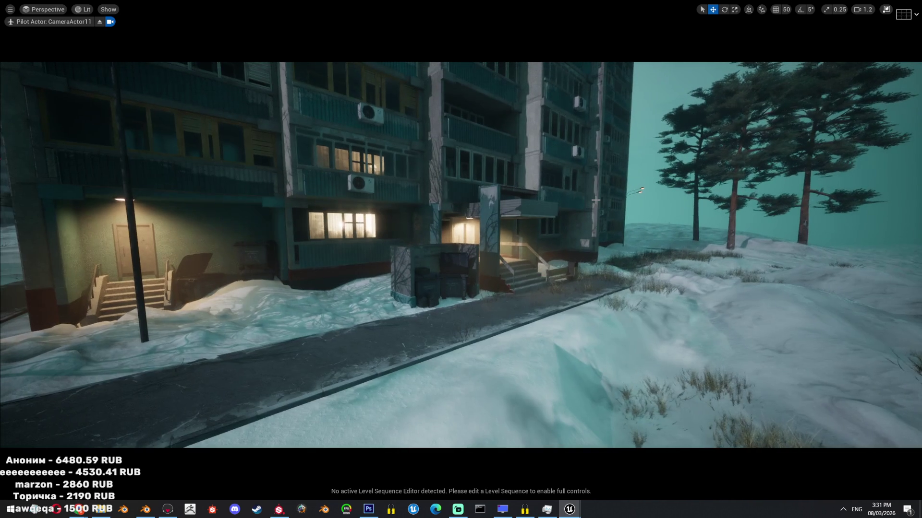
right_drag(513, 208, 510, 210)
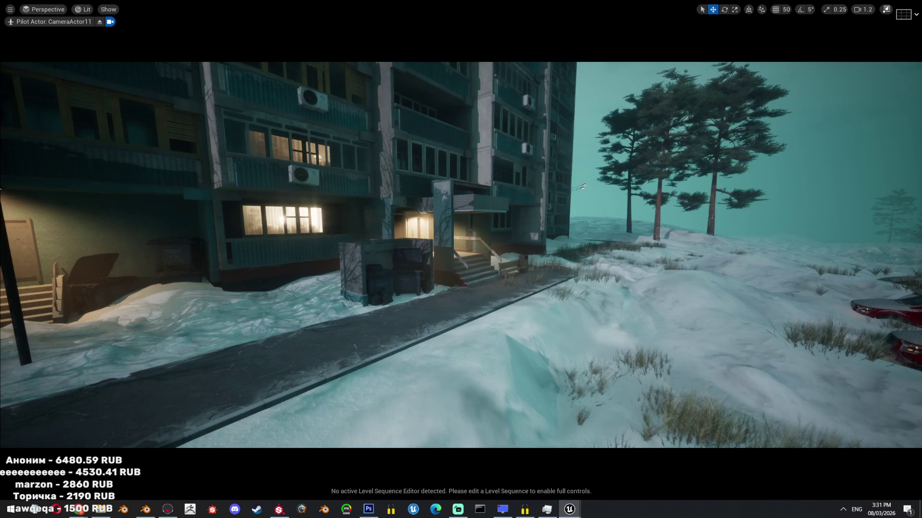
- Fly the camera into the apartment entrance, out toward the parked cars, then restore the editor layout
scroll(445, 249, up, 10)
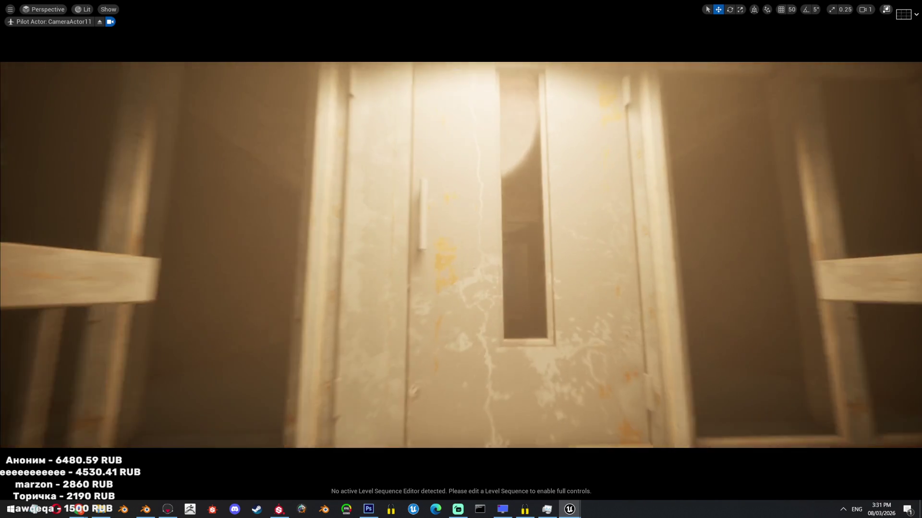
key(w)
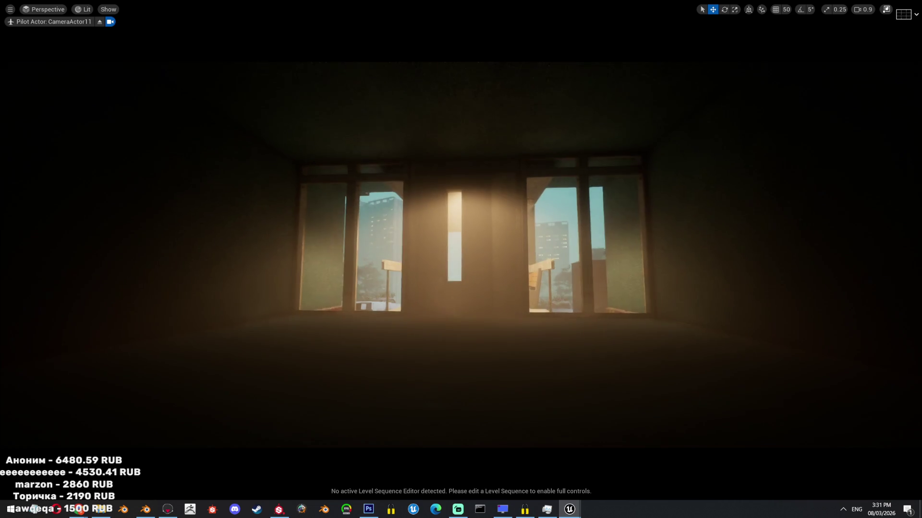
key(w)
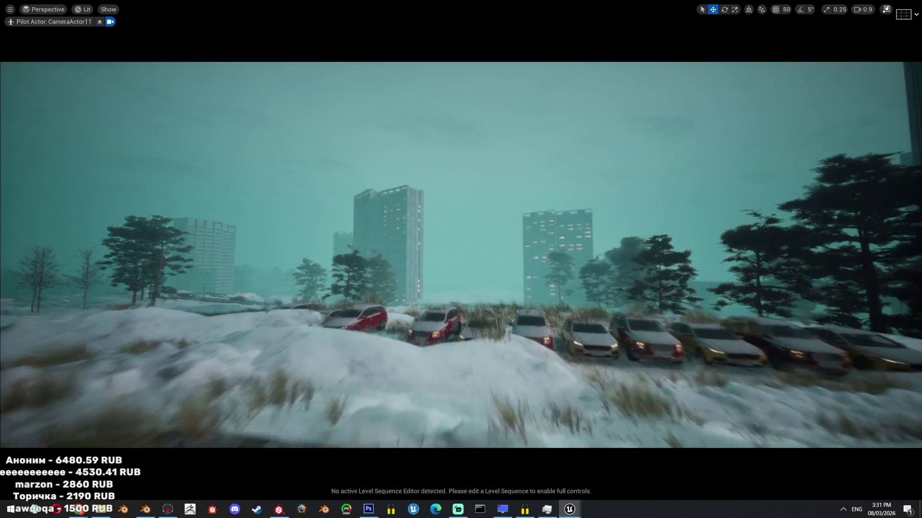
scroll(460, 254, up, 5)
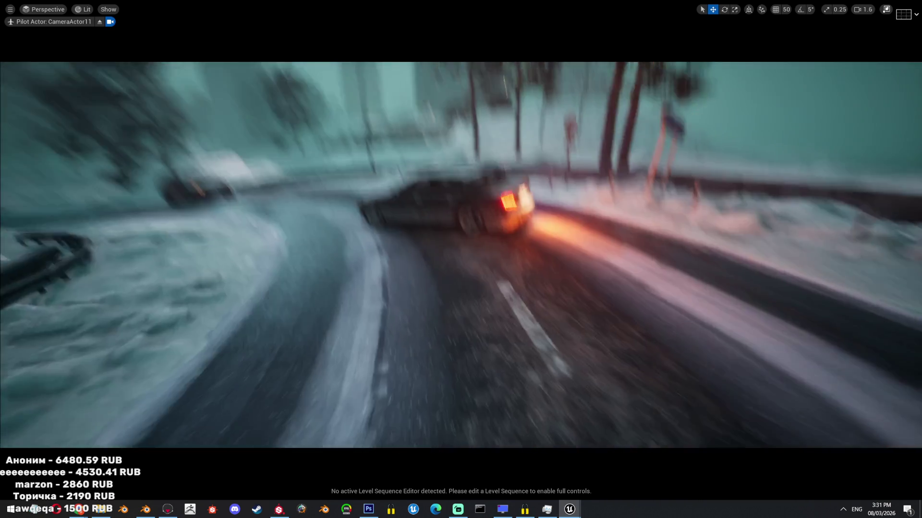
scroll(460, 255, up, 3)
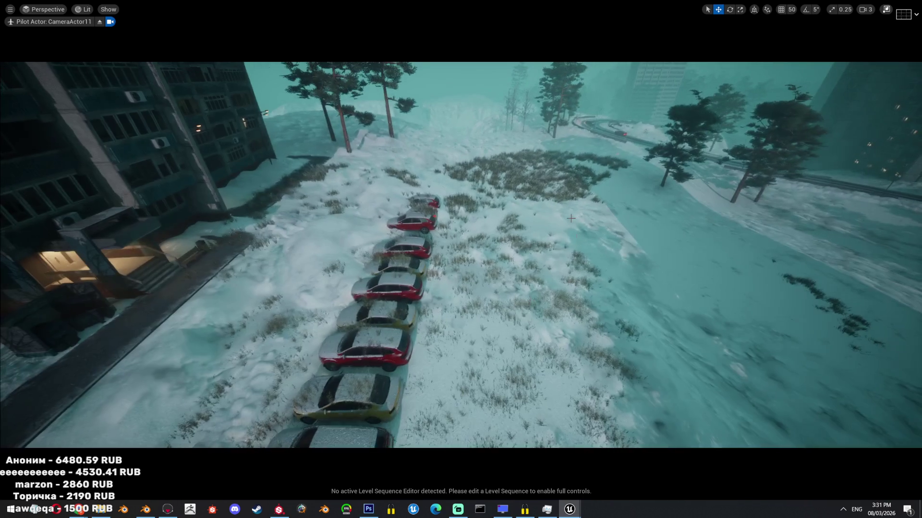
scroll(461, 255, up, 1)
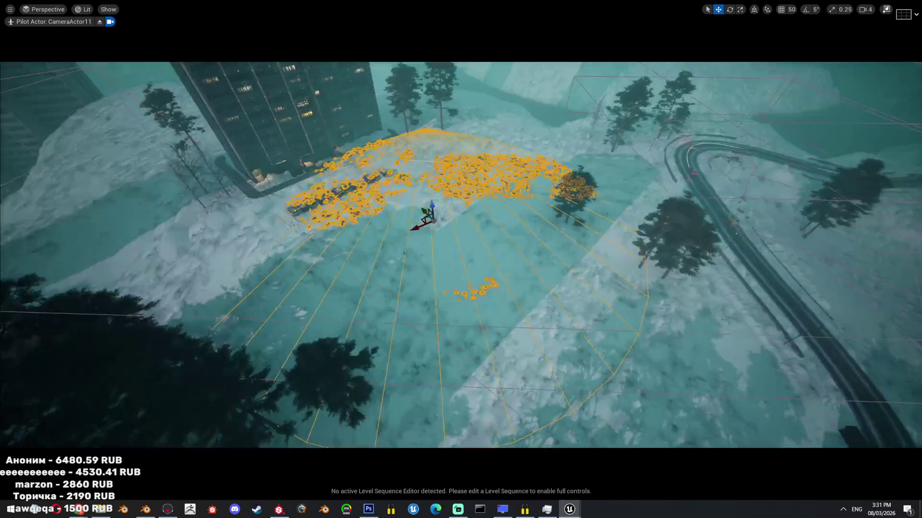
key(F11)
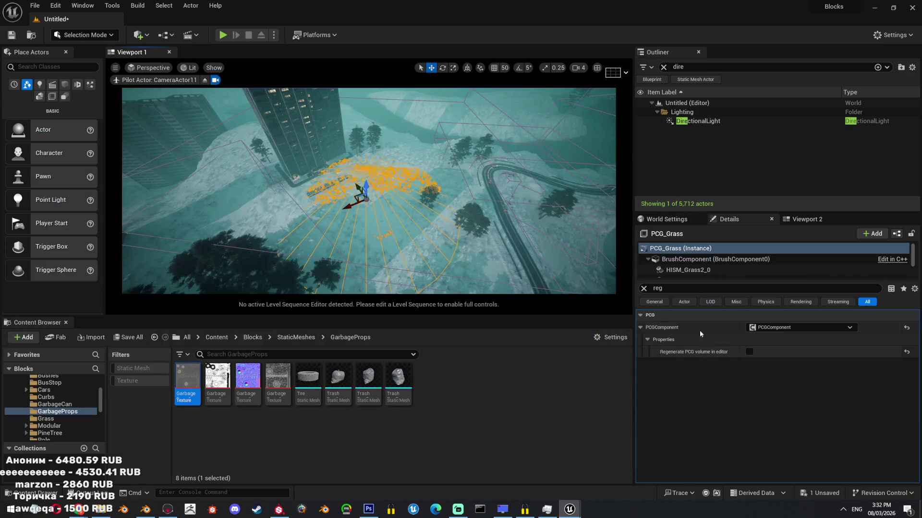
- Set the PCG_Grass volume's scale to 16 and move it within the level
click(644, 289)
click(776, 352)
text(16)
key(Return)
mouse_move(365, 192)
shift+mouse_down()
mouse_move(438, 185)
mouse_move(393, 144)
mouse_move(360, 158)
shift+mouse_up()
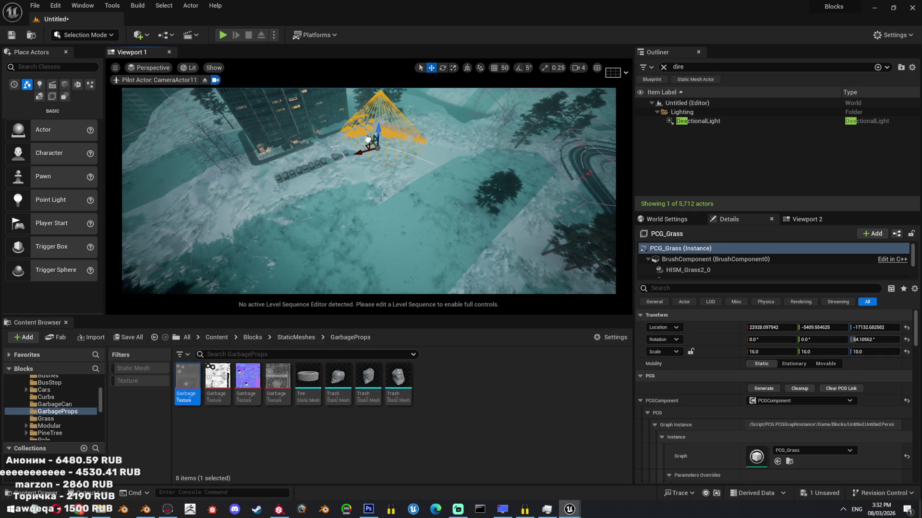
- Turn on Regenerate PCG volume in editor via a 'reg' search, and save the level
click(763, 288)
text(reg)
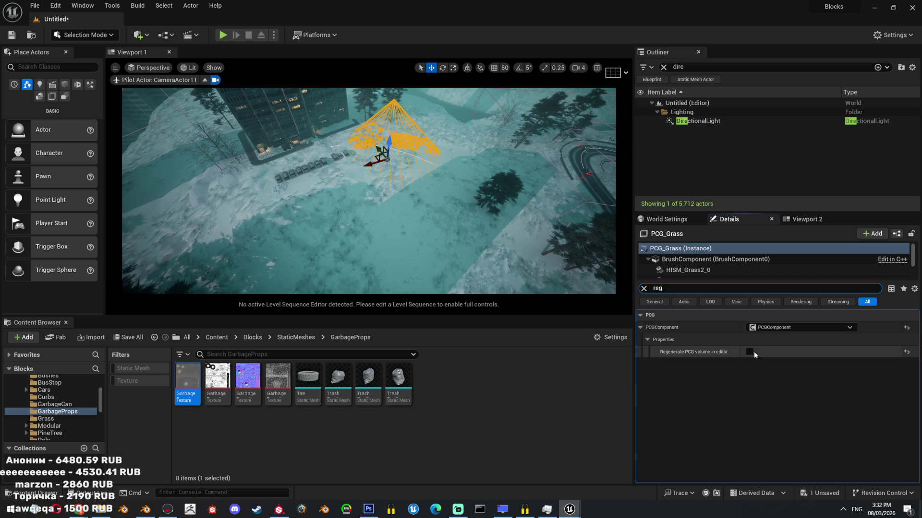
click(749, 353)
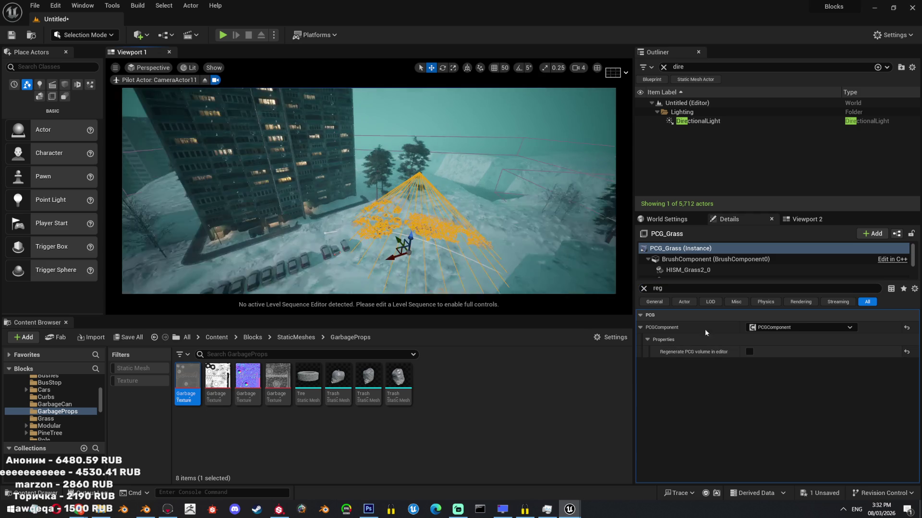
drag(365, 192, 364, 171)
scroll(369, 191, down, 1)
right_drag(369, 191, 368, 191)
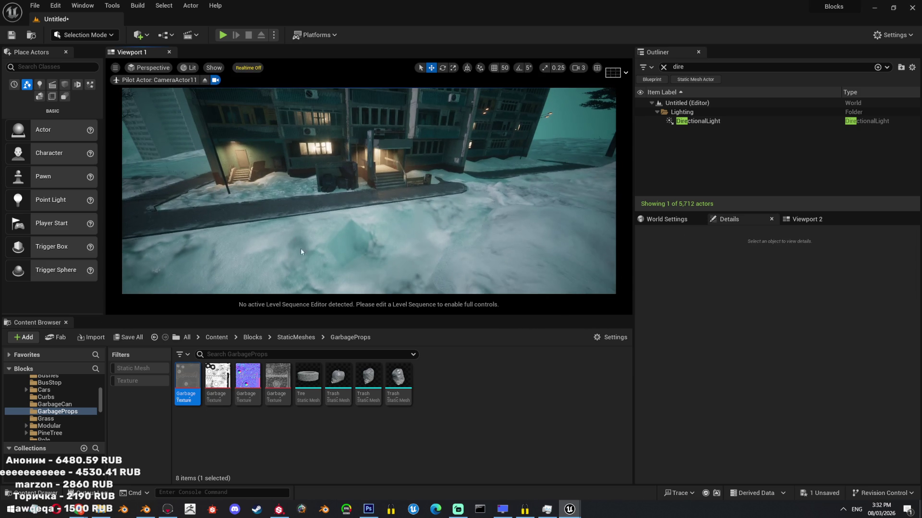
key(ctrl+s)
- Save the Untitled.blend file in Blender and return to Unreal Editor
click(144, 510)
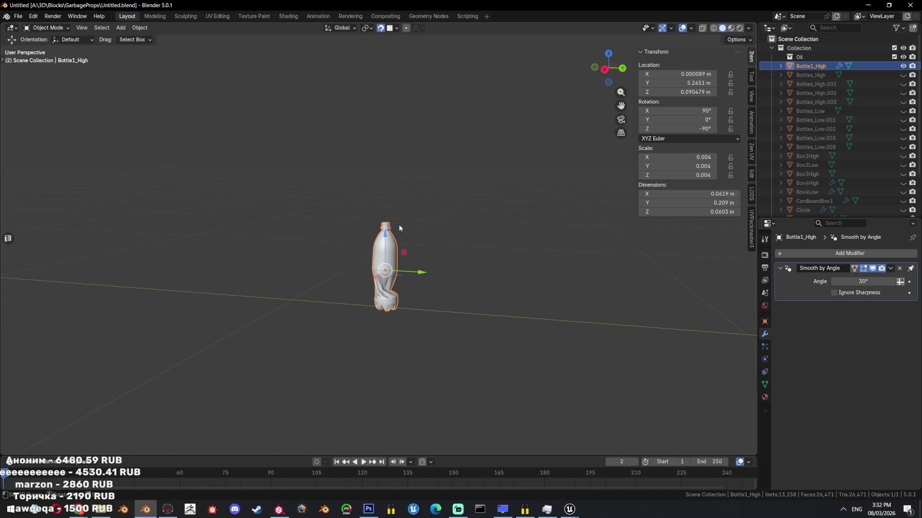
key(ctrl+s)
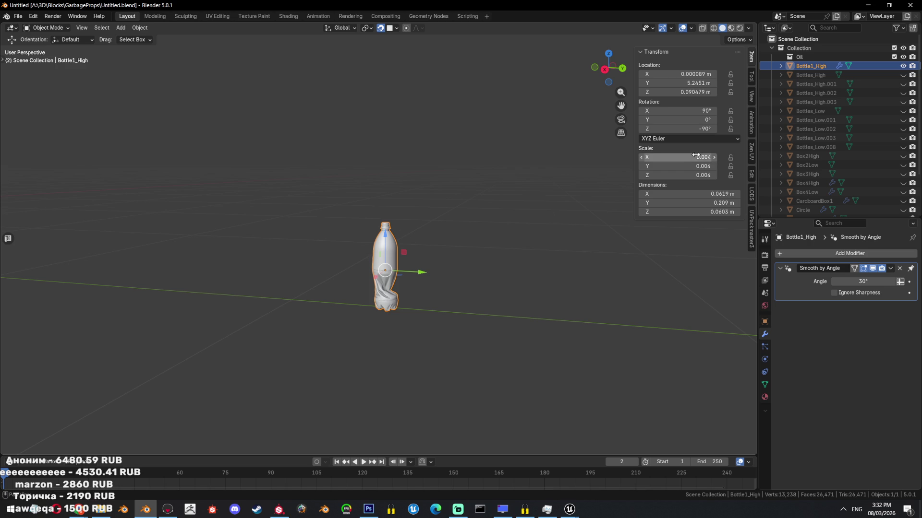
key(alt+Tab)
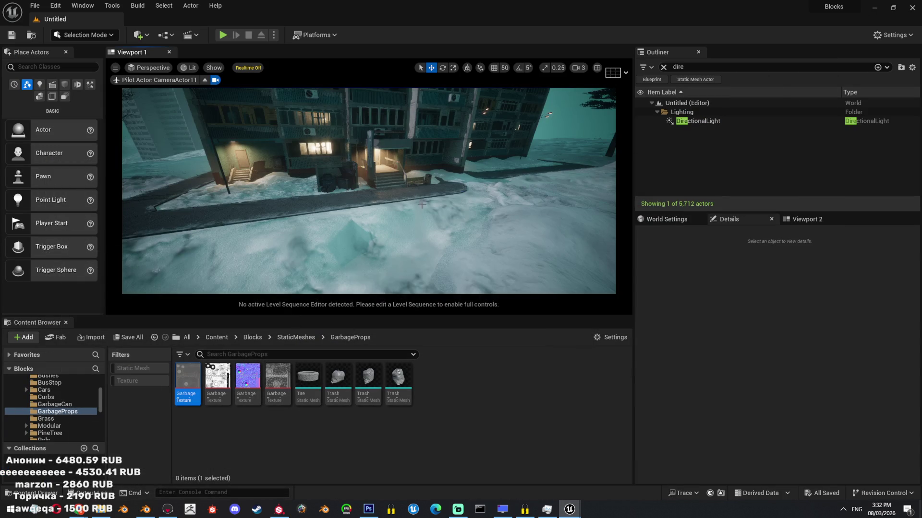
- In fullscreen, fly the camera down by the footpath and low toward the tower block
key(F11)
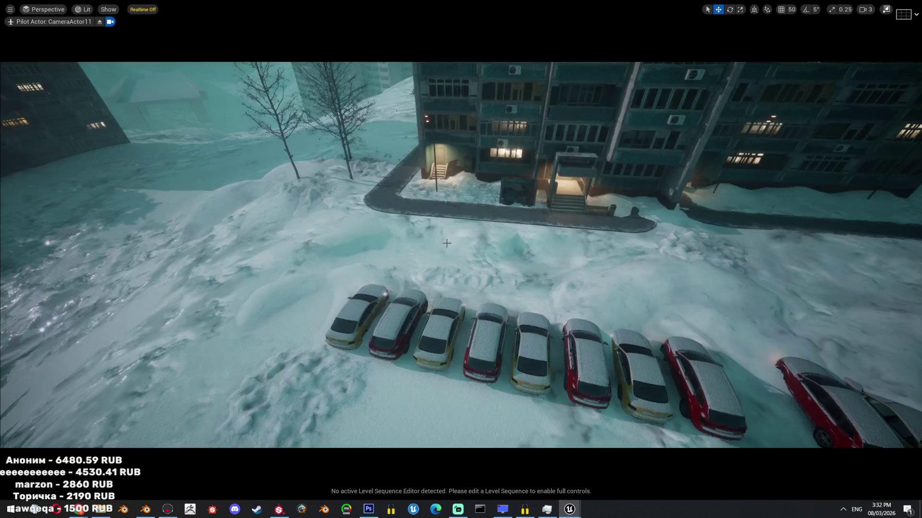
mouse_move(441, 224)
right_down()
mouse_move(508, 250)
mouse_move(224, 239)
right_up()
key(ctrl+r)
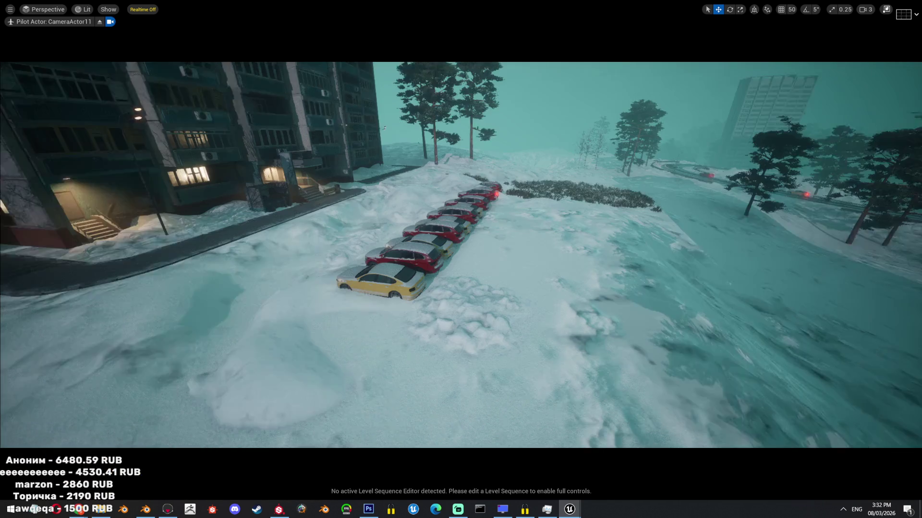
mouse_move(649, 476)
right_down()
mouse_move(682, 466)
mouse_move(649, 476)
right_up()
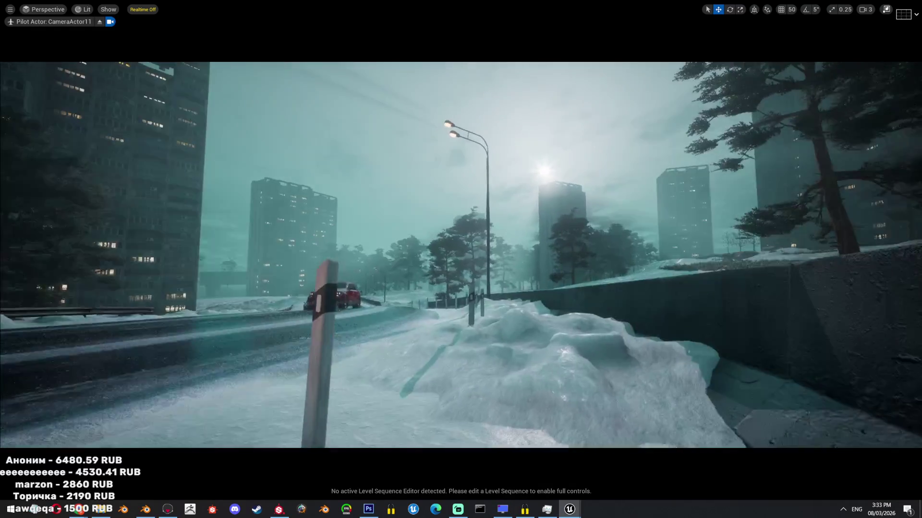
scroll(461, 255, up, 1)
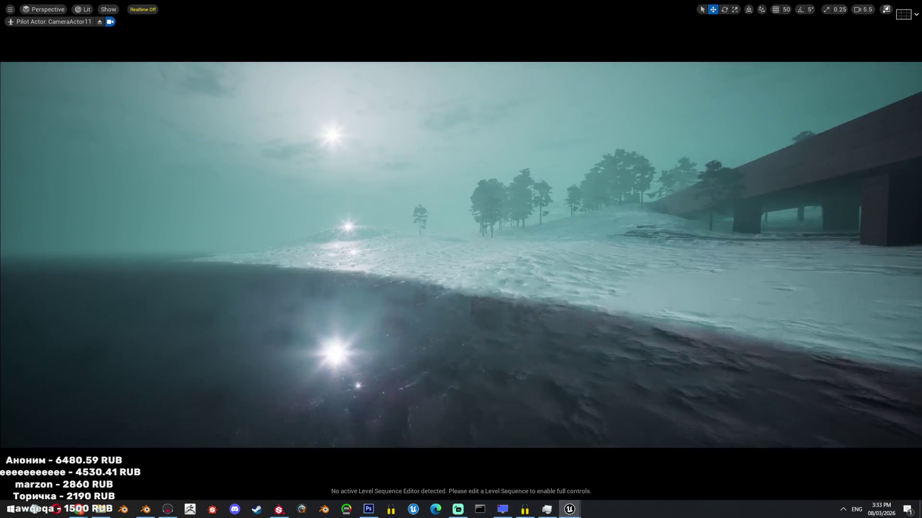
scroll(461, 254, down, 1)
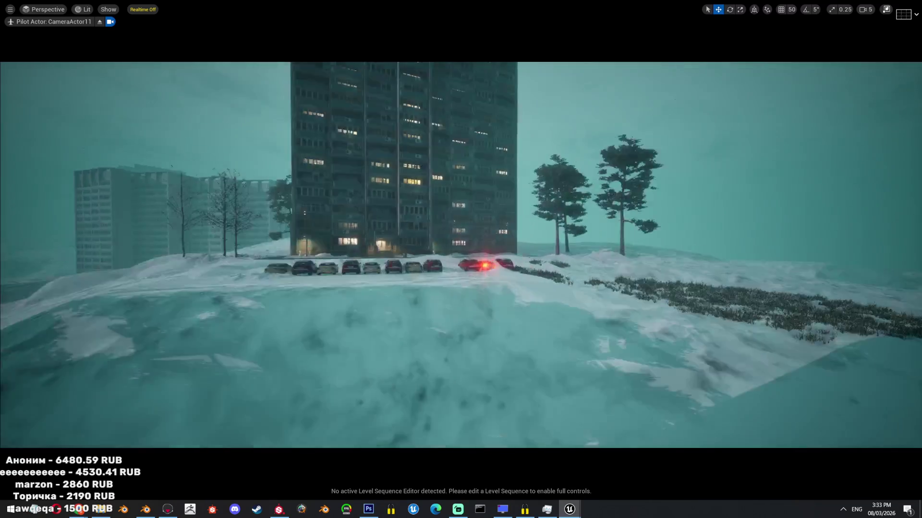
scroll(461, 254, down, 2)
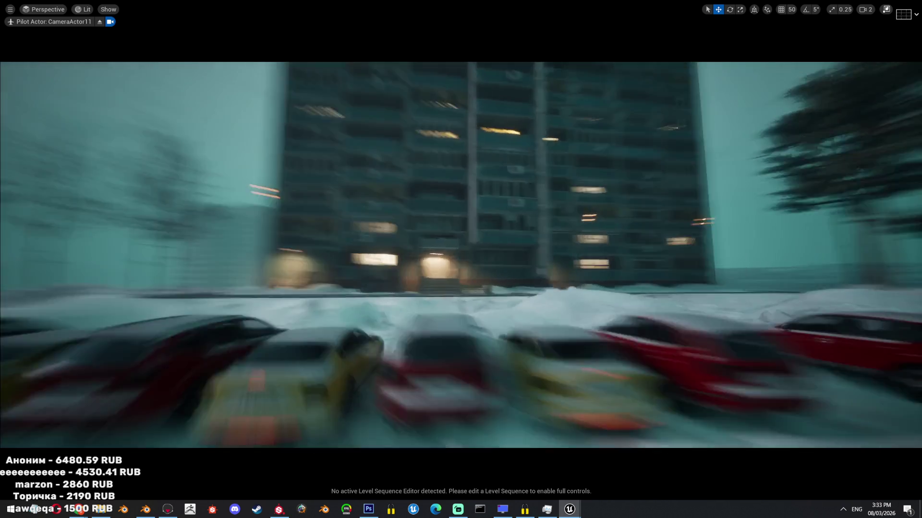
- Turn off realtime viewport updates, save the level, and switch to Blender
key(ctrl+r)
key(ctrl+s)
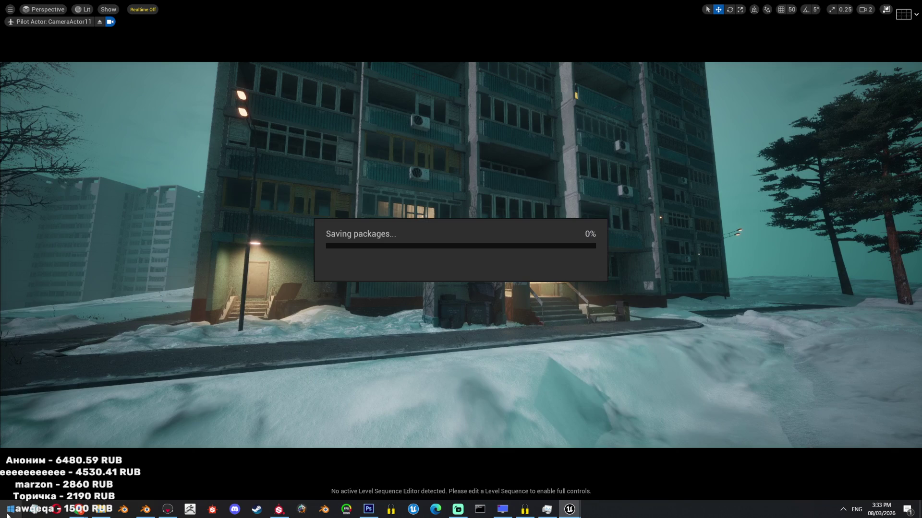
click(139, 512)
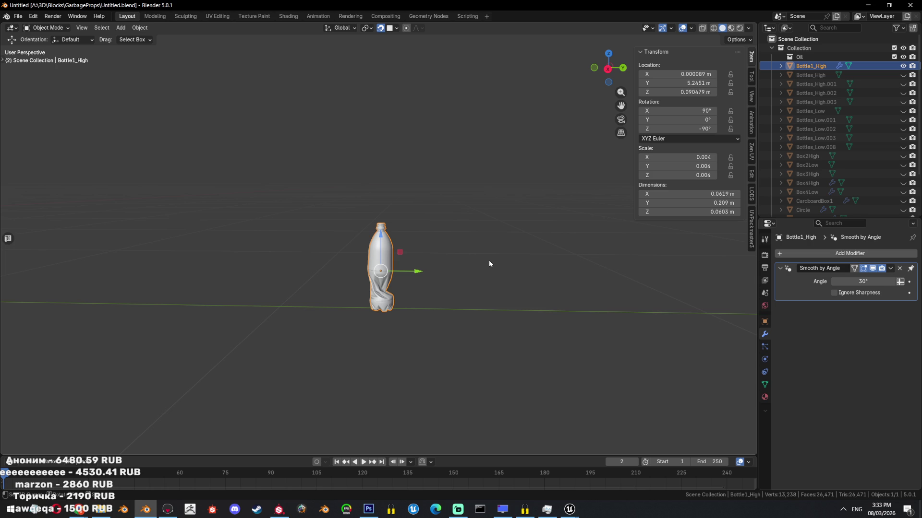
- Unhide all objects, view from the right in wireframe, and select Bottles_Low.008
key(alt+h)
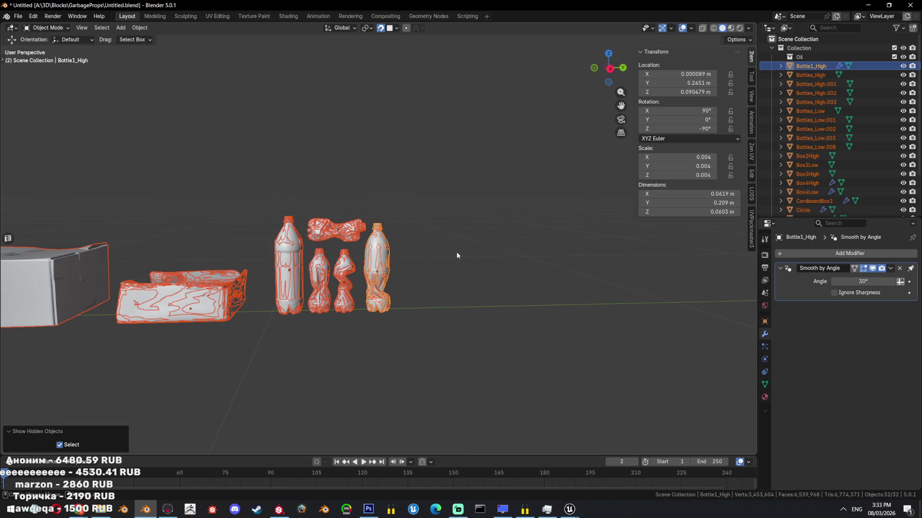
click(383, 250)
key(KP_3)
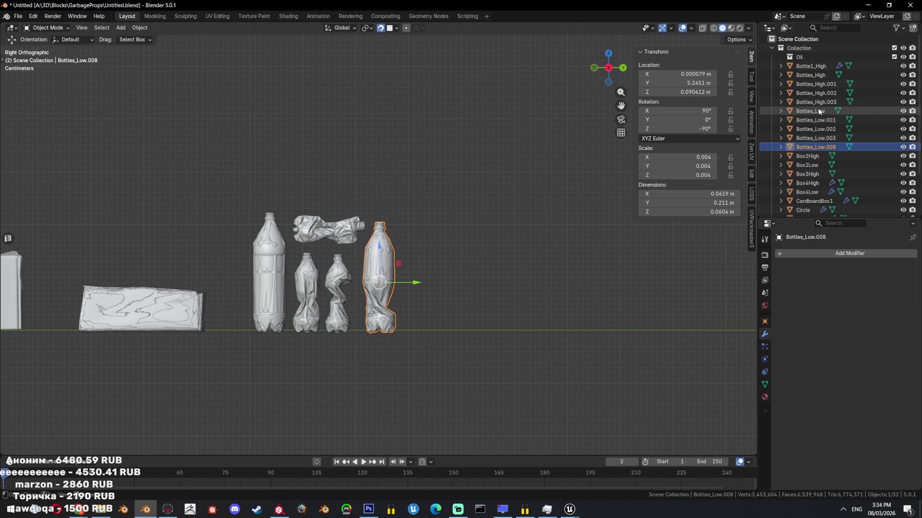
click(818, 66)
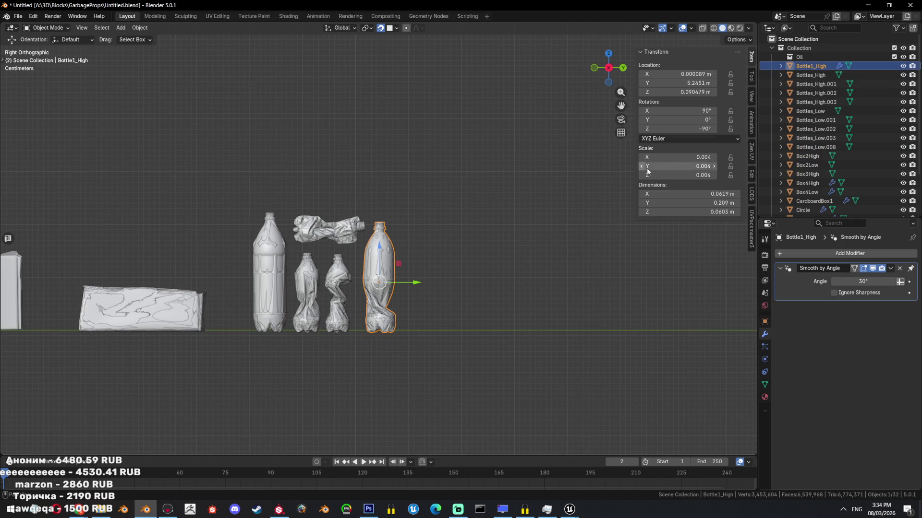
key(shift+z)
click(813, 147)
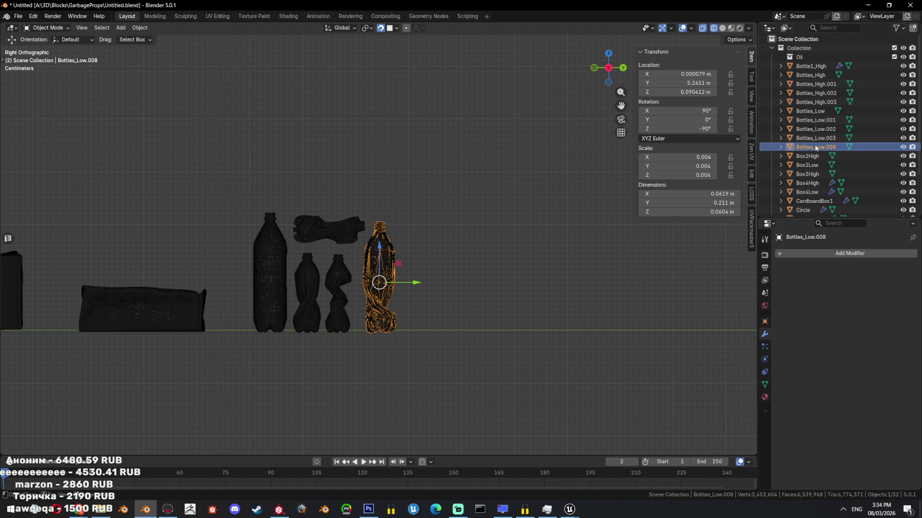
scroll(816, 148, down, 2)
- Rename Bottles_Low.008 to Bottle1_Low, isolate and frame it, and return to solid shading
key(F2)
text(B)
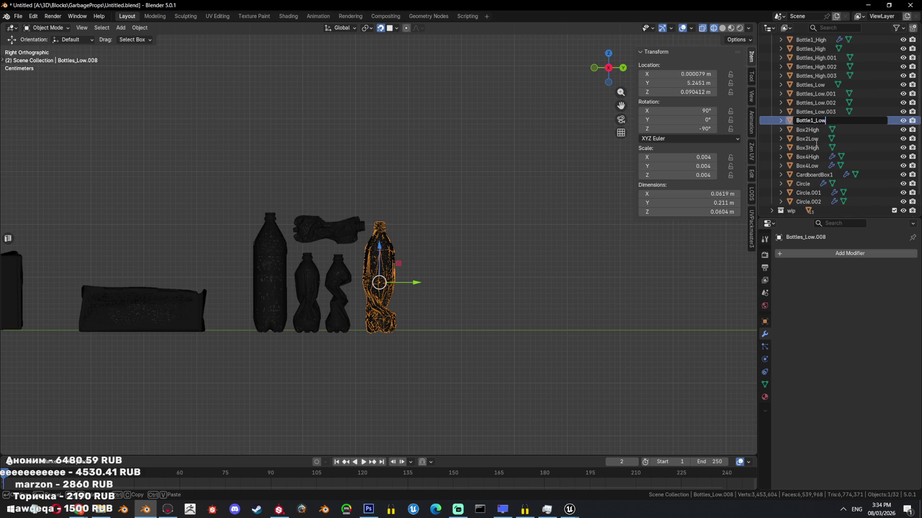
key(Return)
key(shift+h)
key(KP_Decimal)
key(shift+z)
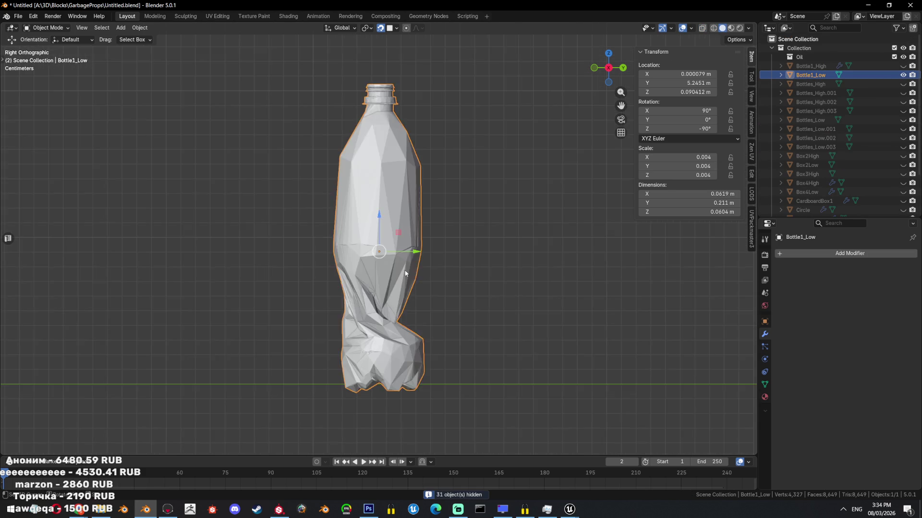
- In Edit Mode, run Convex Hull on the whole bottle mesh, then undo it
key(Tab)
scroll(416, 279, up, 5)
mouse_move(416, 279)
middle_down()
mouse_move(463, 323)
mouse_move(442, 286)
middle_up()
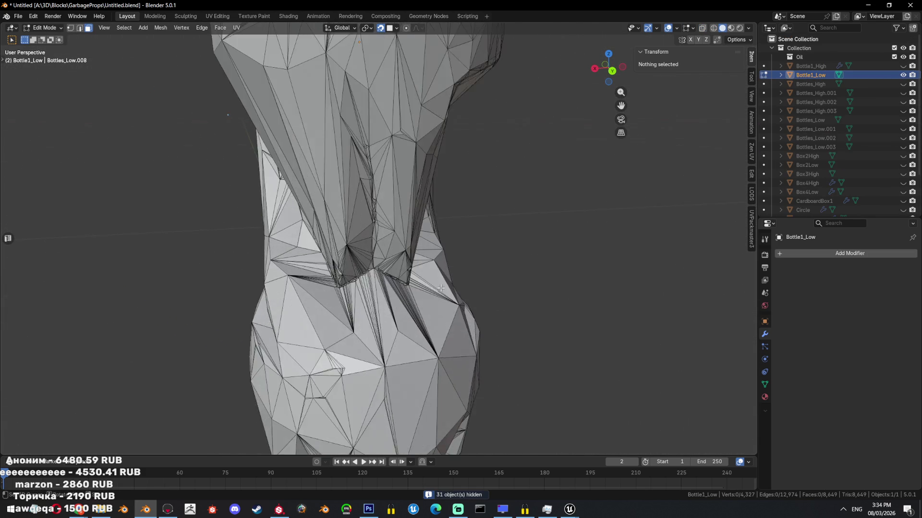
key(a)
key(F3)
text(convex hull)
key(Return)
scroll(530, 284, down, 3)
key(ctrl+z)
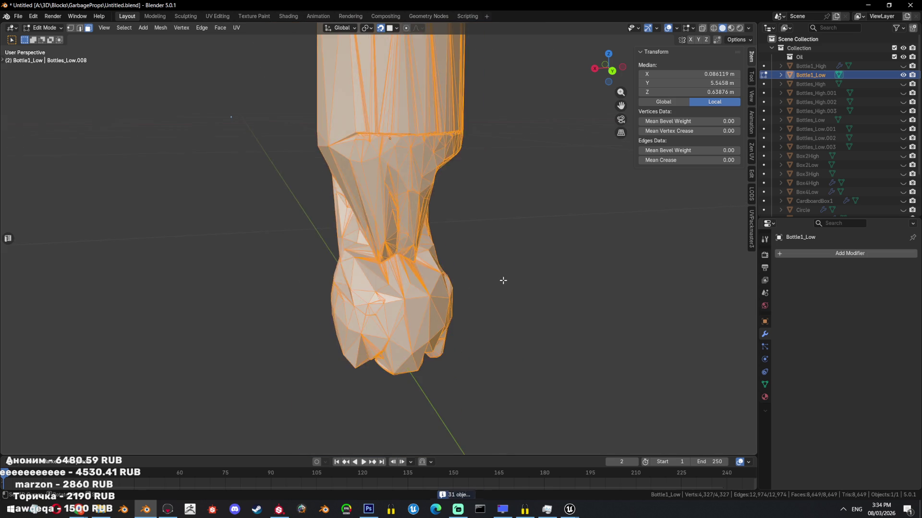
key(ctrl+shift+z)
middle_drag(503, 280, 504, 267)
key(ctrl+z)
scroll(504, 267, down, 3)
- Apply Limited Dissolve to the mesh, then run Merge by Distance
key(x)
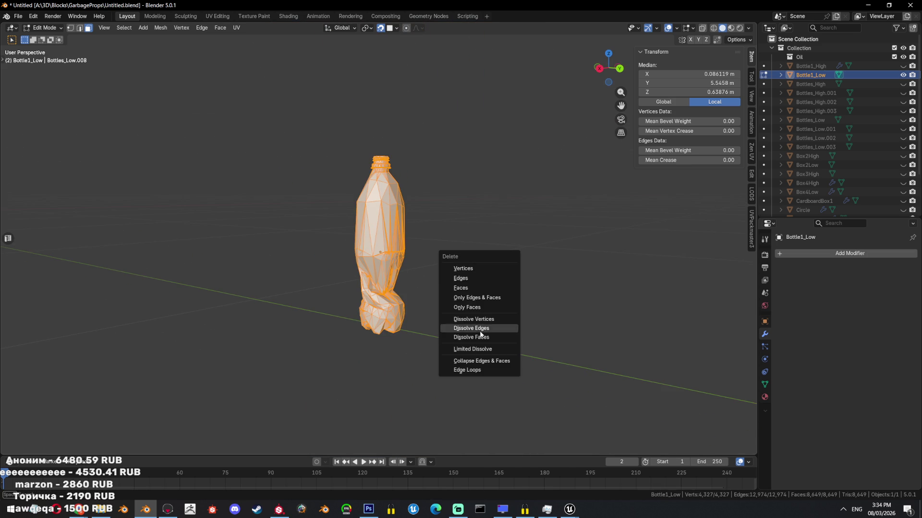
click(475, 349)
scroll(480, 336, up, 6)
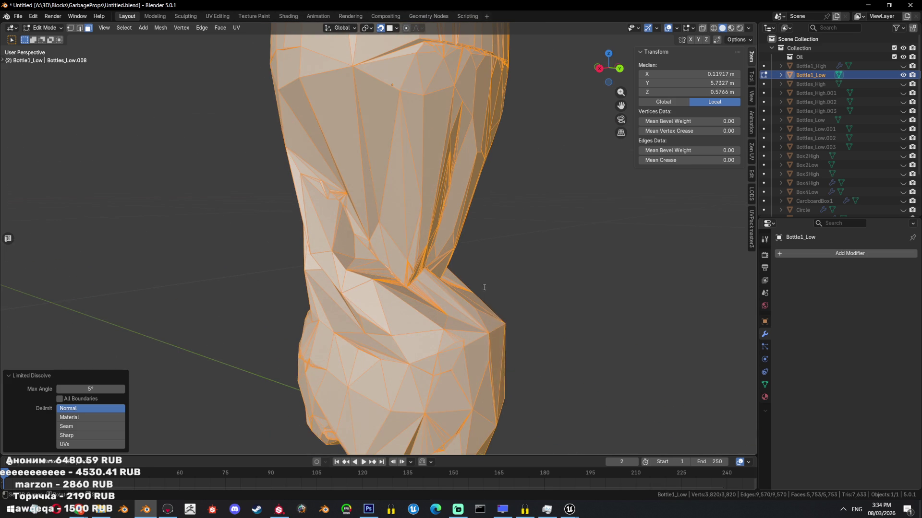
key(F3)
text(merg)
key(Return)
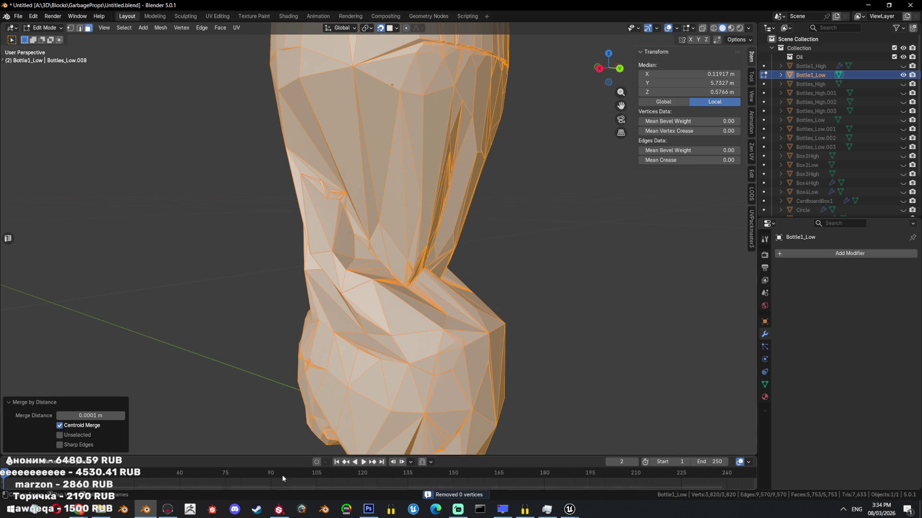
- Raise the merge distance from 0.0101 m to 1.24 m, then undo the merge
click(122, 416)
click(123, 415)
click(123, 416)
click(122, 416)
click(123, 415)
click(122, 415)
drag(90, 415, 130, 416)
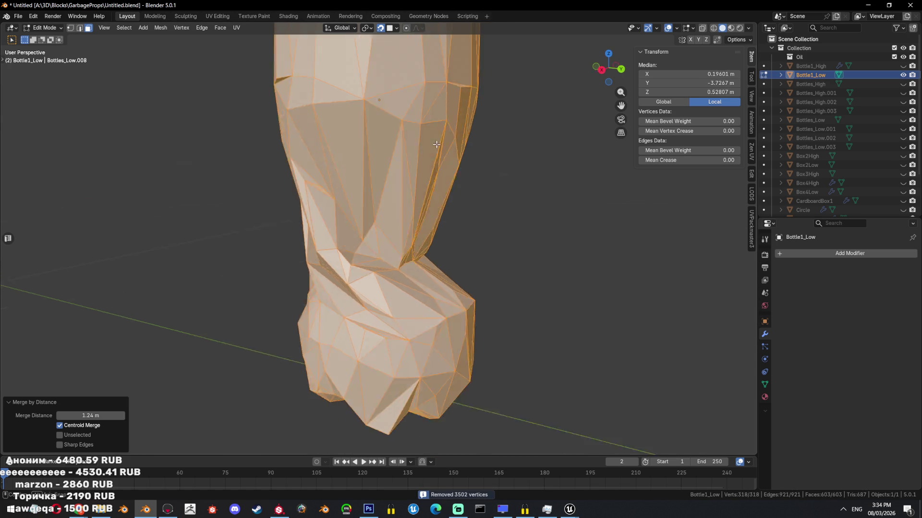
scroll(475, 312, down, 5)
mouse_move(442, 280)
middle_down()
mouse_move(524, 255)
mouse_move(451, 275)
middle_up()
key(ctrl+z)
- Back in Object Mode, delete Bottle1_Low and unhide Bottle1_High
key(Tab)
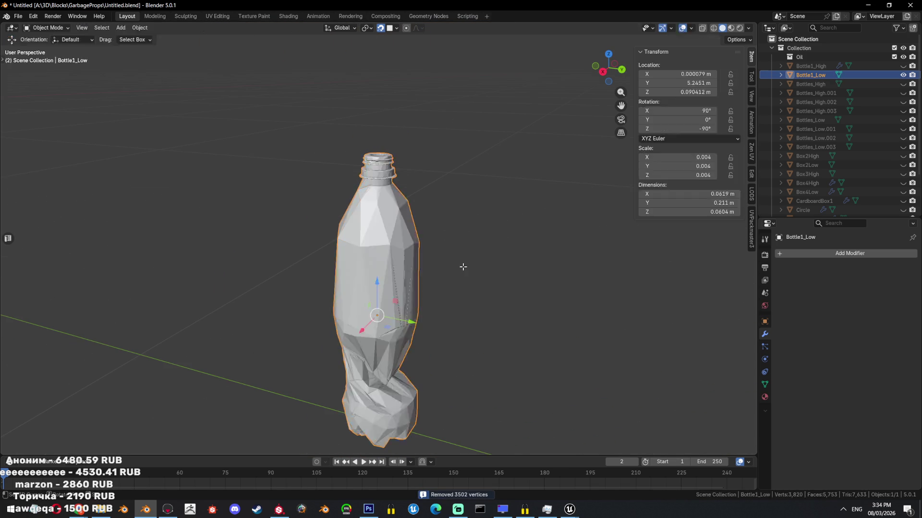
scroll(460, 263, down, 3)
key(Tab)
key(Tab)
scroll(460, 263, up, 2)
key(x)
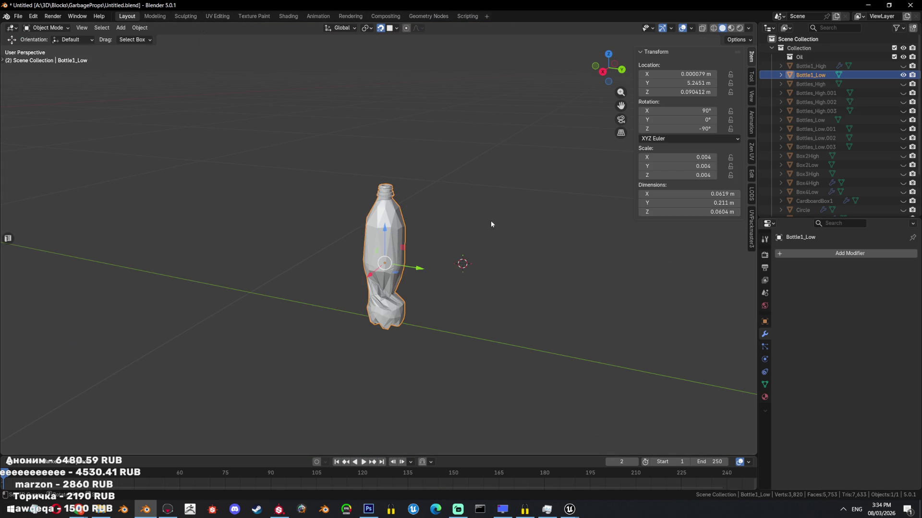
key(Delete)
click(902, 67)
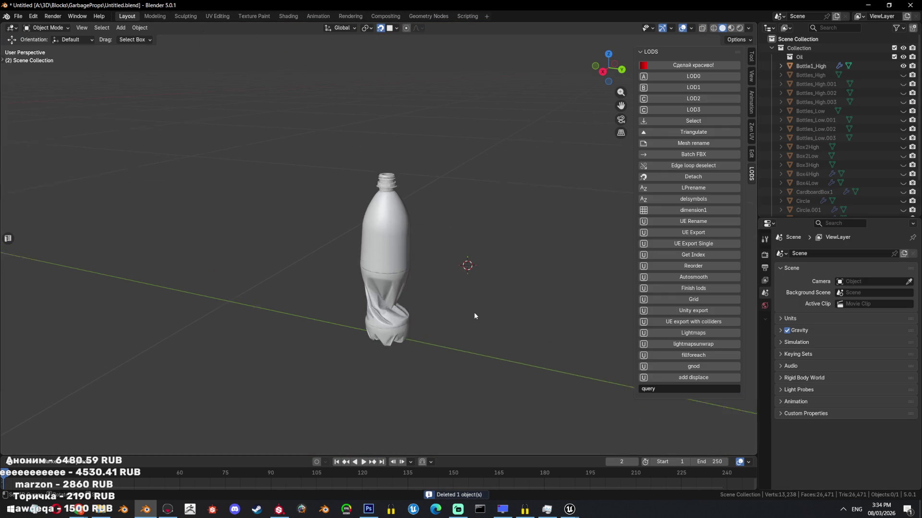
- Move Bottle1_High's origin to its surface centre of mass and snap the 3D cursor there
click(427, 331)
key(KP_Decimal)
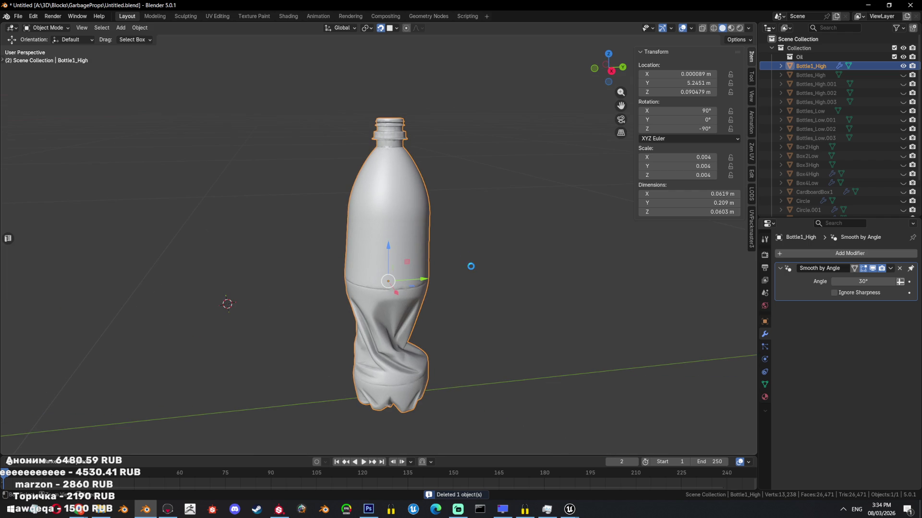
alt+middle_drag(453, 219, 439, 308)
key(shift+s)
key(ctrl+alt+shift+c)
click(548, 214)
key(shift+s)
click(428, 267)
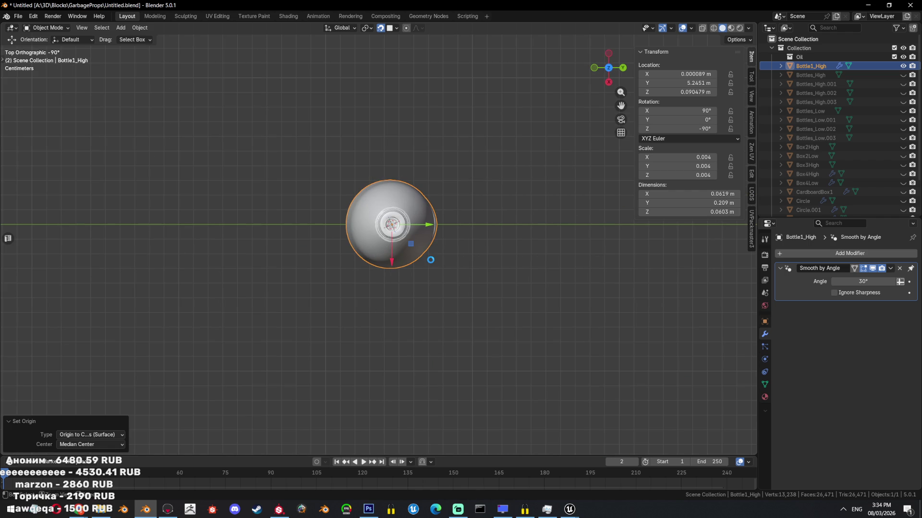
click(430, 261)
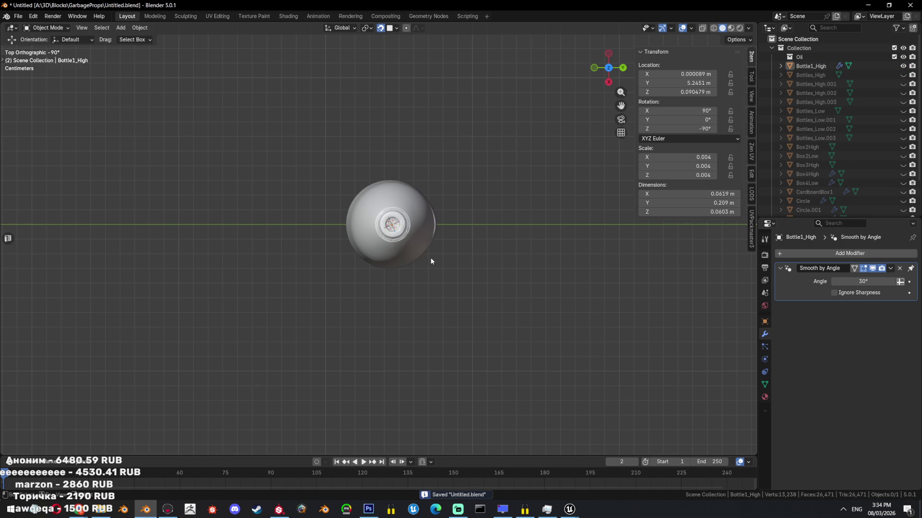
- Add a circle mesh, scale it down, and raise it along Z to the bottle top
key(shift+a)
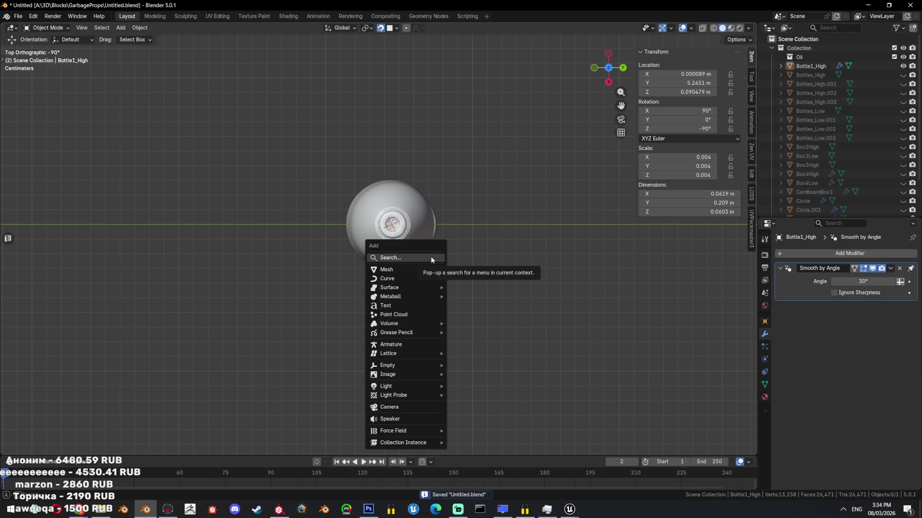
mouse_move(435, 269)
click(473, 287)
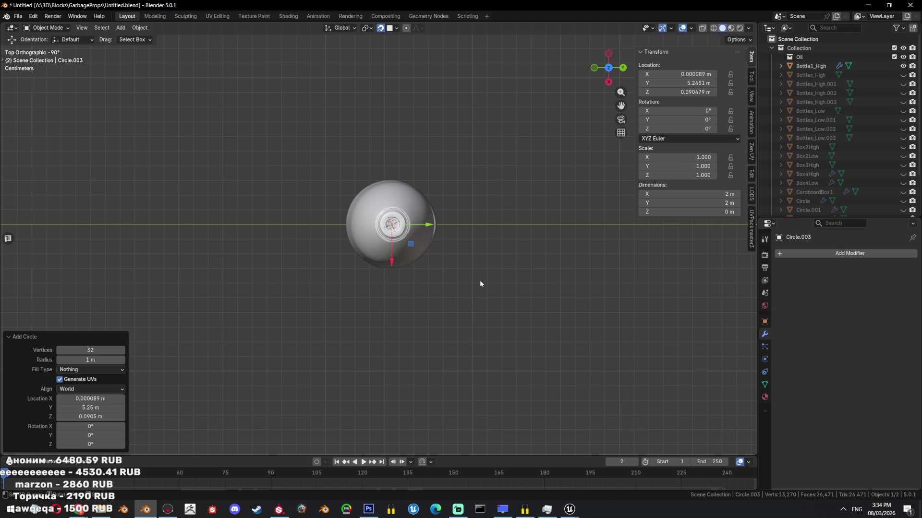
key(s)
click(523, 261)
key(s)
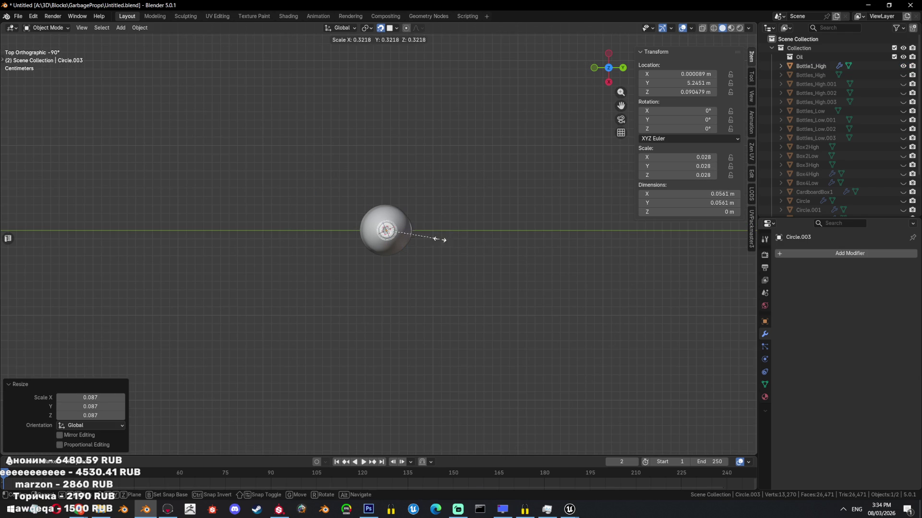
click(477, 306)
key(KP_3)
key(g)
key(z)
click(473, 189)
- Reposition the circle until it sits centred over the bottle neck
middle_drag(474, 221, 482, 302)
scroll(483, 301, up, 5)
key(s)
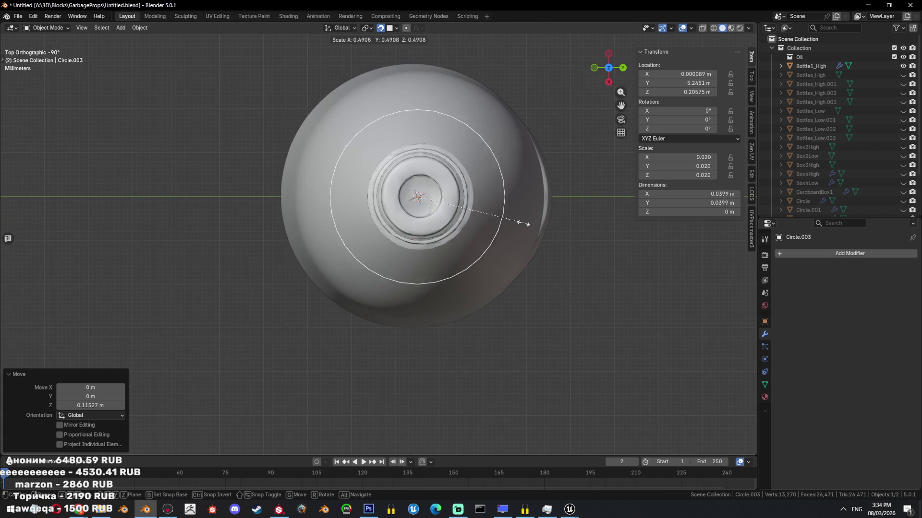
key(Escape)
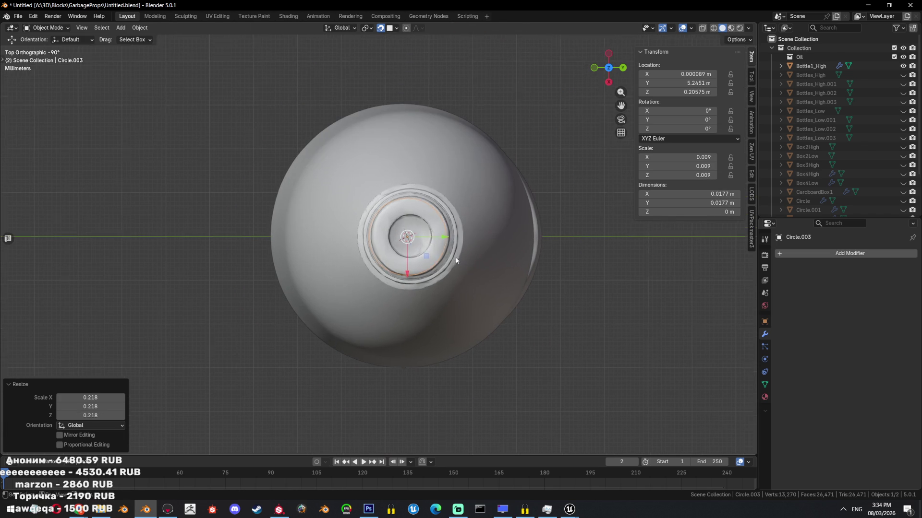
scroll(479, 264, up, 5)
key(g)
click(484, 269)
key(ctrl+z)
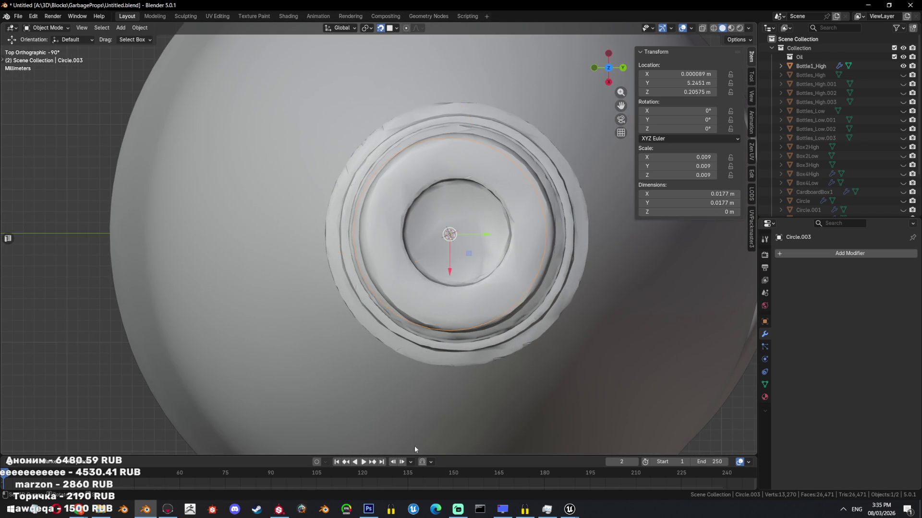
scroll(557, 272, down, 5)
scroll(644, 263, up, 3)
key(g)
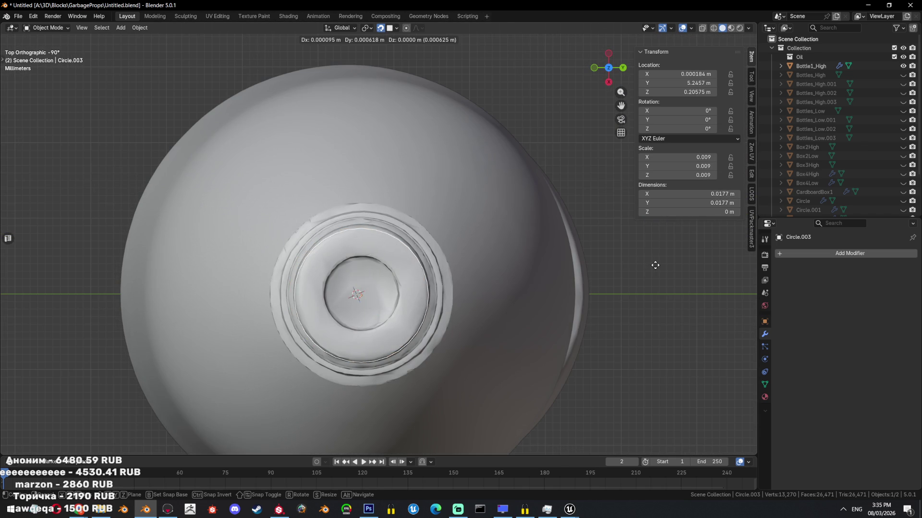
click(656, 264)
mouse_move(656, 264)
middle_down()
mouse_move(556, 284)
mouse_move(549, 247)
mouse_move(533, 240)
middle_up()
- Fill the circle with a face and set it on the bottle's top rim
key(Tab)
key(g)
key(z)
click(512, 223)
key(f)
scroll(512, 222, down, 4)
key(g)
key(z)
click(419, 243)
key(g)
key(z)
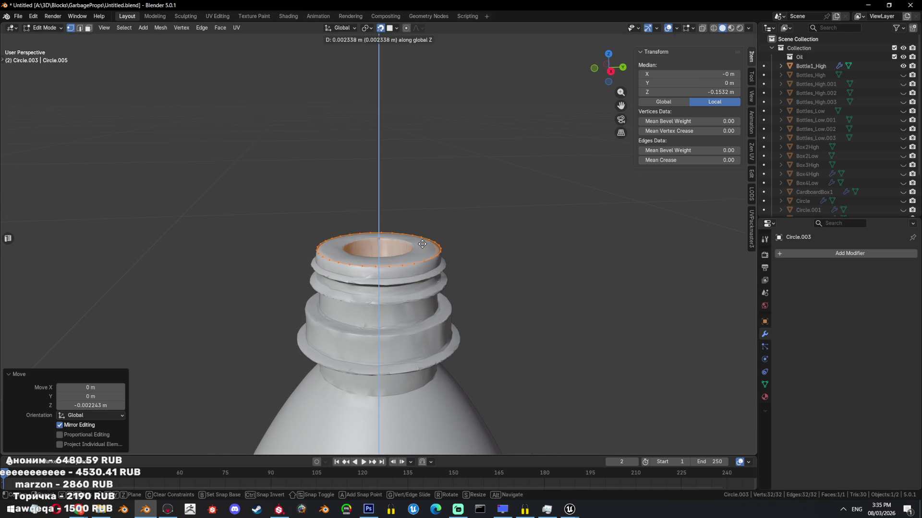
click(423, 239)
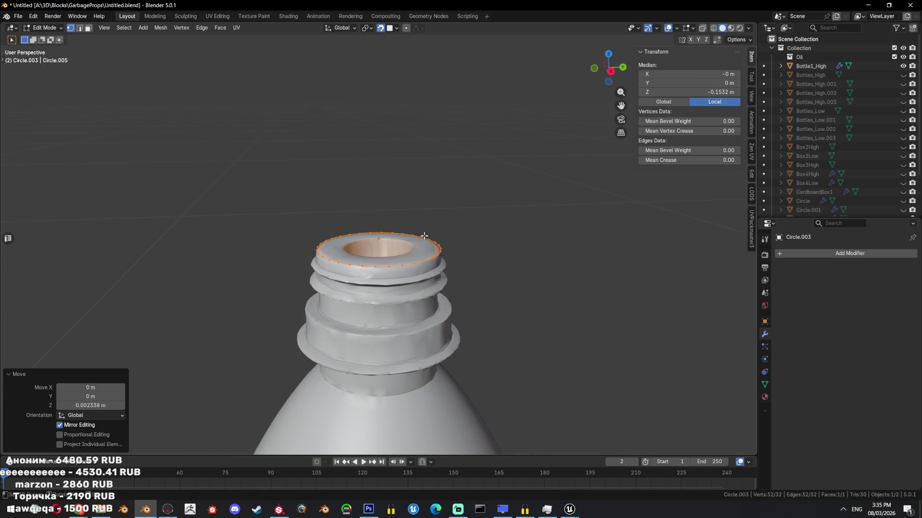
- Extrude the circle face down the neck and adjust the new loop's height
scroll(461, 252, down, 1)
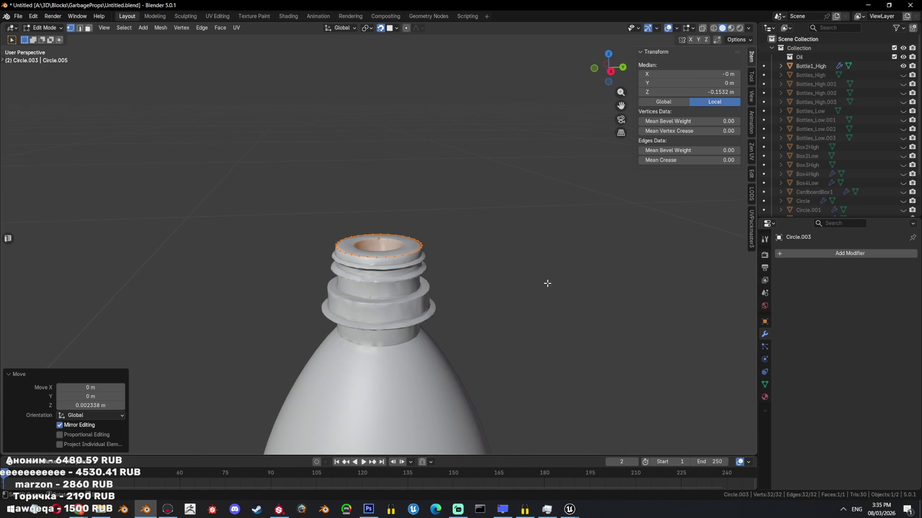
key(KP_3)
key(e)
key(z)
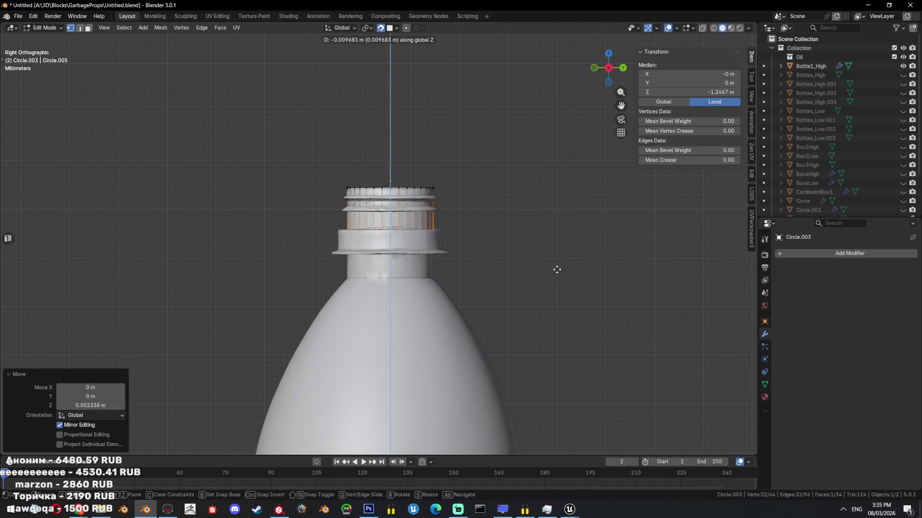
click(557, 312)
scroll(533, 300, down, 8)
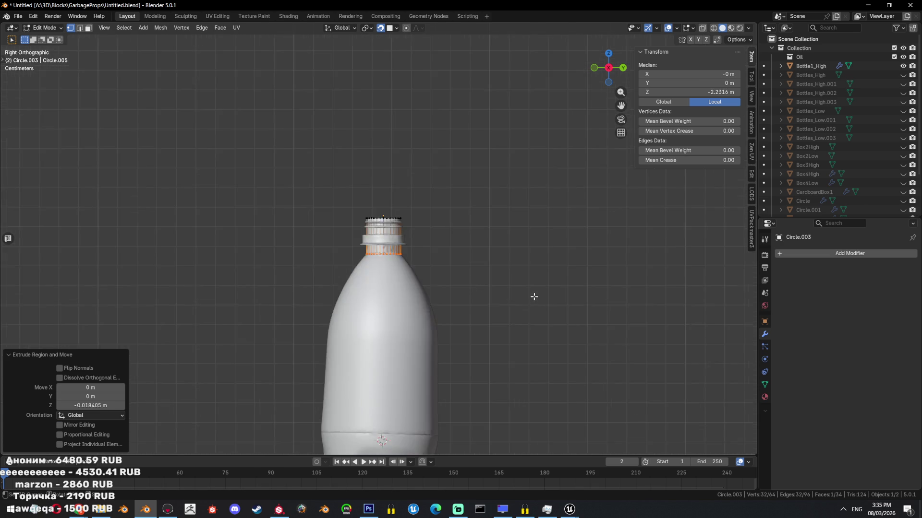
scroll(484, 225, up, 3)
scroll(484, 225, up, 5)
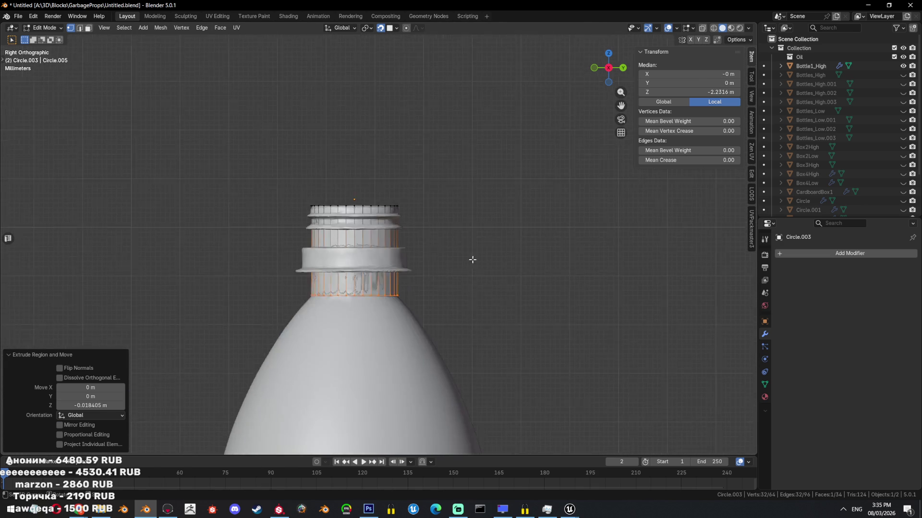
key(g)
key(z)
click(508, 192)
- In wireframe, move the bottom loop to the neck ring and extrude further down
mouse_move(502, 212)
middle_down()
mouse_move(519, 224)
mouse_move(492, 225)
middle_up()
key(shift+z)
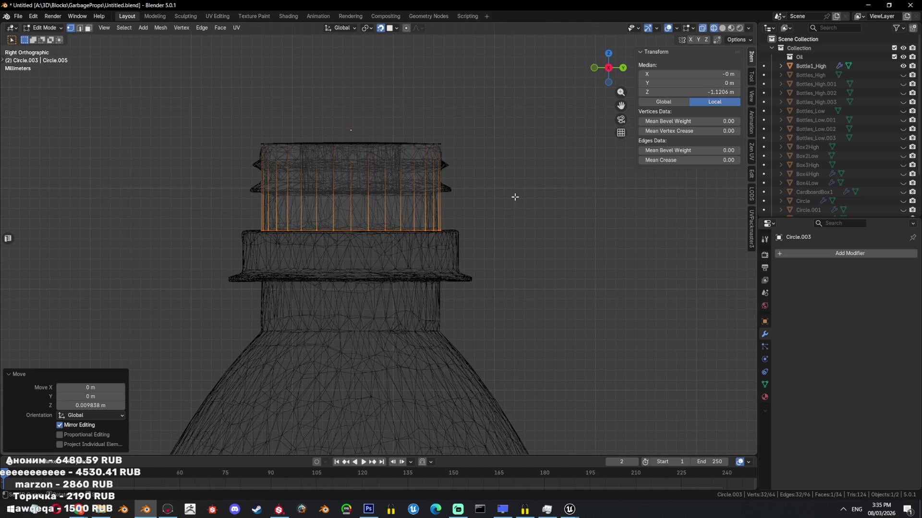
key(g)
key(z)
click(513, 248)
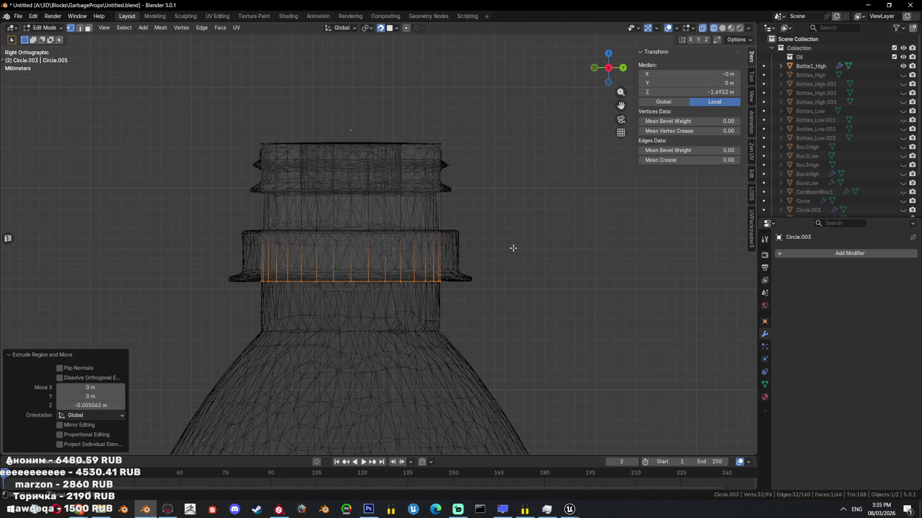
key(e)
click(512, 299)
- Select the face band at the neck ring, extrude it and widen it outward with Alt+S
mouse_move(512, 298)
middle_down()
mouse_move(437, 285)
mouse_move(432, 208)
mouse_move(412, 210)
middle_up()
key(alt+a)
key(a)
key(3)
key(shift+z)
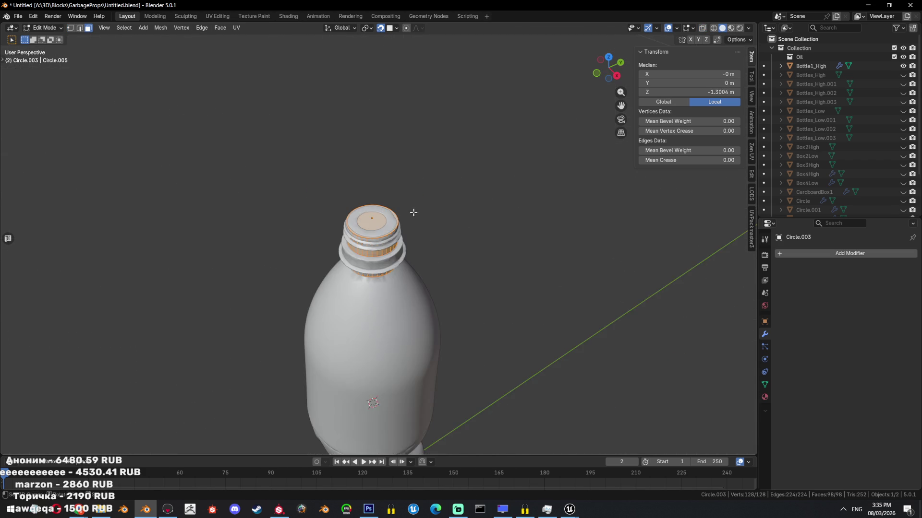
scroll(421, 244, up, 2)
key(KP_3)
key(shift+z)
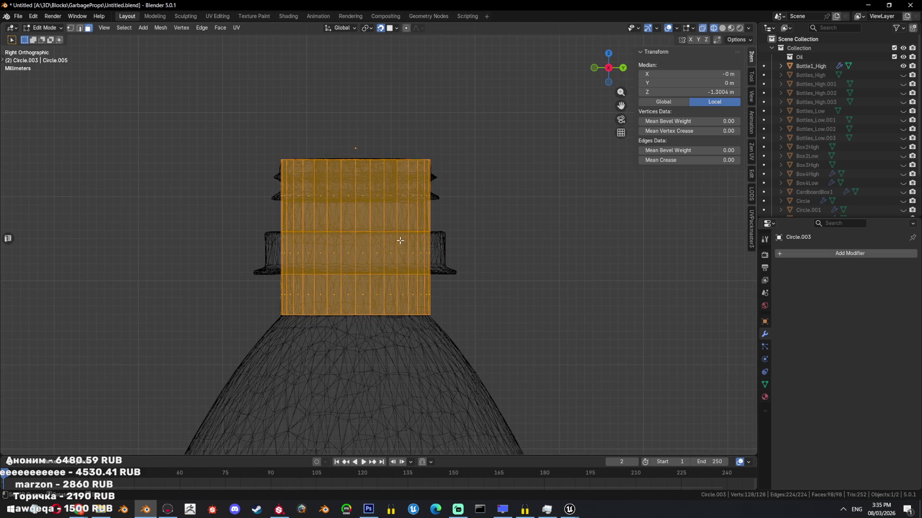
alt+click(407, 245)
scroll(407, 245, up, 3)
key(e)
key(Escape)
key(alt+s)
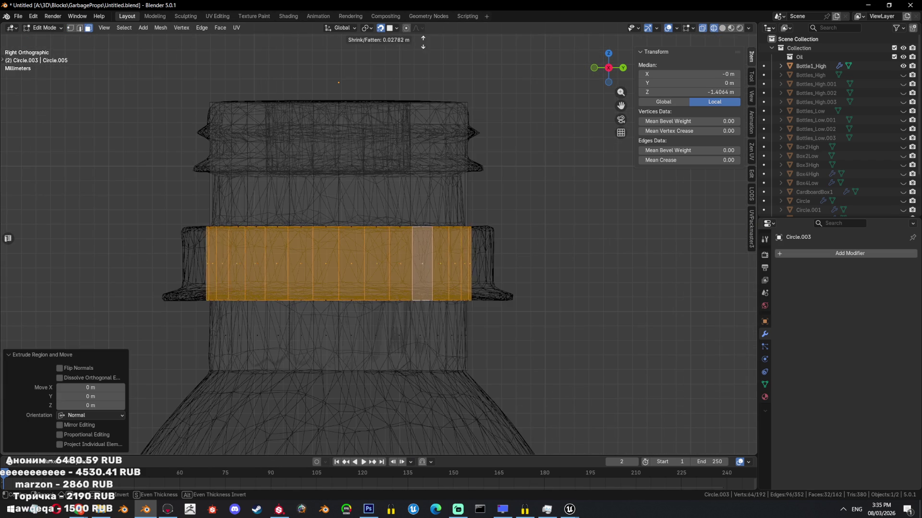
click(242, 187)
- Apply Shade Auto Smooth to the neck mesh in object mode
key(a)
key(shift+z)
middle_drag(274, 121, 495, 205)
key(Tab)
right_click(480, 233)
click(480, 233)
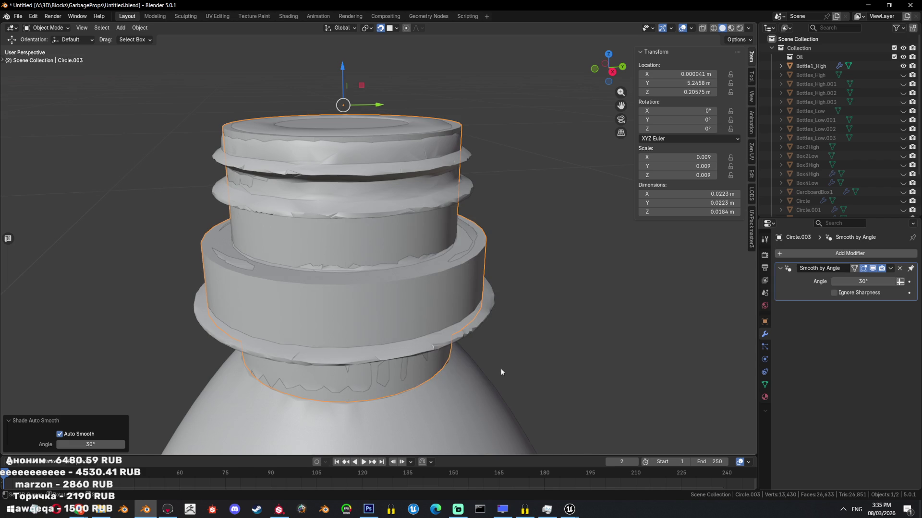
scroll(505, 359, down, 3)
- Inspect the neck mesh from the side, then delete it
key(Tab)
key(KP_3)
key(shift+z)
middle_drag(379, 293, 467, 360)
key(Tab)
key(shift+z)
key(x)
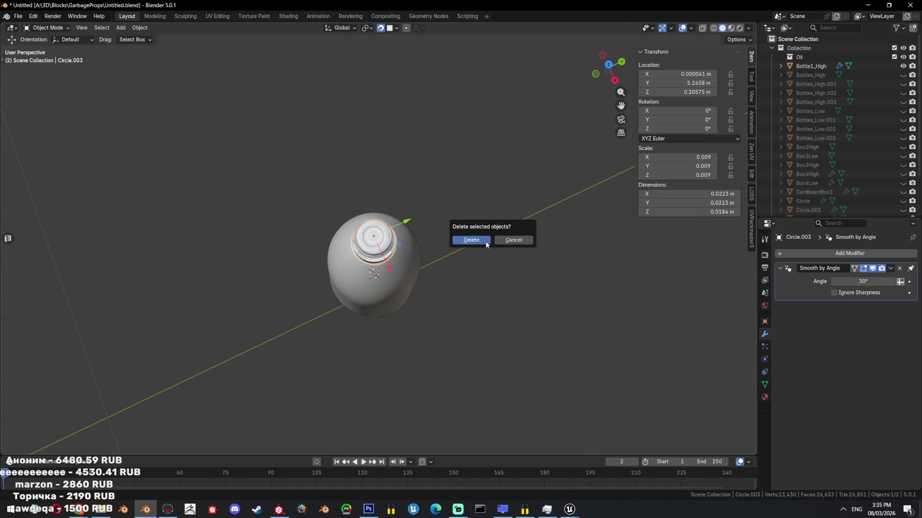
click(485, 241)
- Add a new 32-vertex circle mesh
key(shift+a)
mouse_move(398, 227)
click(495, 243)
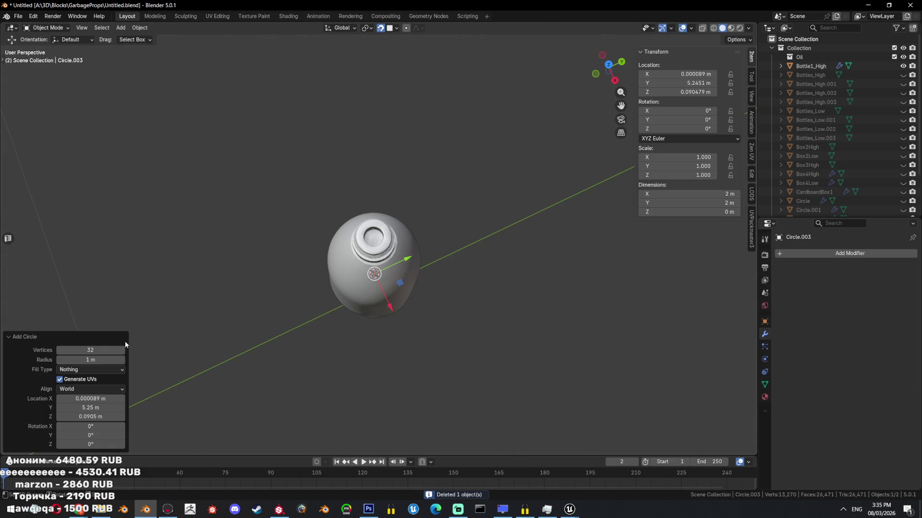
- Trial-raise the circle and shrink it to 0.129, then delete it
middle_drag(430, 298, 447, 264)
key(Tab)
key(g)
key(z)
click(433, 264)
key(alt+a)
key(a)
scroll(438, 286, down, 10)
key(1)
key(s)
click(404, 245)
alt+middle_drag(404, 245, 492, 322)
key(Tab)
key(x)
click(475, 192)
- Add a fresh 20-vertex circle and scale it to 0.18 in edit mode
key(shift+a)
mouse_move(444, 192)
click(518, 208)
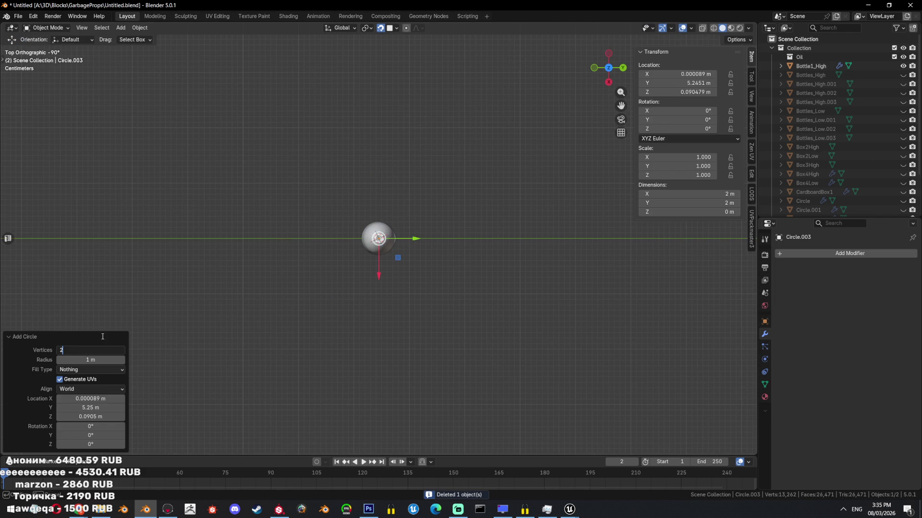
key(Tab)
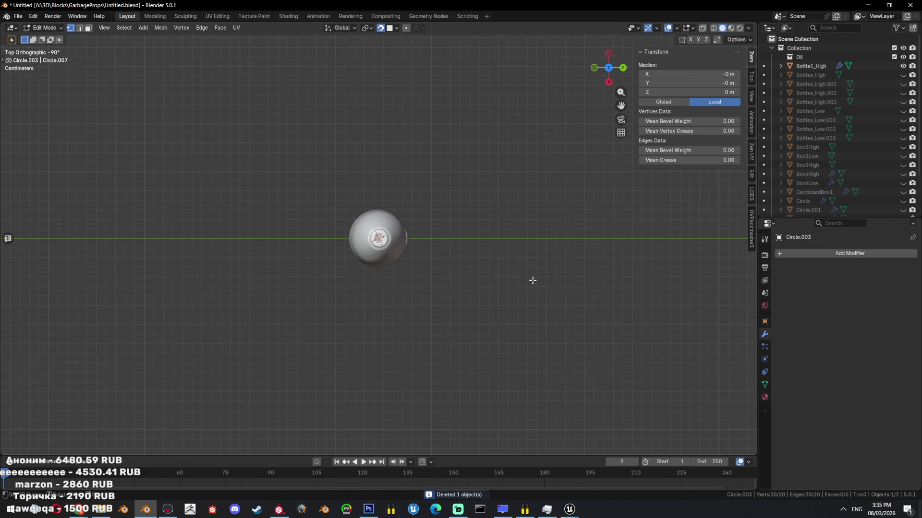
text(s.18)
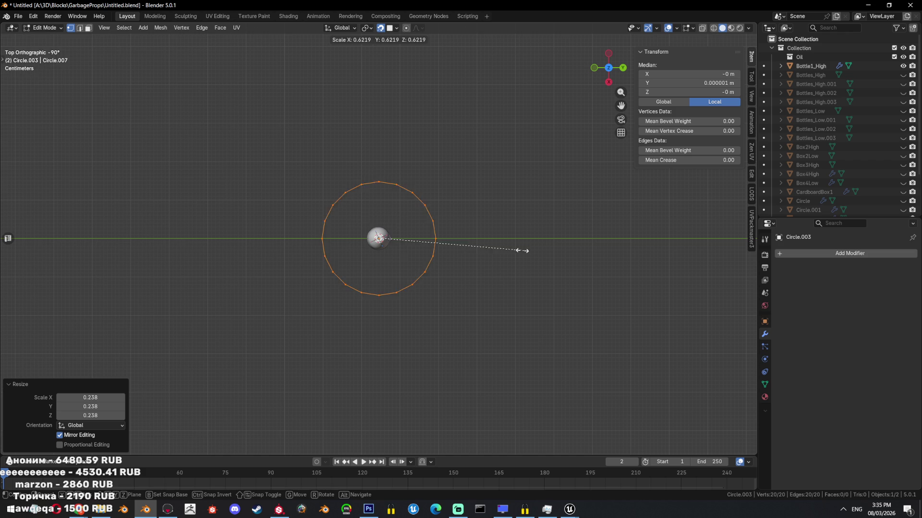
key(Return)
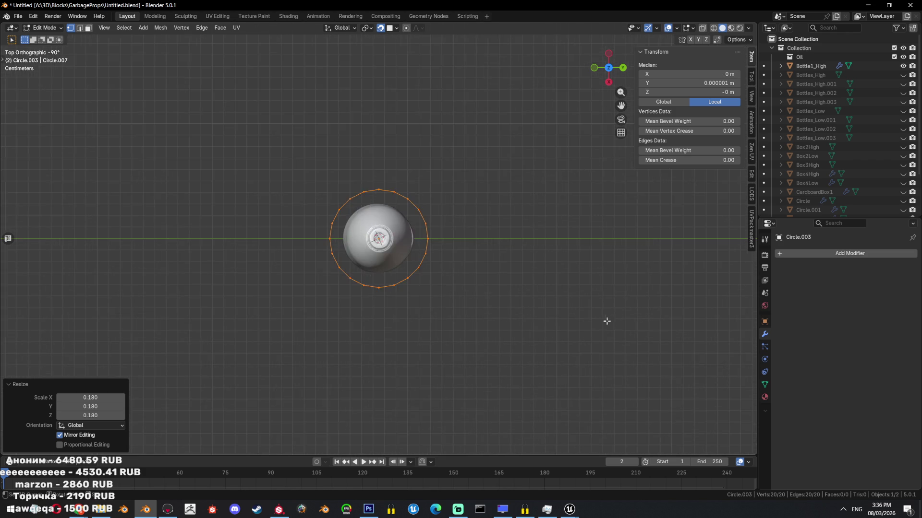
- From the side view, raise the circle vertically to the neck's height
key(KP_3)
scroll(571, 282, up, 3)
key(s)
key(Escape)
scroll(514, 352, down, 3)
key(g)
key(z)
click(509, 269)
- Resize the circle to fit snugly around the neck, checking from above
scroll(518, 295, up, 5)
mouse_move(506, 274)
middle_down()
mouse_move(517, 296)
mouse_move(518, 355)
mouse_move(533, 370)
mouse_move(548, 322)
middle_up()
key(KP_5)
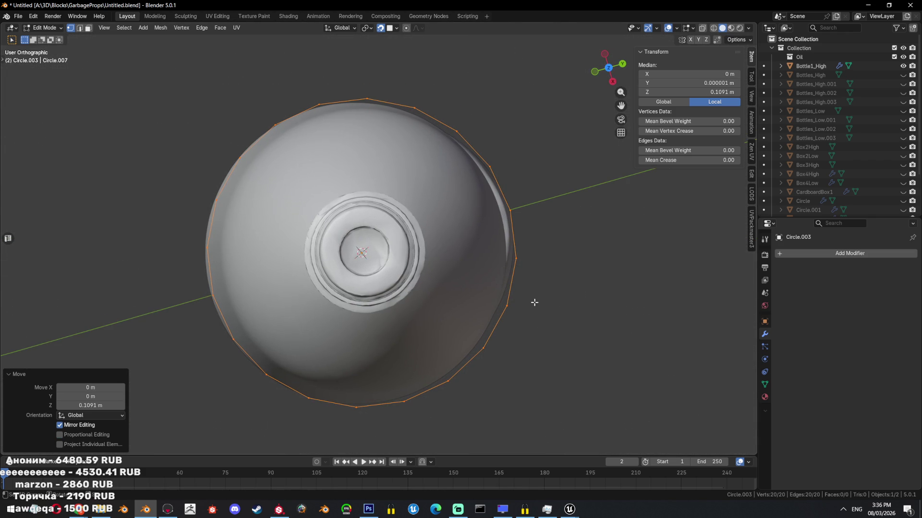
scroll(577, 330, up, 2)
key(s)
click(503, 294)
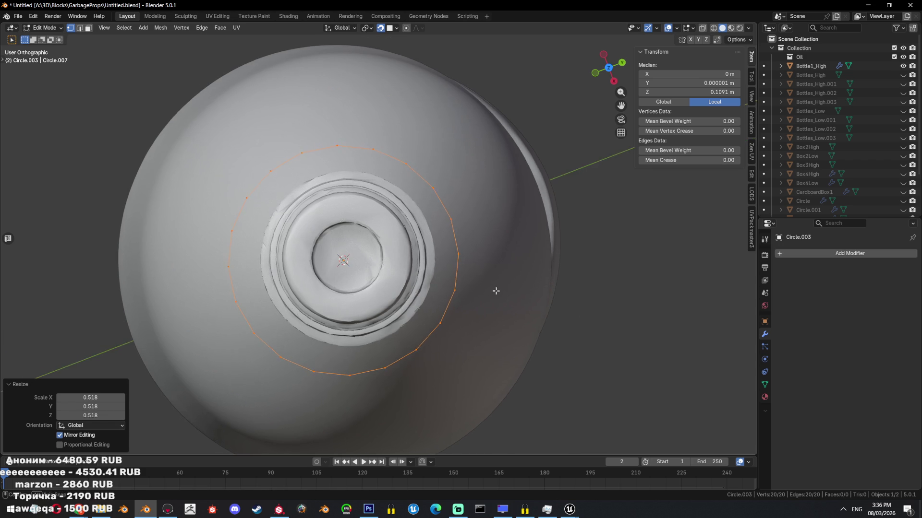
middle_drag(493, 288, 517, 291)
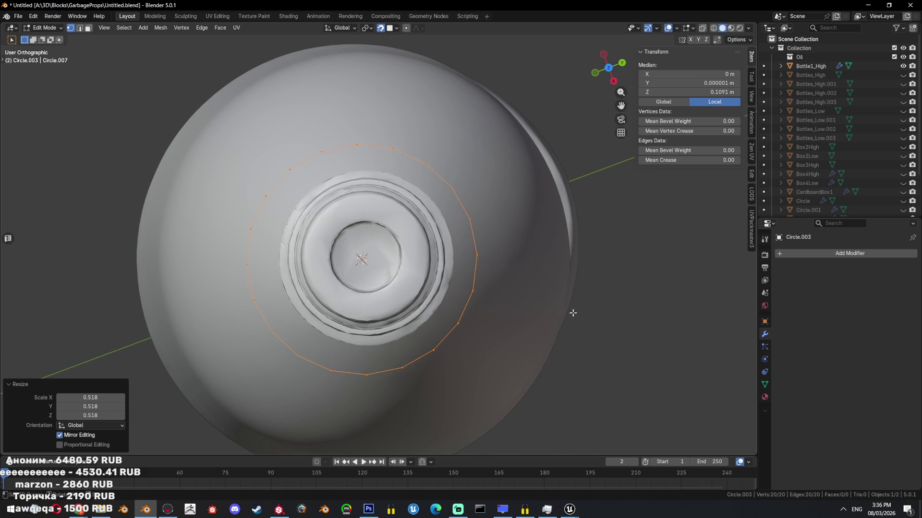
middle_drag(572, 312, 486, 317)
scroll(568, 316, up, 1)
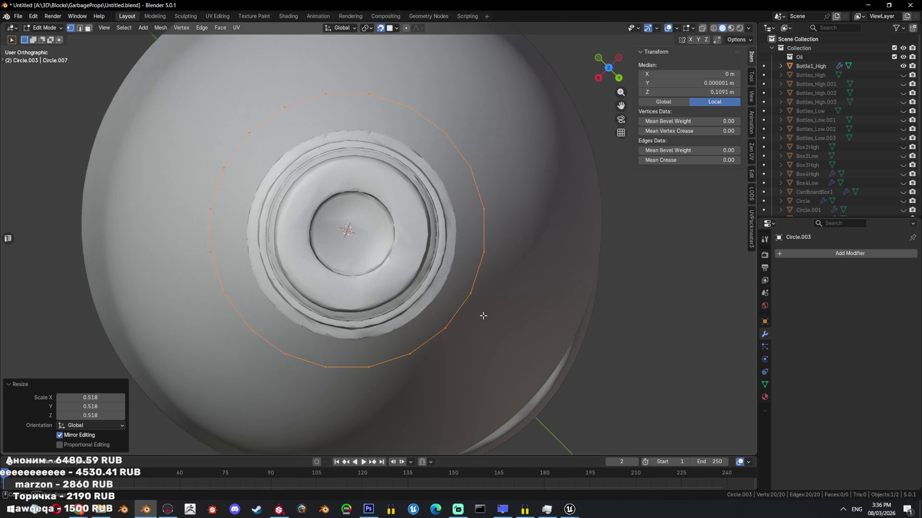
key(s)
click(456, 278)
- View the neck from the top and try moving the circle, cancelling back to centre
key(shift+z)
key(KP_7)
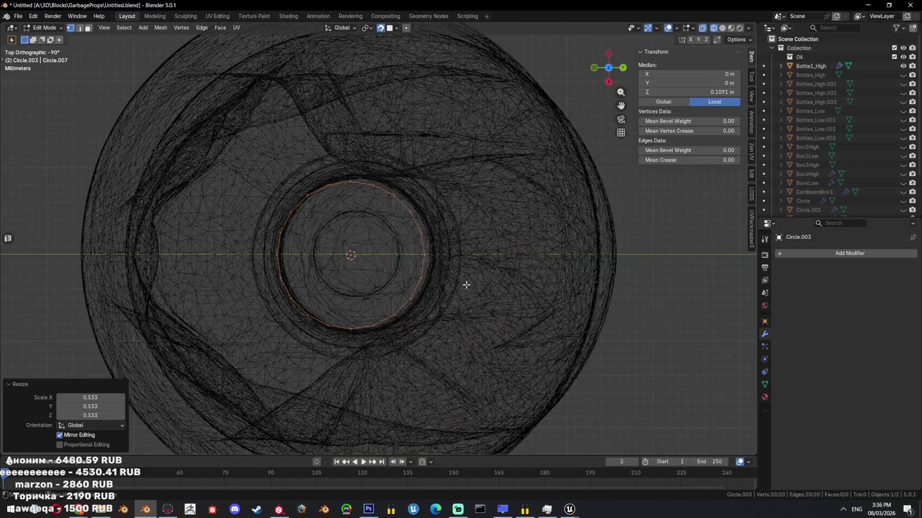
key(g)
click(490, 229)
key(ctrl+z)
key(g)
key(Escape)
scroll(582, 323, down, 5)
scroll(663, 261, up, 5)
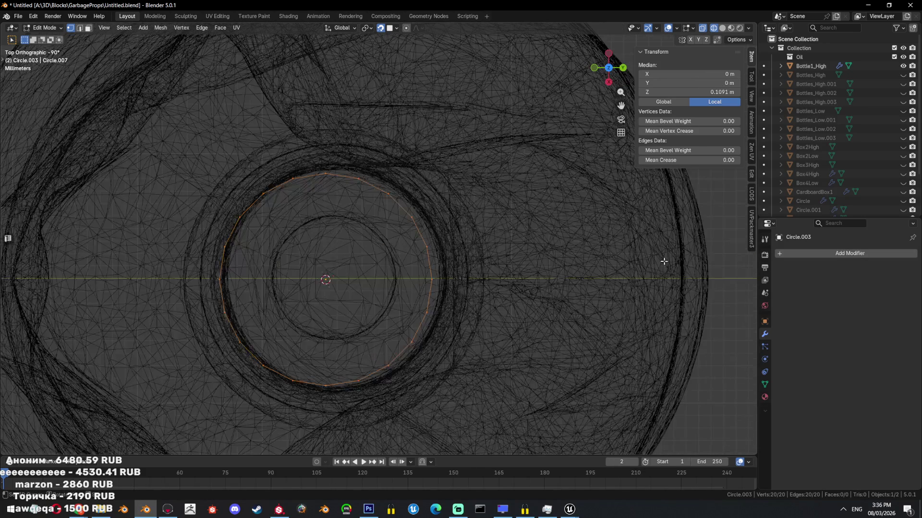
- Centre the circle over the neck in top view, back in solid shading
key(g)
click(595, 262)
key(ctrl+z)
key(g)
click(553, 249)
key(shift+z)
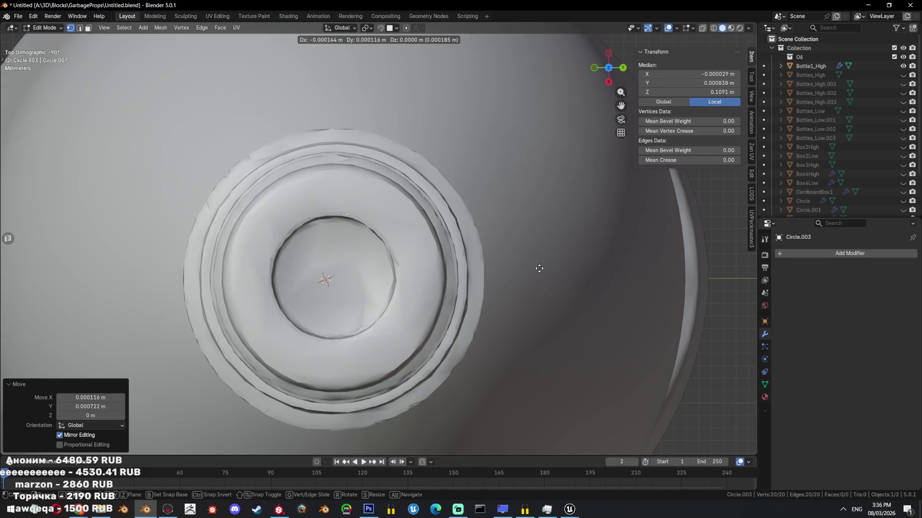
middle_drag(478, 270, 492, 220)
- Raise the circle along Z to sit on the neck's top rim
key(g)
key(z)
click(399, 200)
key(KP_3)
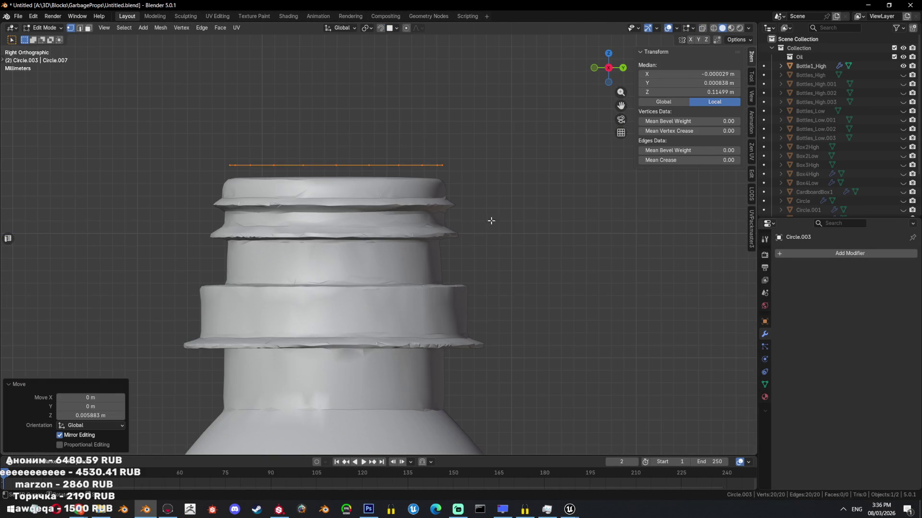
key(g)
key(z)
click(494, 222)
- Extrude the circle down to the collar's top and nudge the new loop slightly along Y and X
key(e)
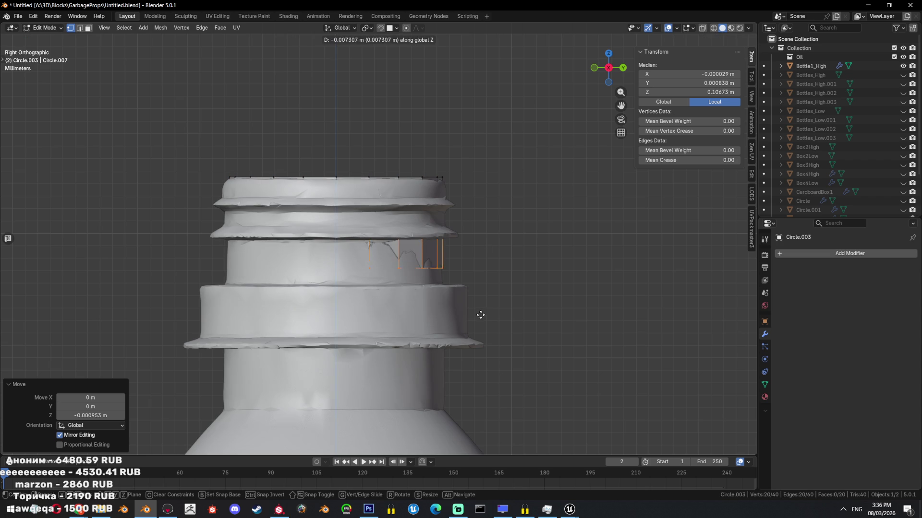
click(486, 293)
key(shift+z)
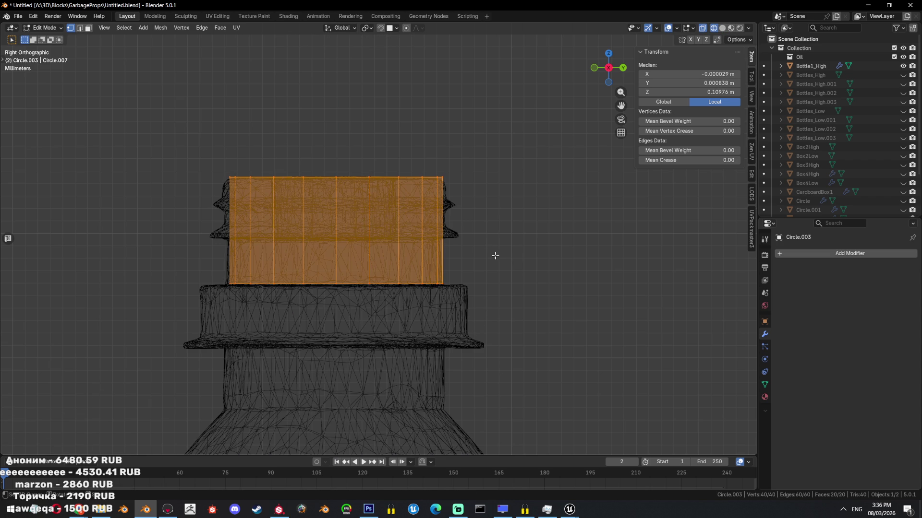
key(g)
key(y)
click(497, 251)
mouse_move(498, 251)
alt+middle_down()
mouse_move(432, 251)
mouse_move(487, 269)
alt+middle_up()
key(g)
key(x)
click(488, 255)
key(shift+z)
- Widen the band's lower edge loop slightly so it hugs the neck
key(2)
alt+click(433, 288)
key(s)
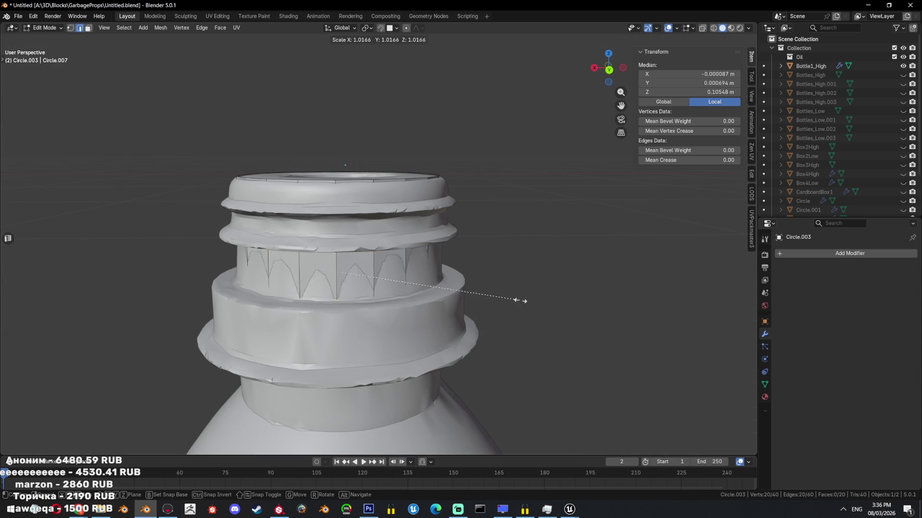
click(520, 300)
mouse_move(521, 300)
alt+middle_down()
mouse_move(499, 288)
mouse_move(517, 313)
alt+middle_up()
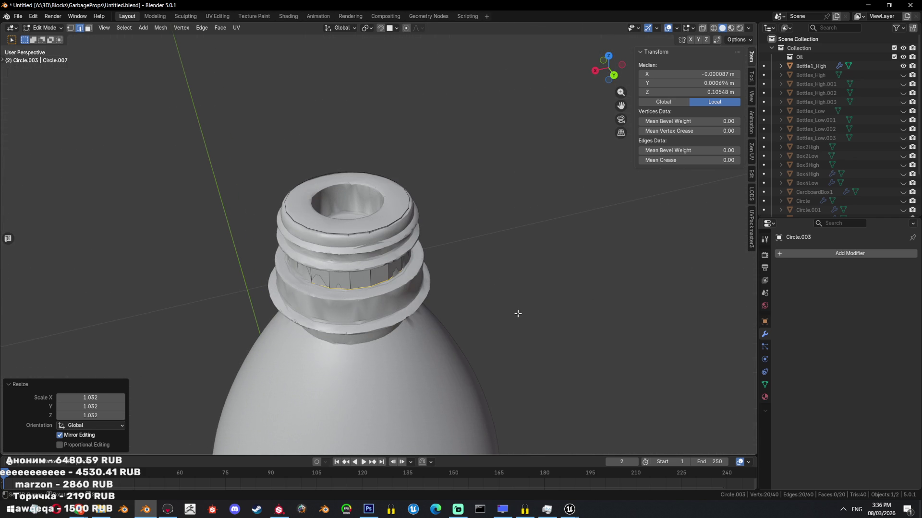
- Extrude the lower loop in place and flare it out to the collar's width
key(e)
right_click(557, 291)
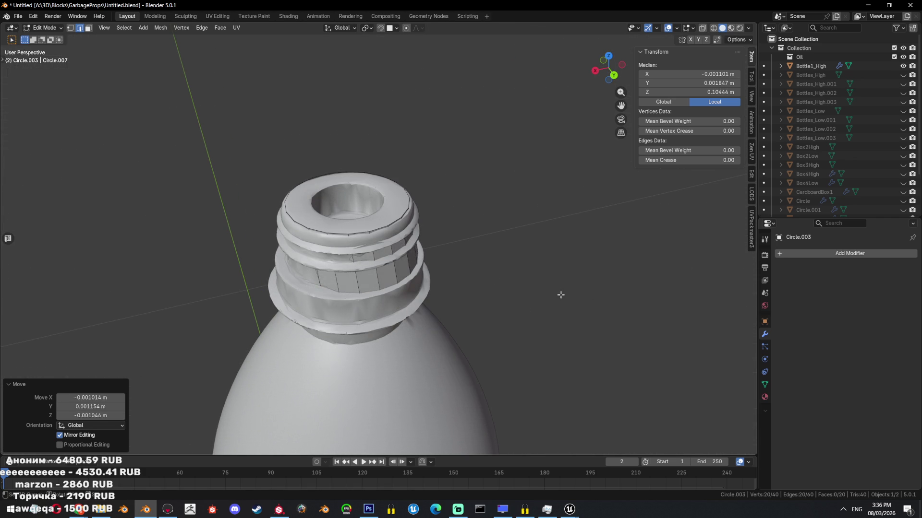
key(s)
click(595, 296)
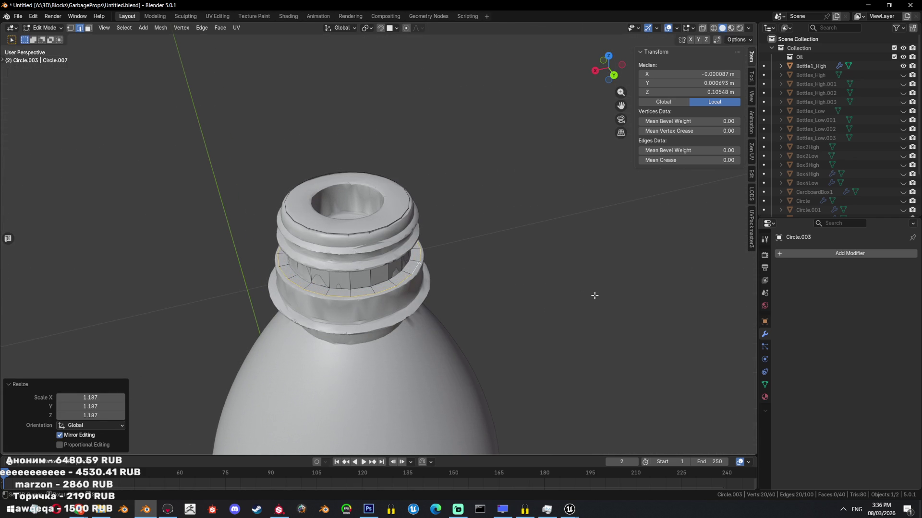
key(ctrl+KP_1)
key(s)
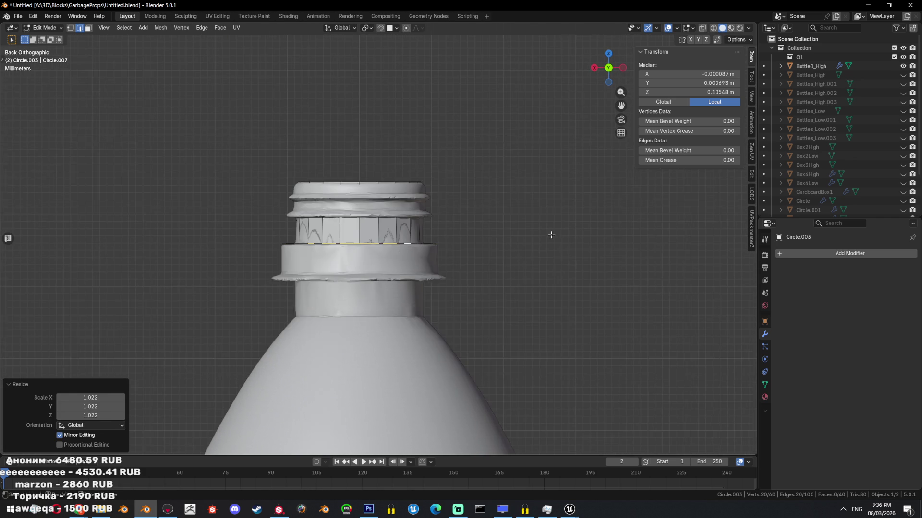
click(554, 236)
- Extrude the loop vertically down to the collar's lower edge
key(e)
key(z)
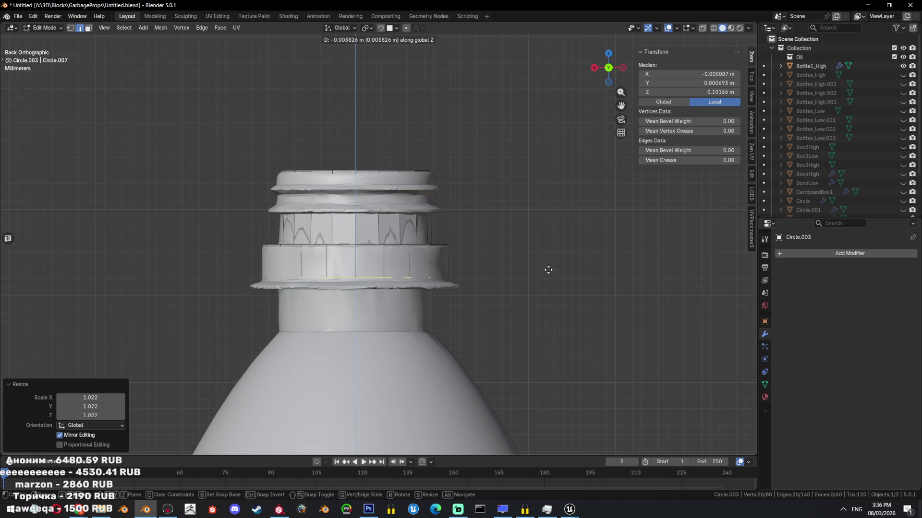
click(548, 275)
middle_drag(535, 281, 538, 246)
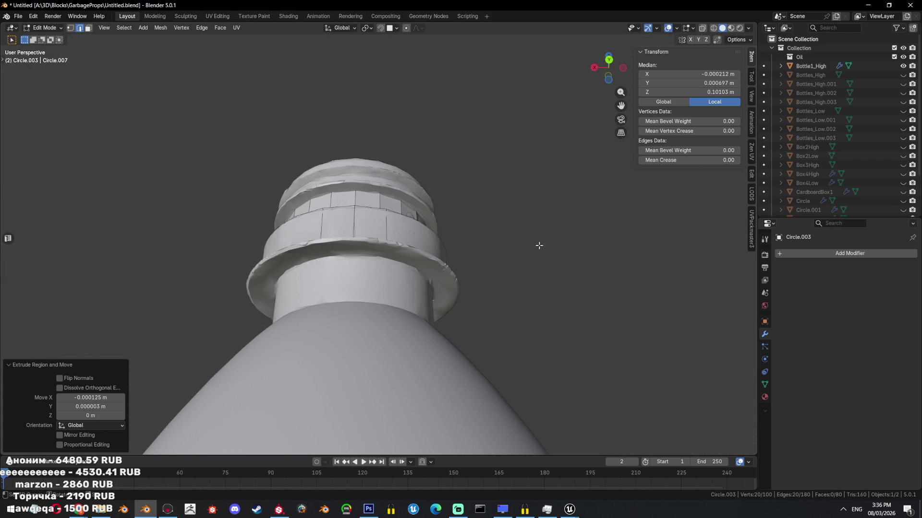
key(s)
key(z)
click(512, 278)
key(ctrl+z)
- Shrink the ring to fit under the collar and extrude a new band below it
key(shift+z)
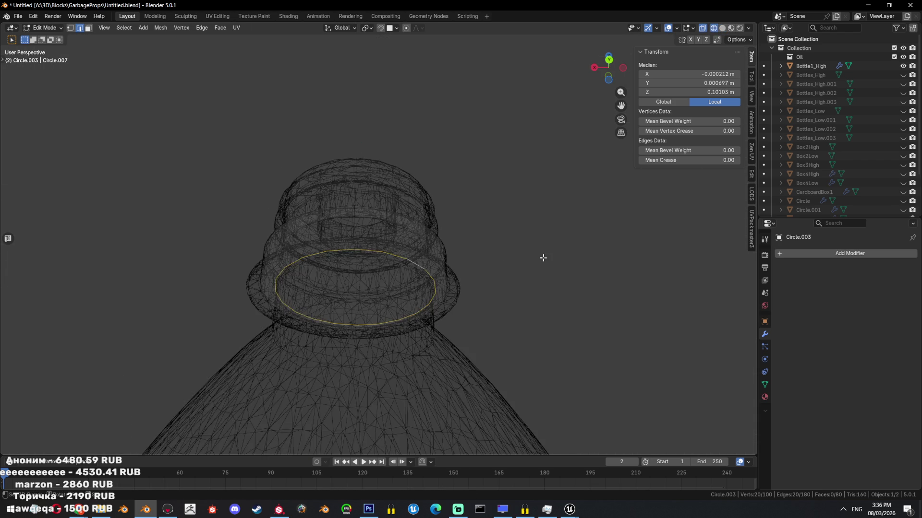
key(s)
click(530, 254)
key(shift+z)
mouse_move(528, 255)
middle_down()
mouse_move(520, 312)
mouse_move(520, 268)
middle_up()
key(e)
click(517, 316)
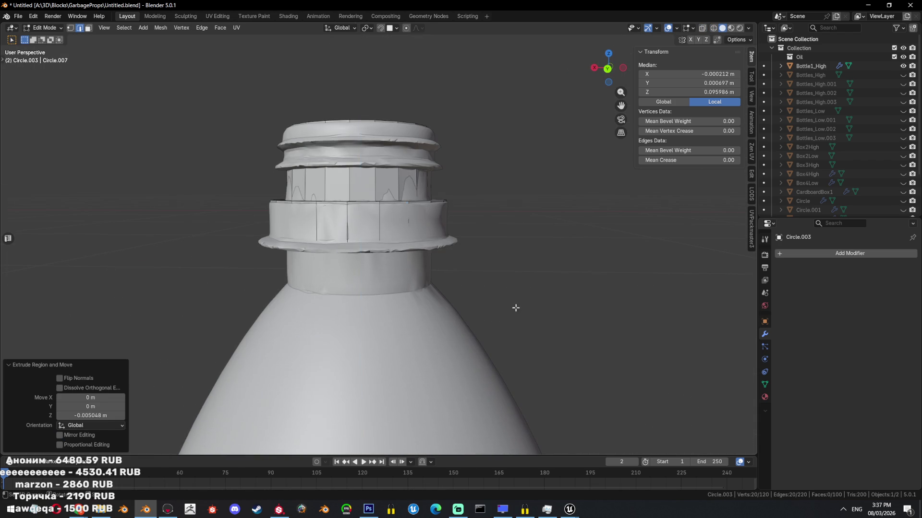
- Widen the bottom ring slightly and settle it at the neck's base
key(shift+z)
key(ctrl+KP_1)
scroll(512, 290, up, 2)
key(s)
click(516, 289)
key(g)
key(z)
click(517, 294)
key(shift+z)
scroll(517, 294, down, 4)
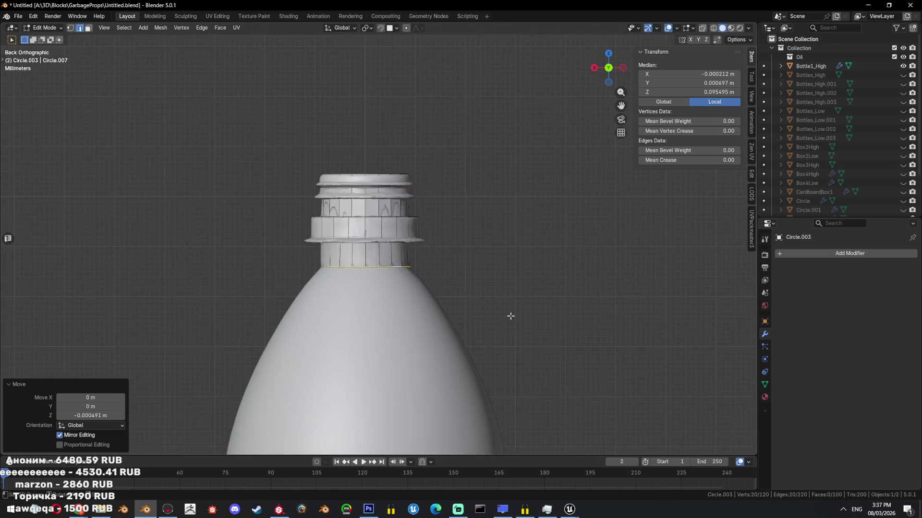
- Extrude the ring down to the bottle's body and scale it to the body's width
key(e)
key(z)
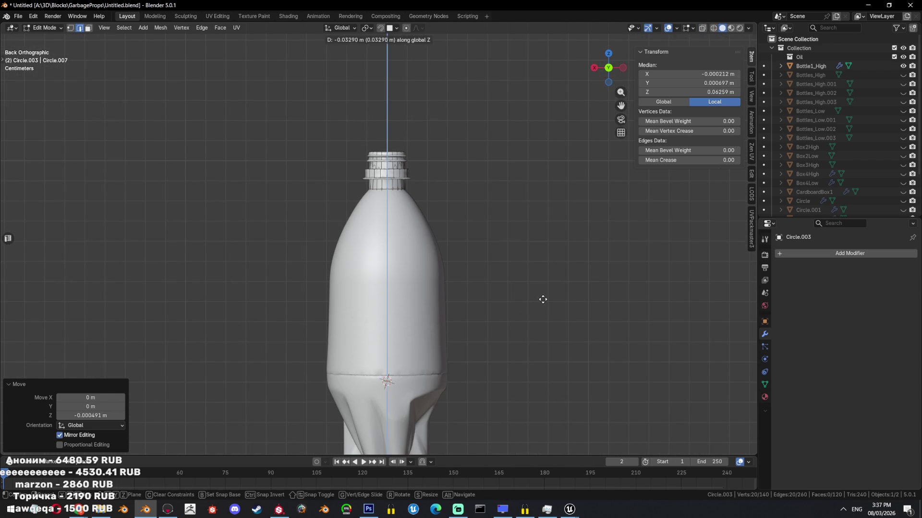
click(543, 299)
key(s)
click(1, 284)
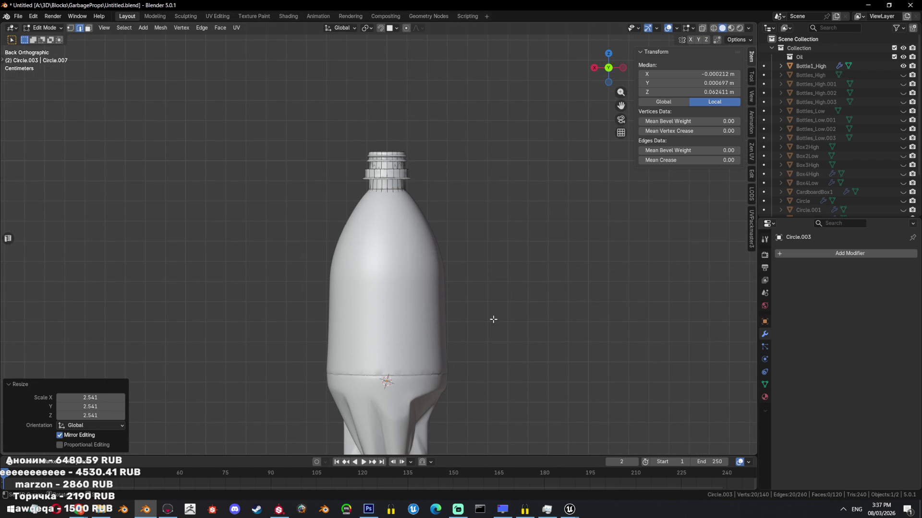
key(shift+z)
scroll(480, 278, up, 3)
key(s)
click(499, 287)
key(g)
key(z)
click(500, 303)
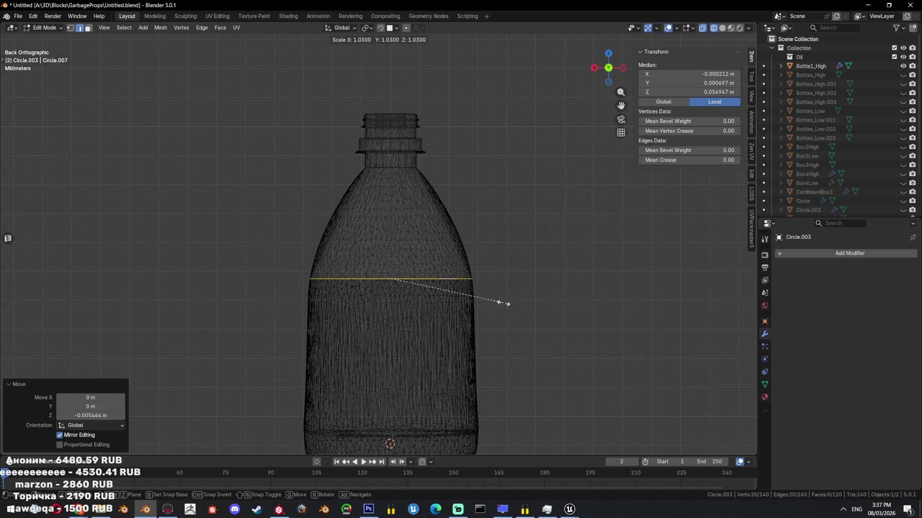
- Subdivide the vertical shoulder edges and push the new loop out to the shoulder
ctrl+alt+click(449, 208)
key(ctrl+e)
click(403, 247)
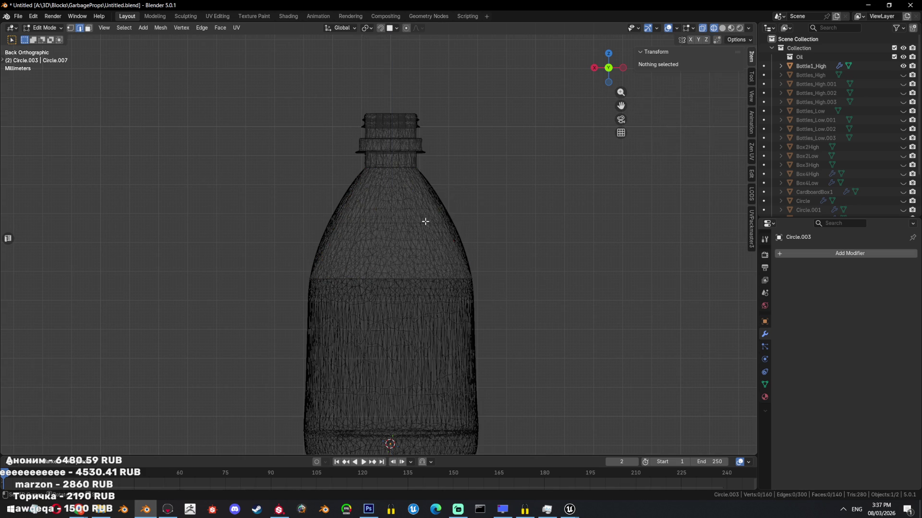
key(s)
click(504, 218)
key(alt+a)
key(a)
- Subdivide the upper shoulder edges and select the new loop across the upper shoulder
ctrl+alt+click(456, 202)
key(ctrl+e)
click(437, 196)
key(alt+a)
ctrl+alt+click(446, 203)
key(a)
key(alt+a)
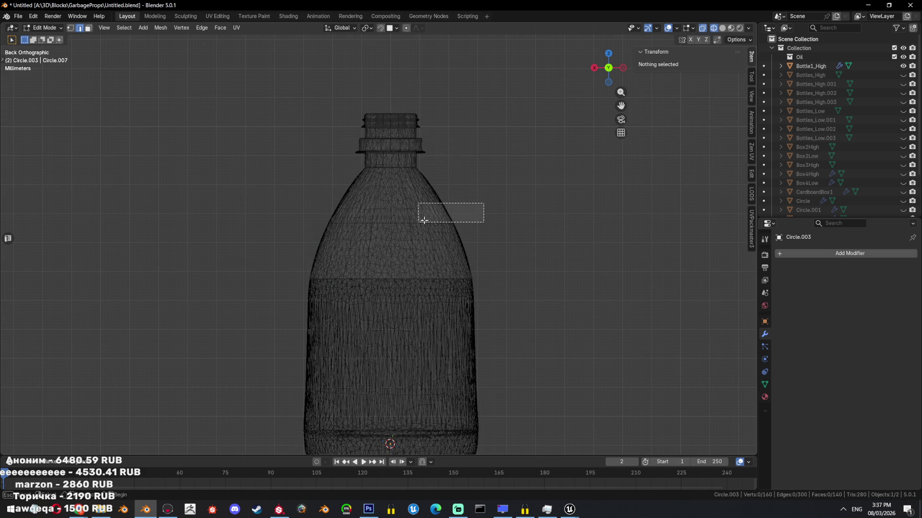
drag(425, 220, 425, 221)
- Extrude the upper shoulder loop outward and adjust the shoulder, viewing the bottle in perspective
key(e)
click(520, 232)
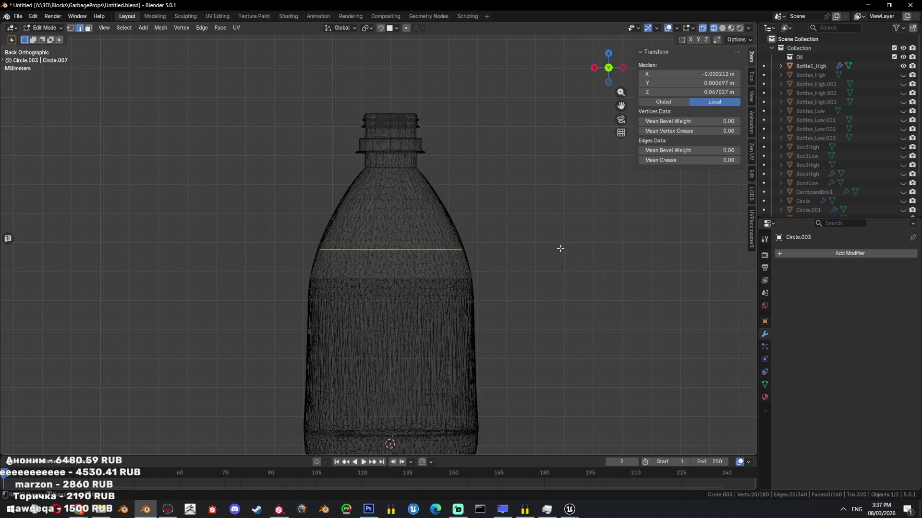
alt+click(405, 193)
click(488, 189)
key(a)
mouse_move(465, 257)
middle_down()
mouse_move(475, 267)
mouse_move(462, 298)
mouse_move(436, 293)
middle_up()
key(shift+z)
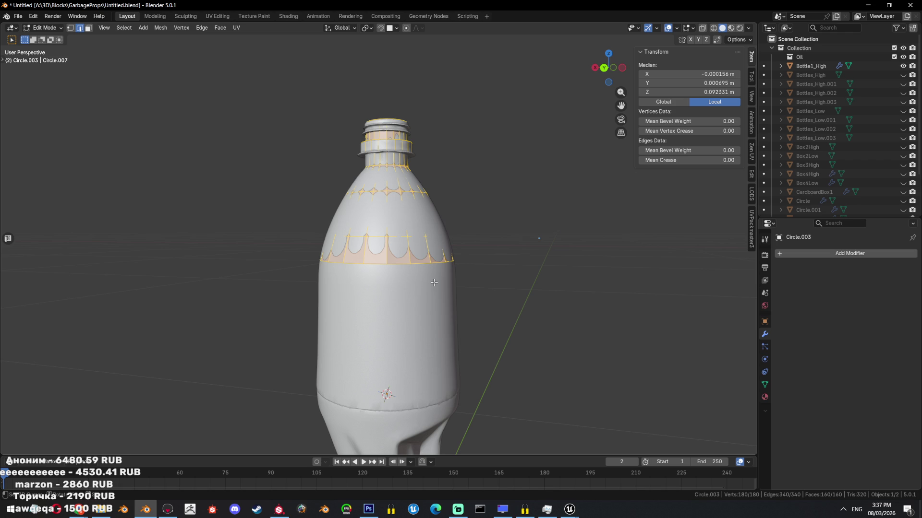
- Leave Edit Mode and apply auto smooth shading to the low-poly mesh
middle_drag(506, 209, 461, 192)
right_click(481, 193)
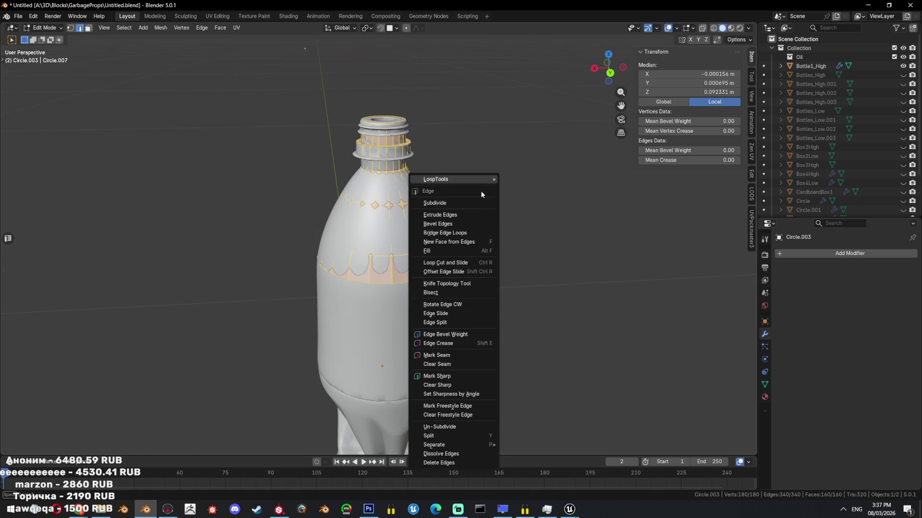
key(Escape)
key(Tab)
right_click(419, 151)
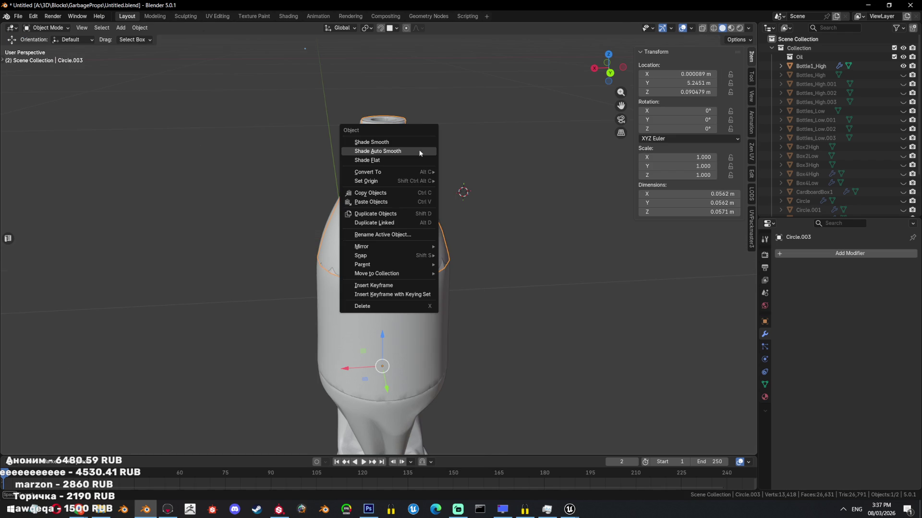
click(418, 150)
- Switch to a side orthographic view in Edit Mode with X-ray on
key(KP_1)
key(ctrl+KP_3)
key(Tab)
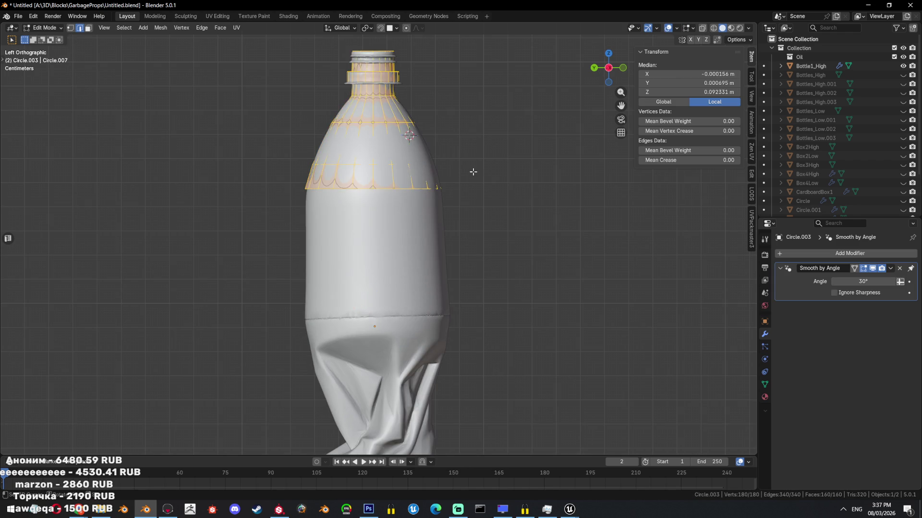
key(alt+z)
- Extrude the lowest edge loop downward, then scale and move it to fit the crumpled lower half
alt+click(438, 189)
key(e)
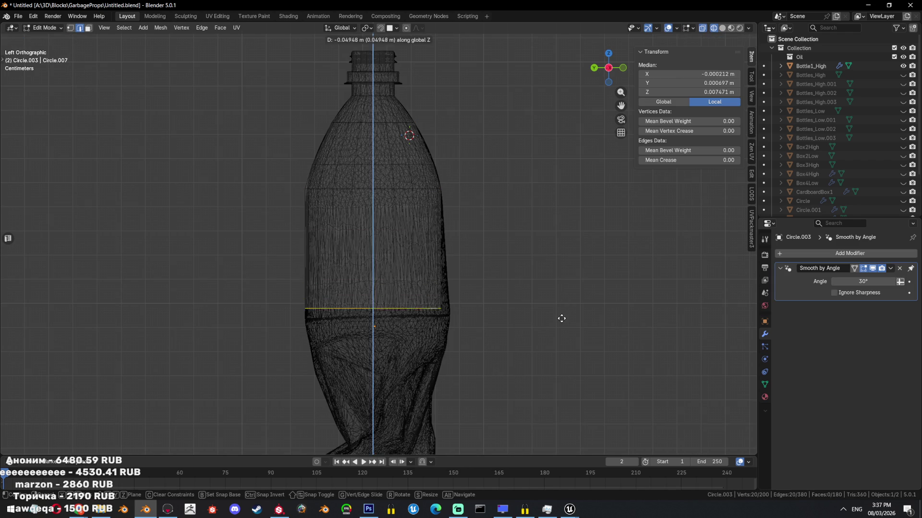
click(559, 315)
key(s)
click(516, 315)
key(g)
click(571, 305)
shift+middle_drag(571, 305, 554, 177)
key(s)
click(518, 258)
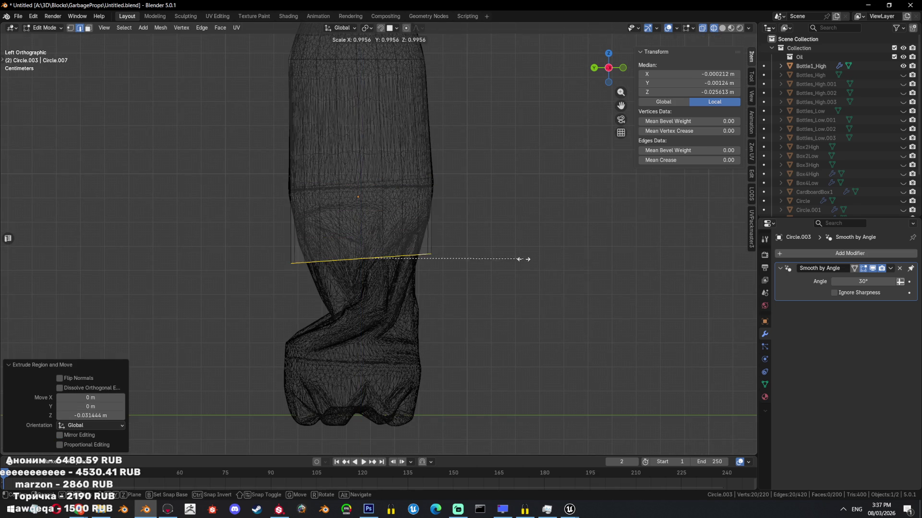
key(s)
click(499, 220)
- Extrude another loop straight down along Z and nudge it vertically into place
key(e)
key(z)
click(494, 280)
key(g)
click(486, 280)
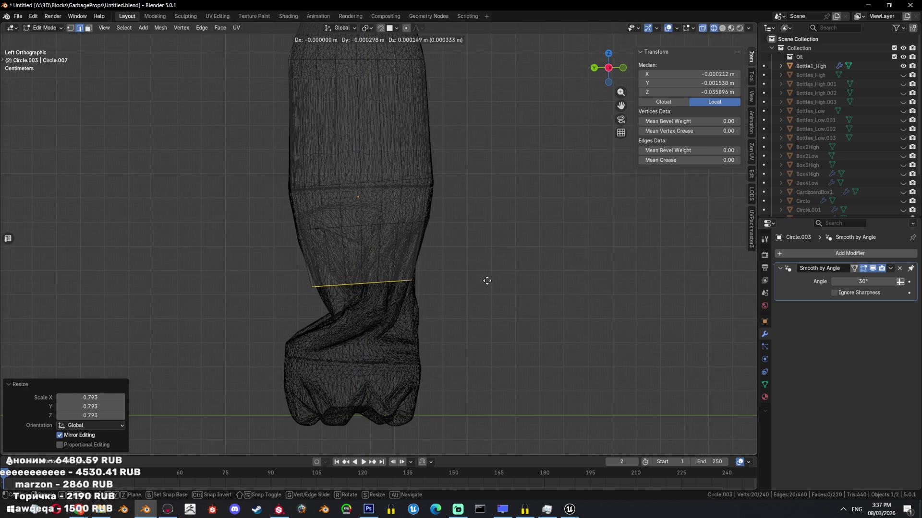
shift+middle_drag(486, 280, 512, 239)
key(g)
key(z)
click(508, 279)
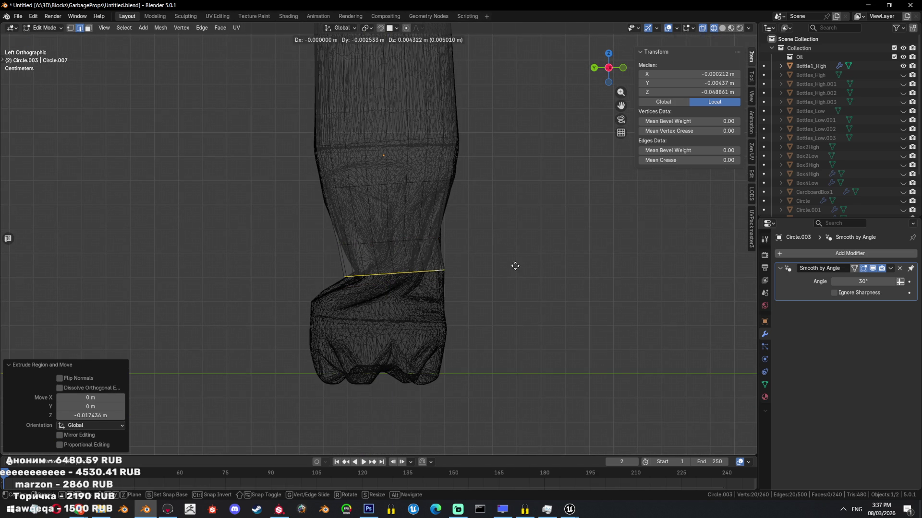
- Extrude a final loop, tilt it about 8.58°, drop it to the base, and level it at 4.98°
key(e)
click(508, 308)
click(540, 304)
key(r)
click(536, 332)
key(g)
key(z)
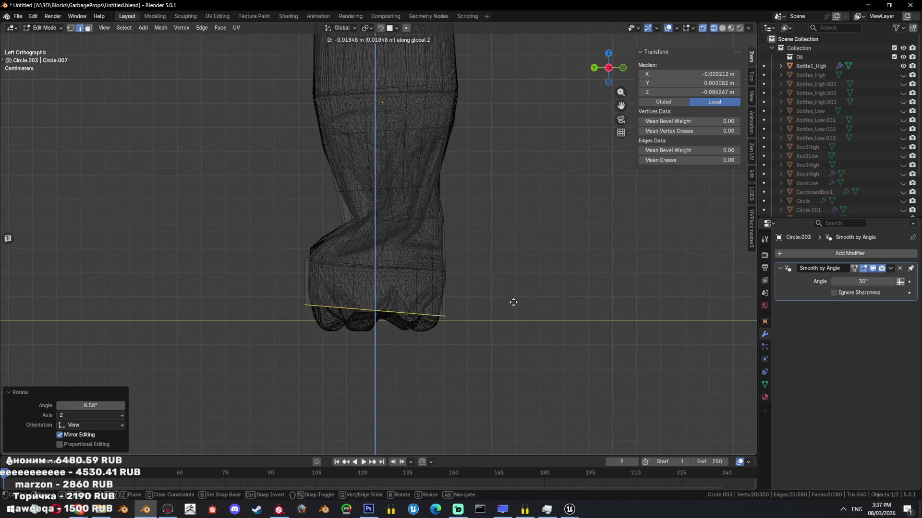
click(515, 323)
key(r)
click(514, 288)
key(r)
click(515, 310)
- Return to solid display and apply auto smooth shading to the finished low-poly bottle
key(shift+z)
middle_drag(514, 309, 512, 306)
key(Tab)
scroll(512, 305, down, 5)
right_click(500, 212)
click(502, 211)
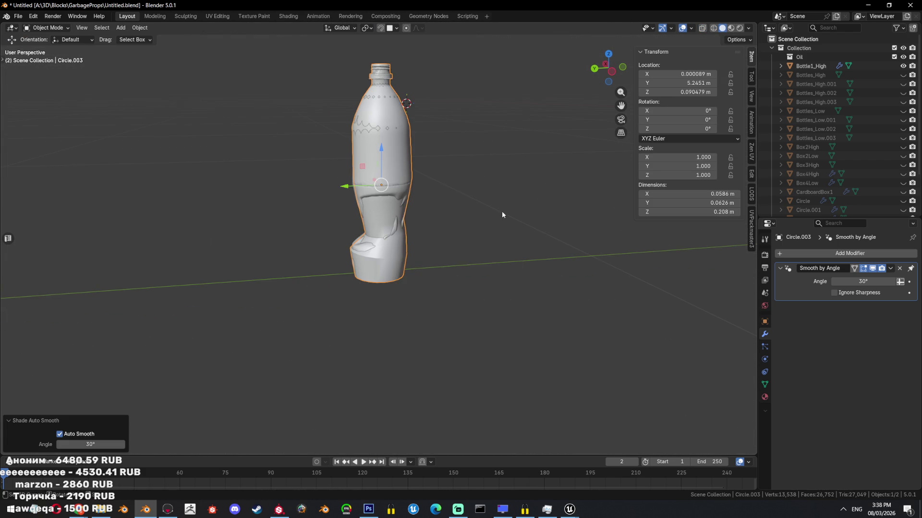
right_click(496, 204)
click(490, 195)
scroll(490, 196, up, 2)
click(820, 254)
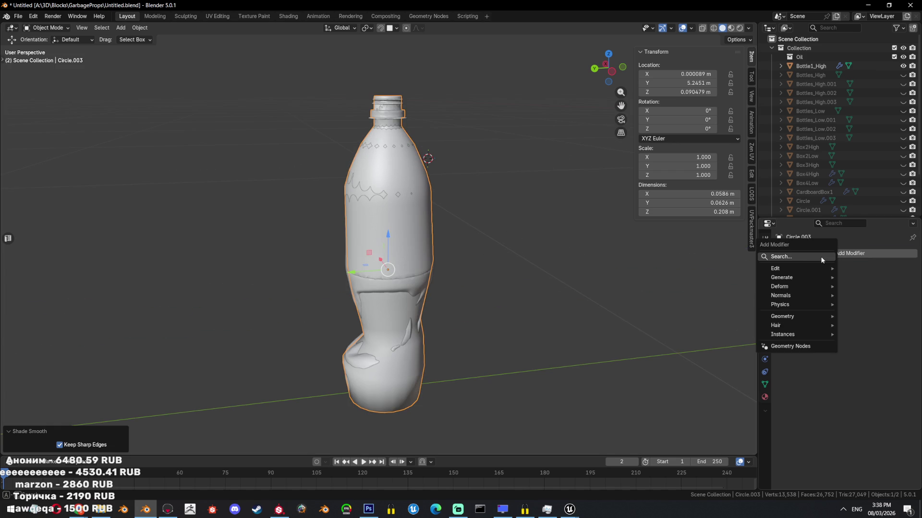
- Add a Shrinkwrap modifier targeting Bottle1_High, then disable its viewport effect
text(s)
click(814, 272)
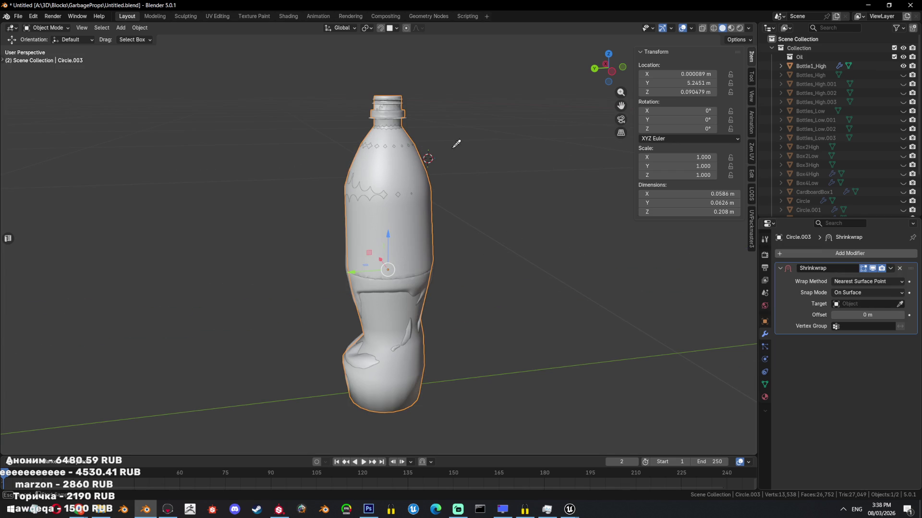
click(416, 170)
key(shift+z)
key(ctrl+KP_3)
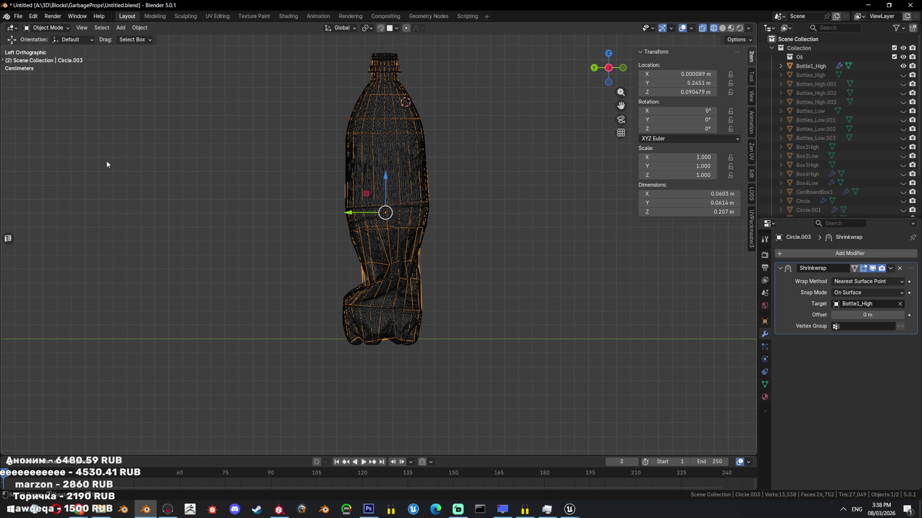
scroll(277, 383, up, 2)
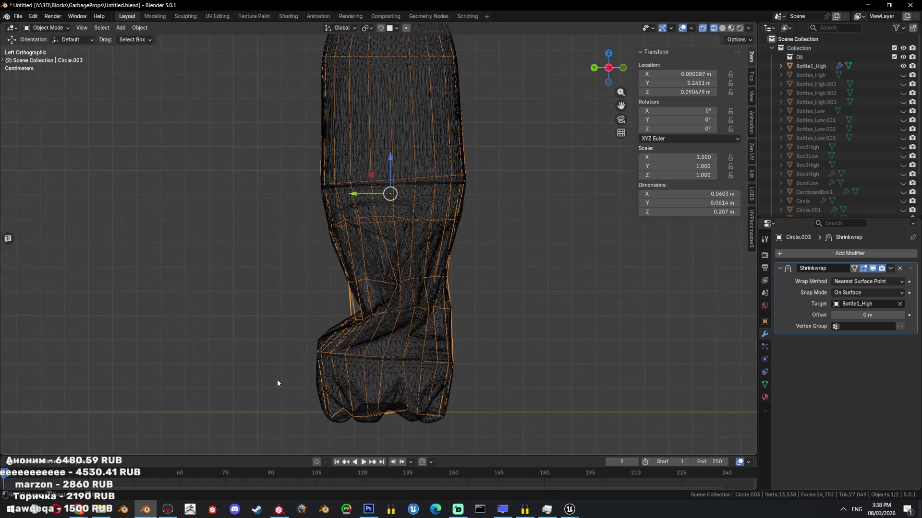
click(873, 268)
key(shift+z)
- Bevel the selected top cap of the low-poly bottle
mouse_move(361, 359)
middle_down()
mouse_move(432, 240)
mouse_move(540, 129)
mouse_move(525, 208)
mouse_move(624, 250)
mouse_move(920, 297)
middle_up()
key(Tab)
key(ctrl+b)
click(542, 198)
scroll(520, 222, down, 3)
key(Tab)
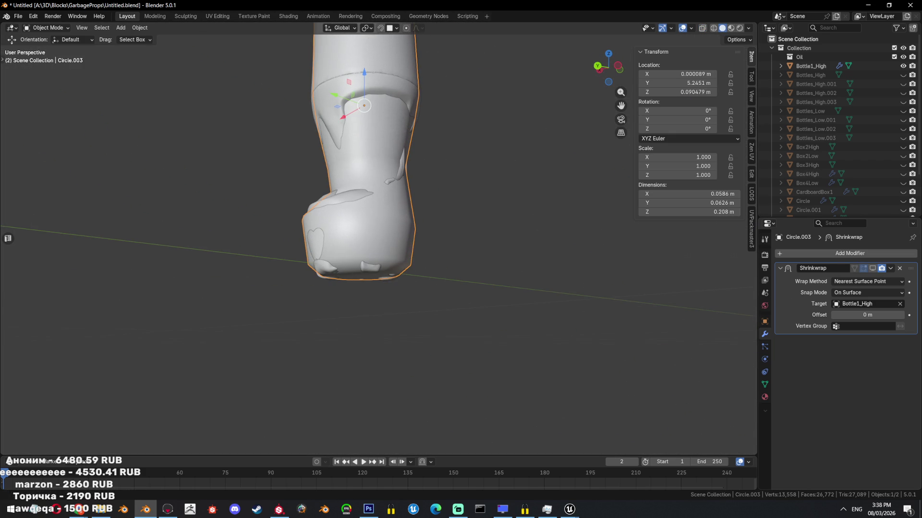
- Apply the Shrinkwrap and test triangulating the base, then undo back to before the apply
click(890, 269)
click(869, 277)
key(shift+h)
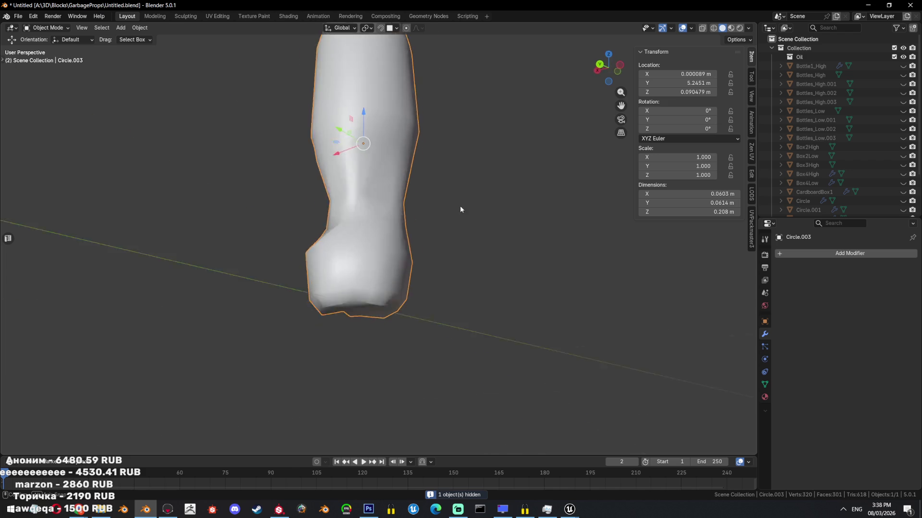
middle_drag(473, 211, 442, 189)
key(Tab)
key(3)
key(ctrl+t)
key(ctrl+z)
mouse_move(467, 246)
middle_down()
mouse_move(489, 211)
mouse_move(494, 241)
middle_up()
scroll(583, 246, up, 2)
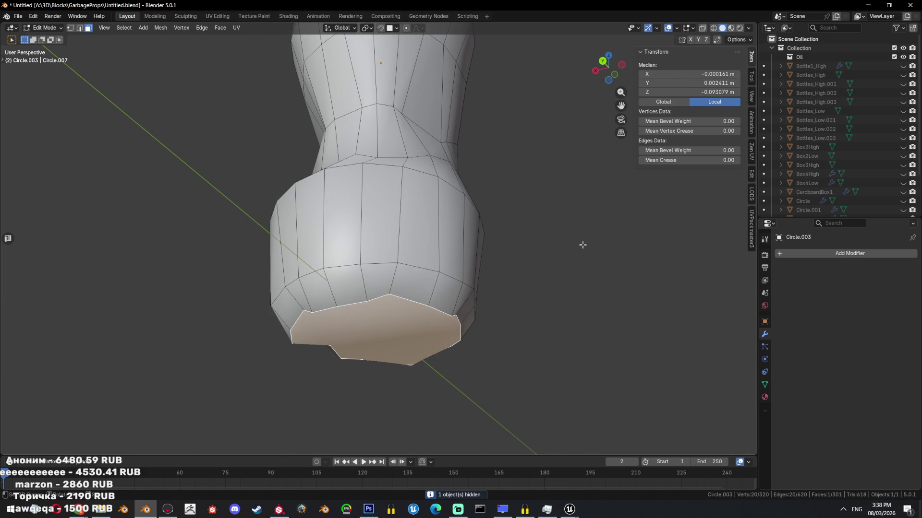
key(ctrl+z)
key(ctrl+z)
key(ctrl+z)
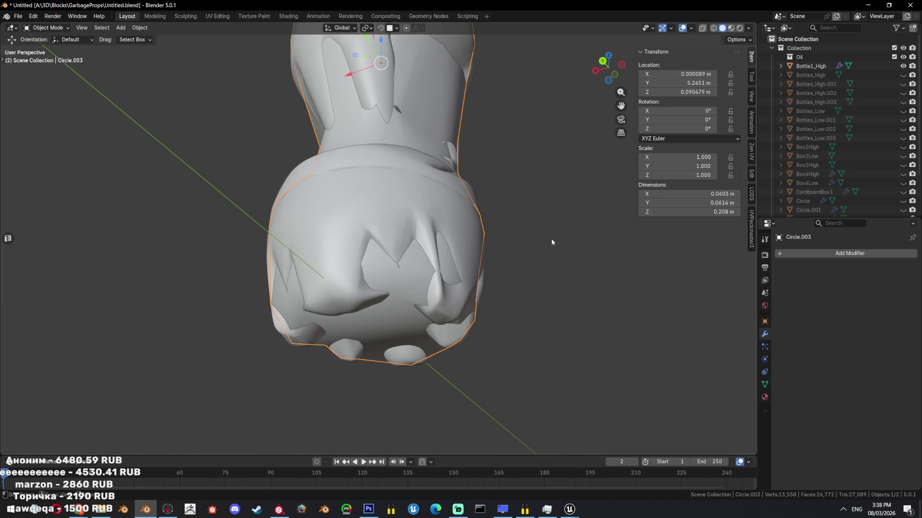
- Inset the bottom face of the low-poly bottle
key(Tab)
key(3)
key(i)
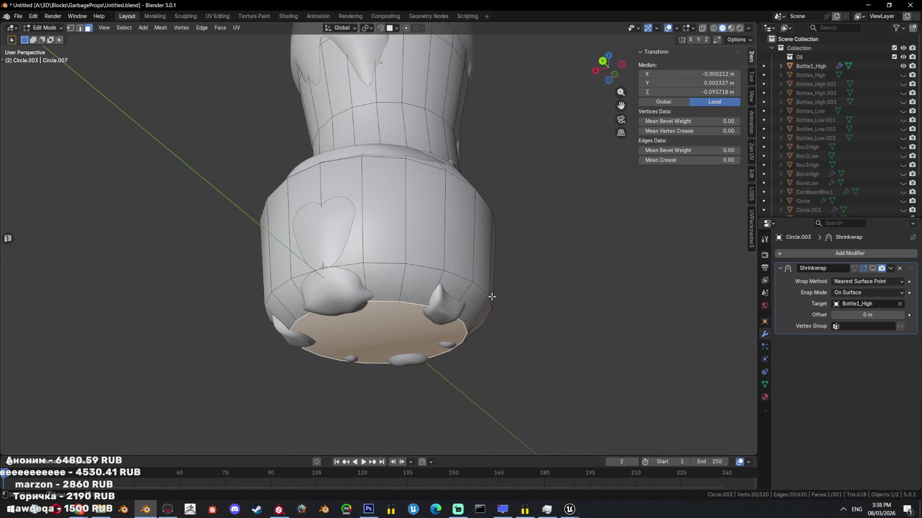
click(516, 281)
key(Tab)
- Re-enable the Shrinkwrap in the viewport, apply it to the bottle, and hide the other object
click(870, 270)
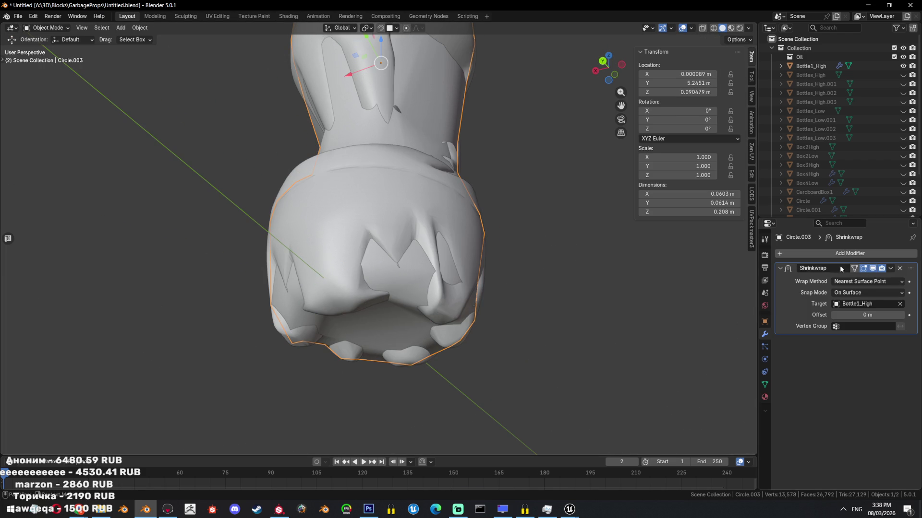
click(891, 269)
click(879, 277)
key(ctrl+z)
click(894, 271)
click(859, 278)
middle_drag(616, 277, 502, 267)
key(Tab)
key(Tab)
key(h)
key(Tab)
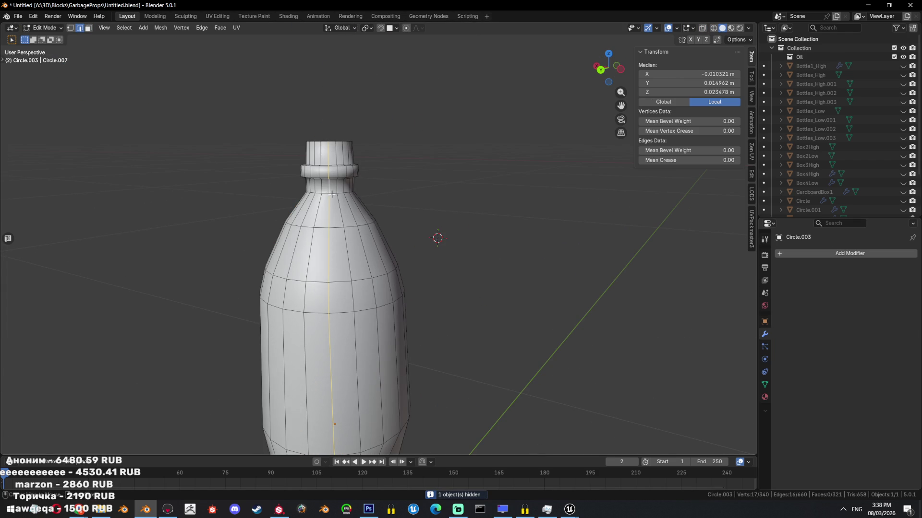
- Mark the selected neck edge loop and fill the top loop of the neck with a face
right_click(490, 189)
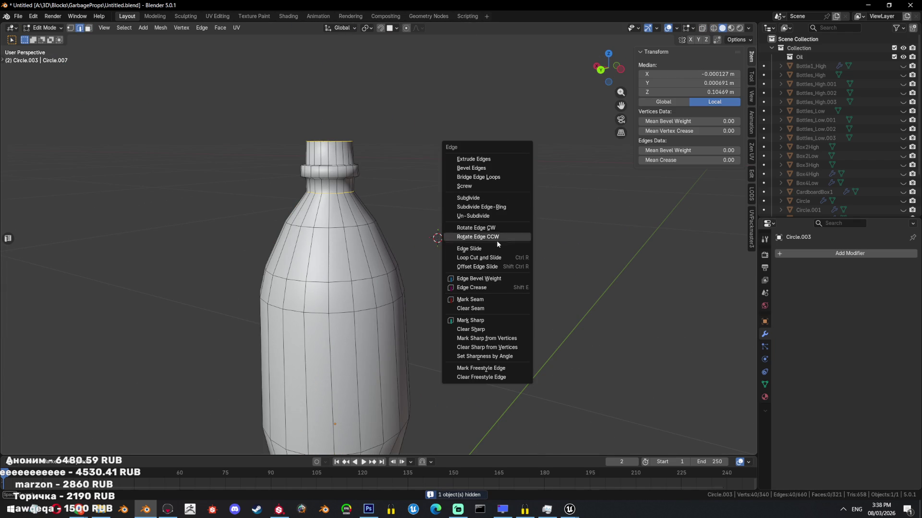
click(480, 294)
scroll(373, 331, up, 5)
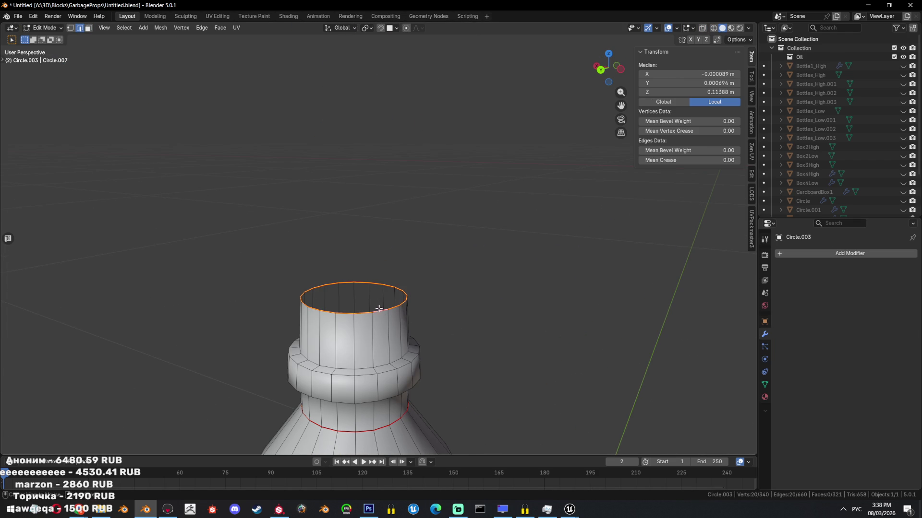
key(f)
middle_drag(417, 382, 489, 263)
scroll(489, 263, up, 3)
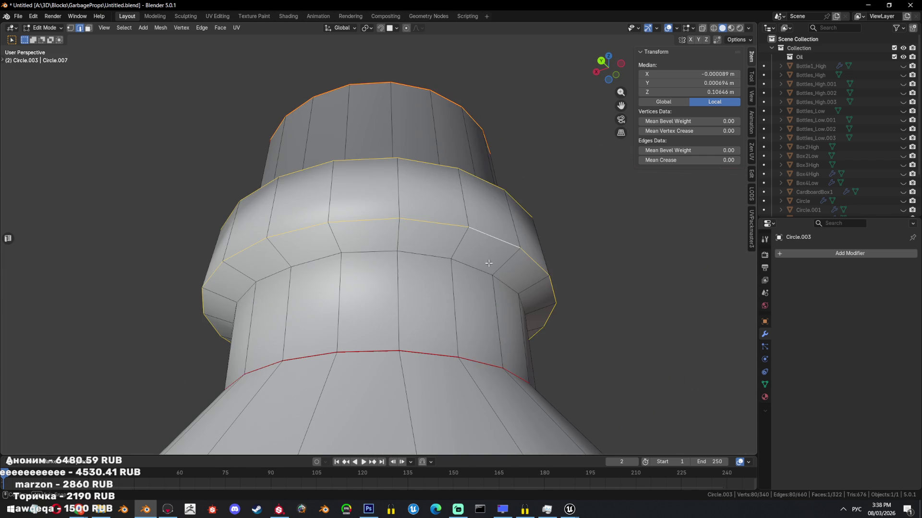
- Mark the neck ring edges sharp
right_click(524, 286)
click(520, 304)
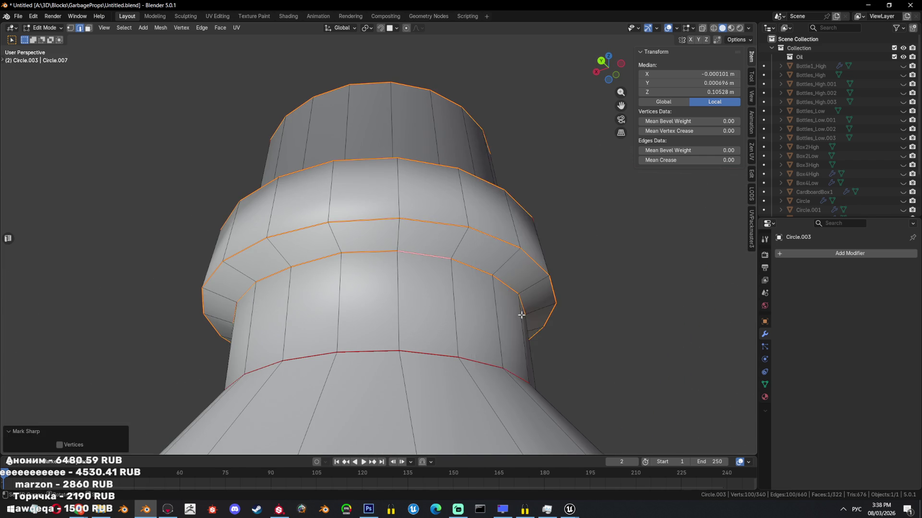
scroll(648, 346, down, 5)
key(Tab)
- Apply Shade Auto Smooth to the bottle, adding a 30° Smooth by Angle modifier
click(764, 385)
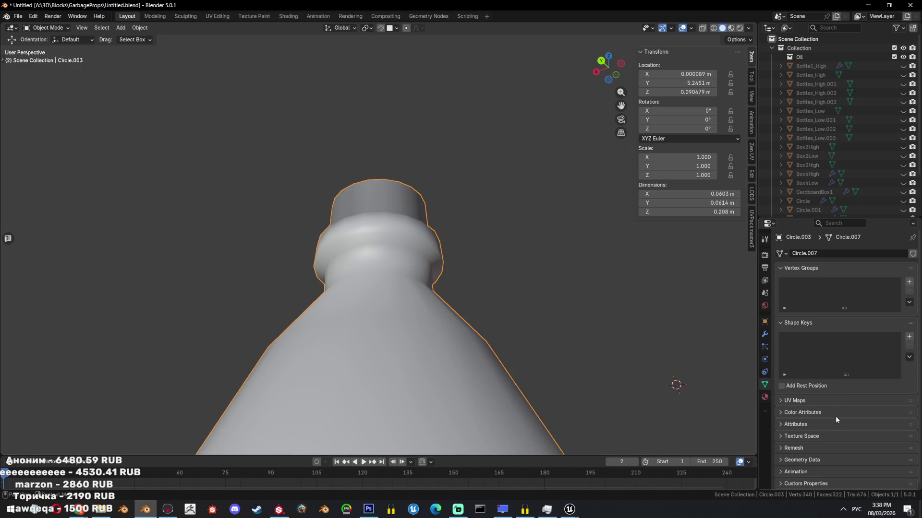
right_click(491, 294)
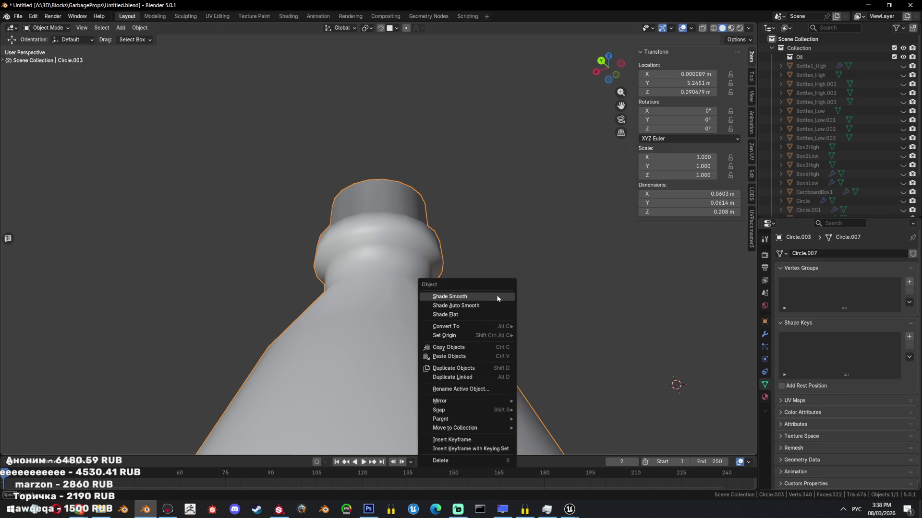
click(490, 305)
click(767, 336)
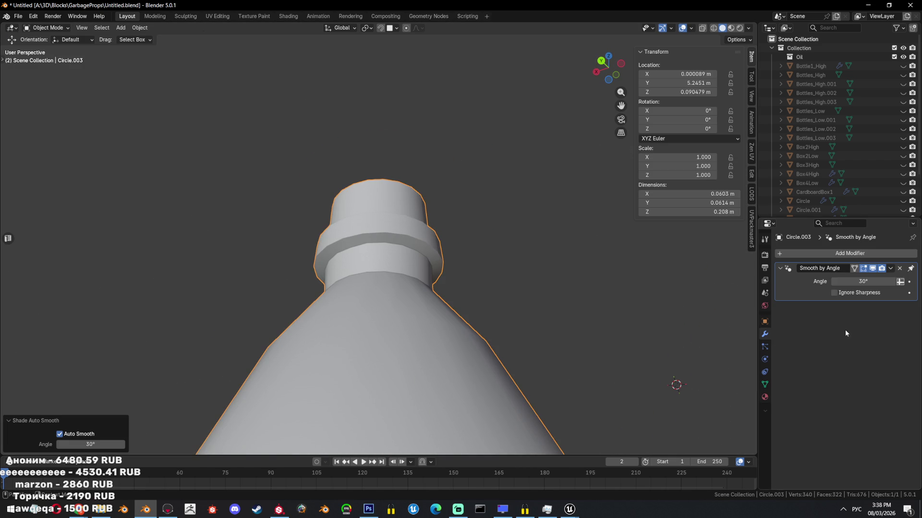
scroll(499, 275, down, 5)
middle_drag(394, 305, 445, 244)
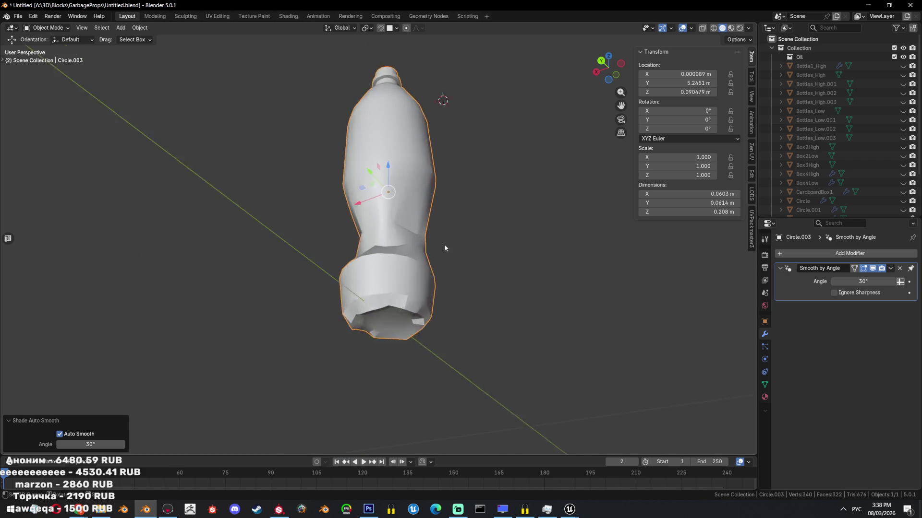
- Move Bottle1_low into the main Collection
scroll(448, 248, up, 3)
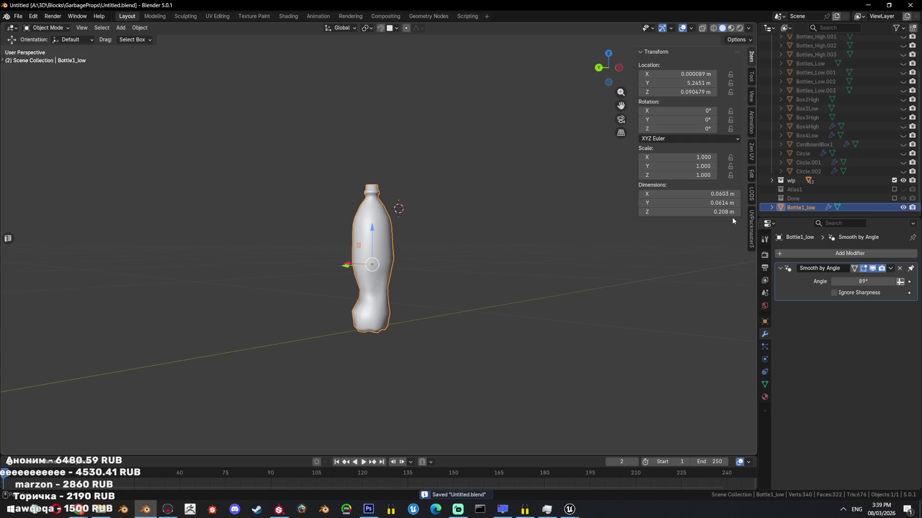
middle_drag(659, 215, 498, 194)
key(m)
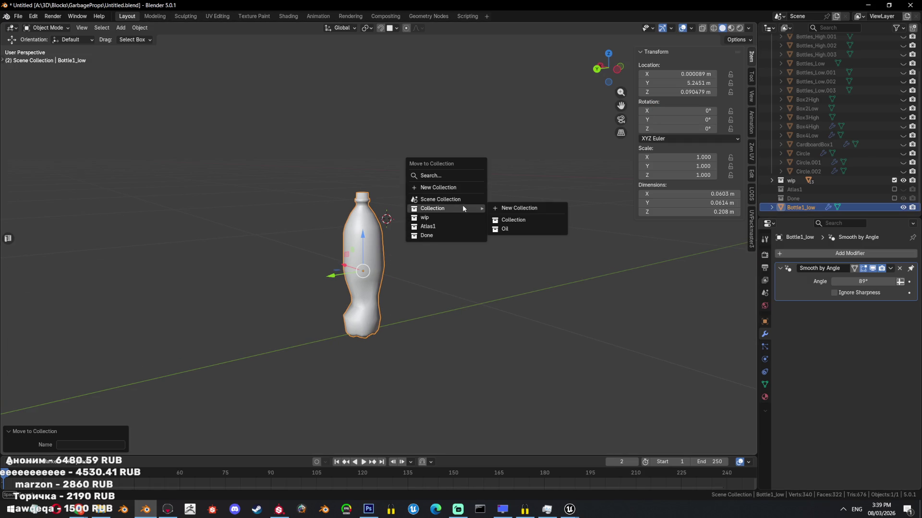
scroll(834, 157, up, 3)
scroll(823, 172, down, 3)
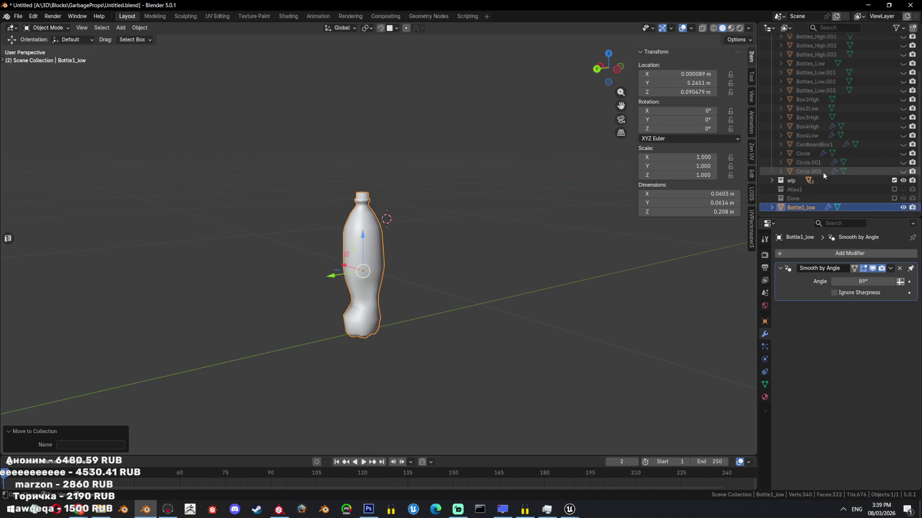
mouse_move(800, 210)
mouse_down()
mouse_move(816, 148)
mouse_move(876, 76)
mouse_up()
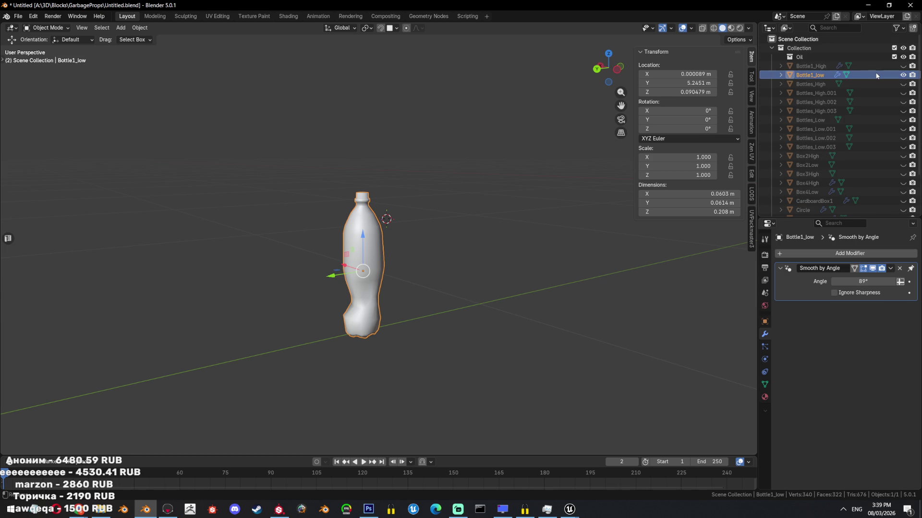
- Save the file, unhide Bottles_High and frame the crumpled bottle in view
key(ctrl+s)
ctrl+click(903, 84)
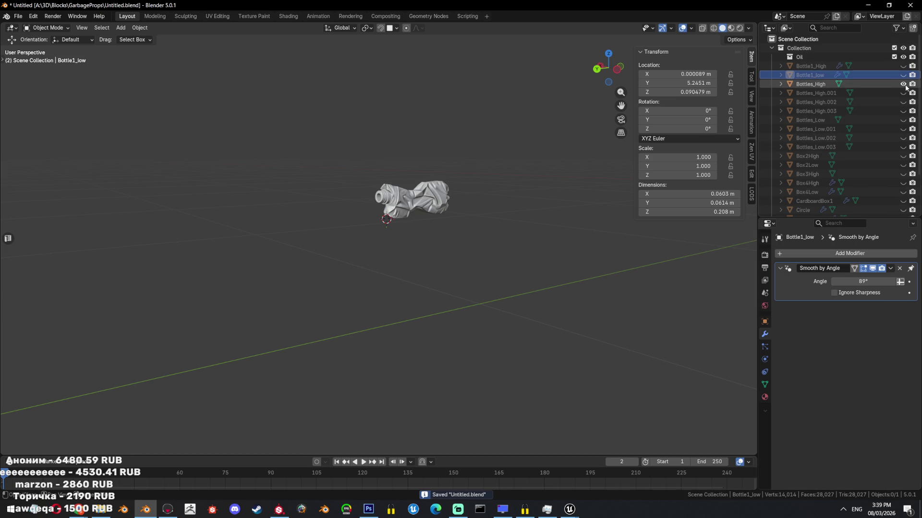
key(KP_Decimal)
mouse_move(478, 203)
middle_down()
mouse_move(419, 198)
mouse_move(603, 209)
mouse_move(467, 186)
mouse_move(517, 194)
mouse_move(487, 273)
mouse_move(517, 296)
mouse_move(425, 209)
mouse_move(433, 214)
middle_up()
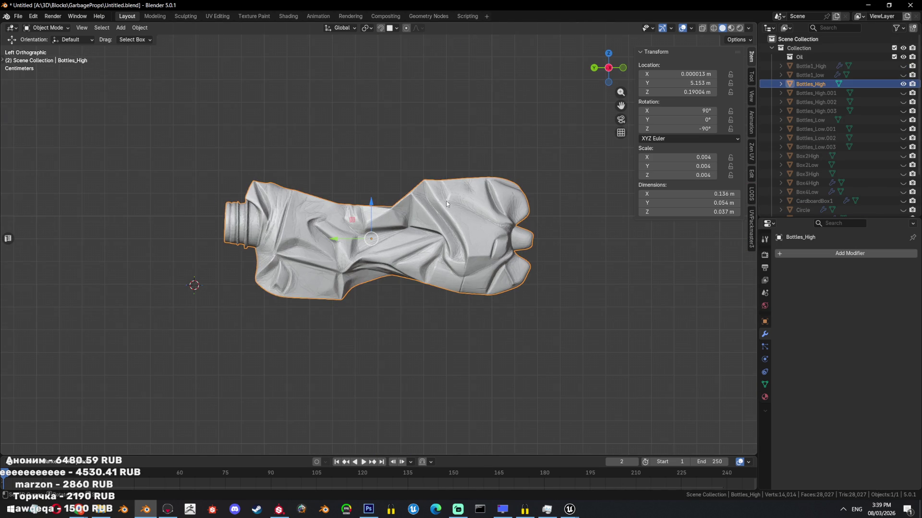
- Apply Shade Auto Smooth to the crumpled bottle
middle_drag(446, 192, 510, 202)
right_click(510, 201)
click(510, 198)
scroll(509, 198, up, 3)
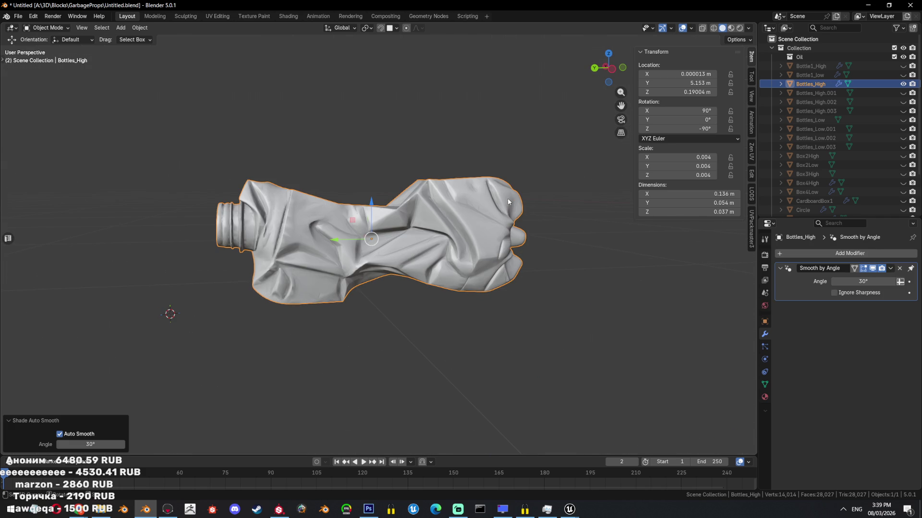
- Rename the crumpled bottle object to Bottle2_High
double_click(809, 84)
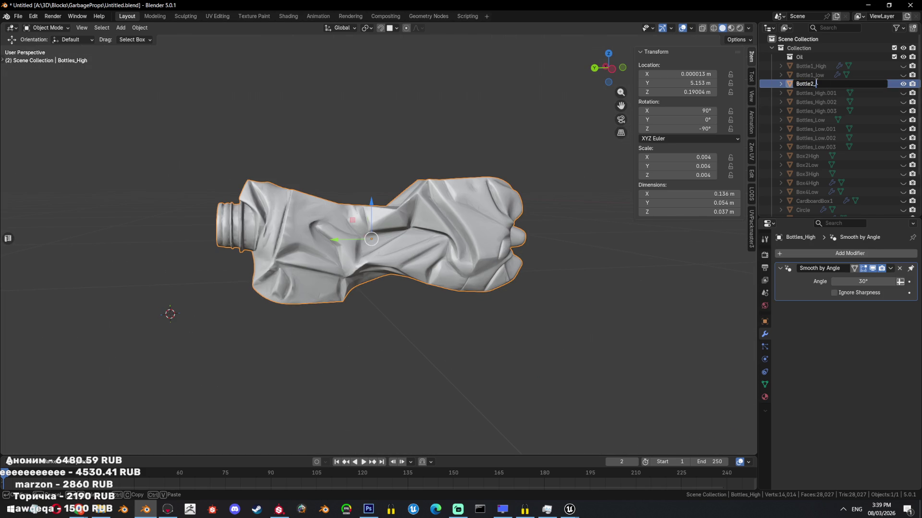
text(High)
key(Return)
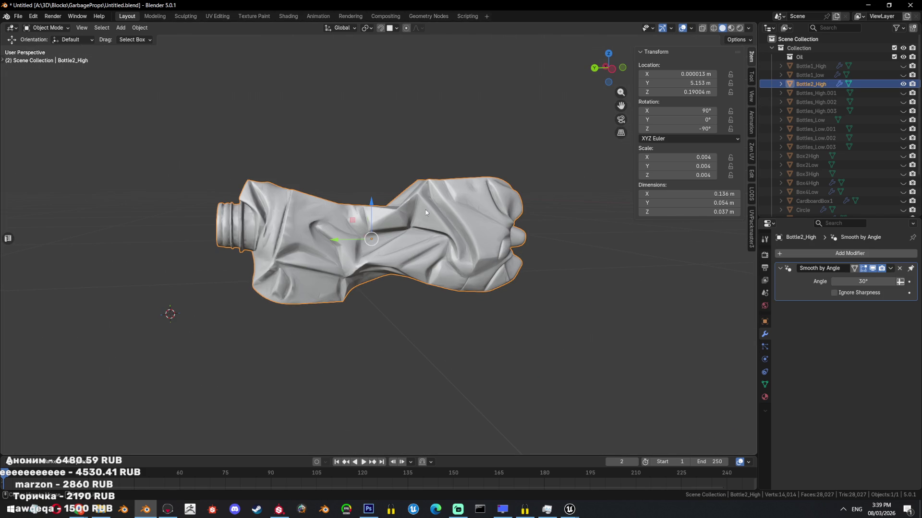
scroll(471, 222, down, 3)
- Reveal all objects and delete Bottles_Low.001, Bottles_Low.002 and Bottles_Low.003
key(alt+h)
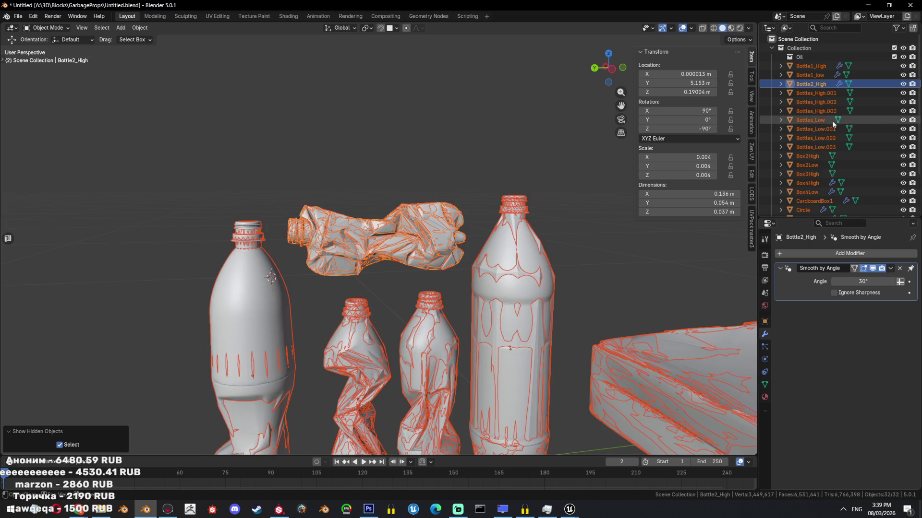
click(811, 120)
ctrl+click(816, 138)
click(825, 130)
click(806, 120)
click(816, 130)
shift+click(816, 147)
scroll(551, 255, down, 3)
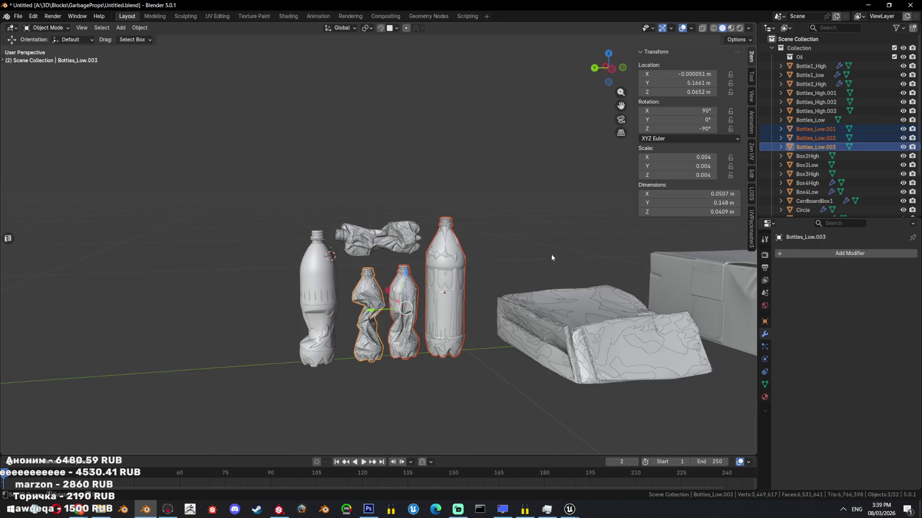
key(Delete)
scroll(444, 225, up, 3)
- Isolate the crumpled bottle and its low version by hiding everything else, then save
key(shift+z)
drag(394, 140, 365, 198)
key(shift+h)
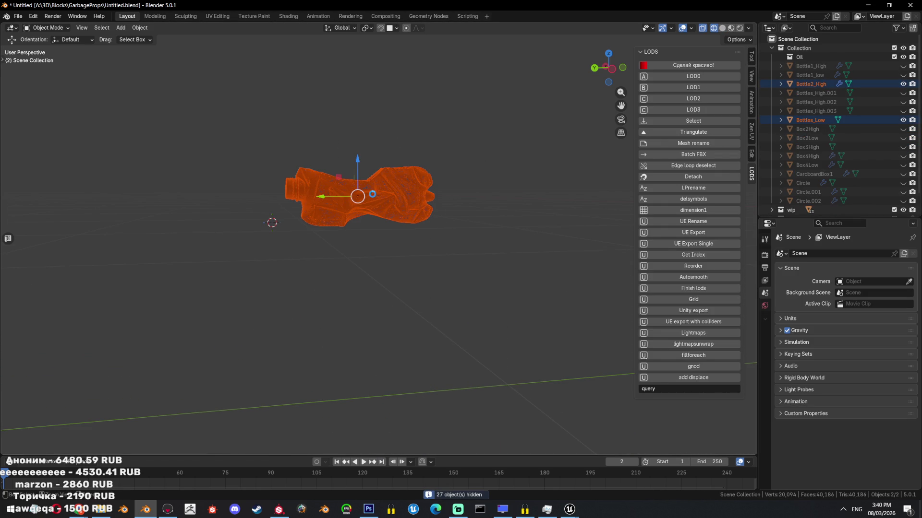
key(ctrl+s)
- Hide Bottle2_High so only Bottles_Low shows, then select its whole mesh in Edit Mode
scroll(400, 169, up, 2)
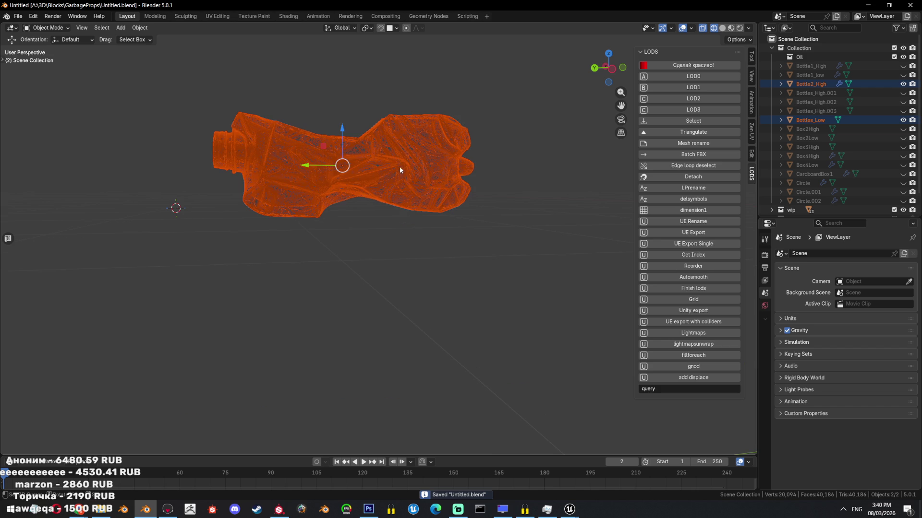
click(809, 120)
mouse_move(432, 216)
middle_down()
mouse_move(466, 215)
mouse_move(467, 268)
mouse_move(784, 271)
middle_up()
key(shift+z)
scroll(481, 227, up, 2)
right_click(460, 219)
key(Escape)
key(shift+h)
key(Tab)
key(a)
key(Tab)
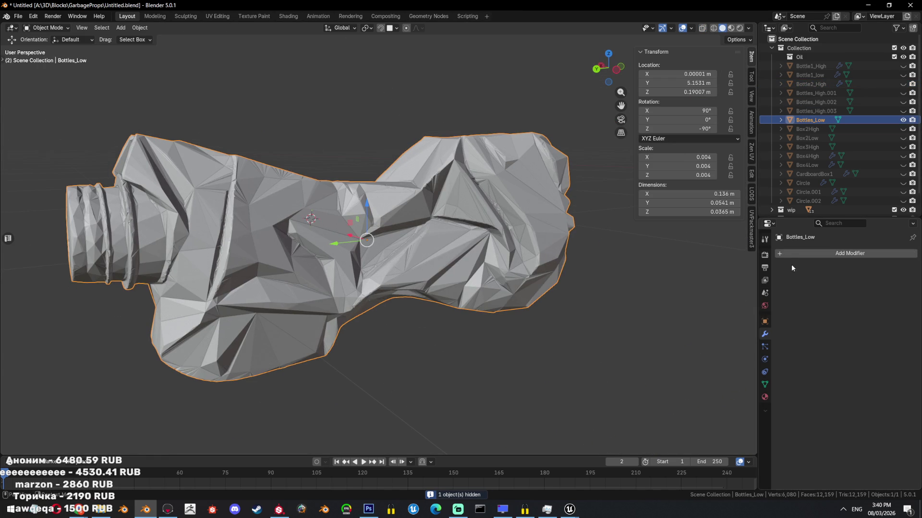
- Add a Remesh modifier, try Sharp mode, then settle on Voxel mode at 1.16 m
click(804, 254)
text(r)
click(793, 273)
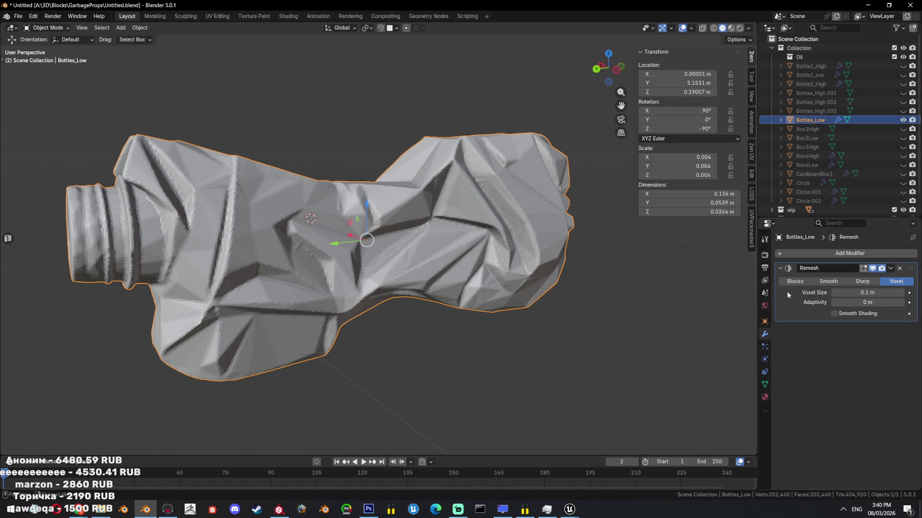
drag(867, 292, 908, 292)
click(868, 285)
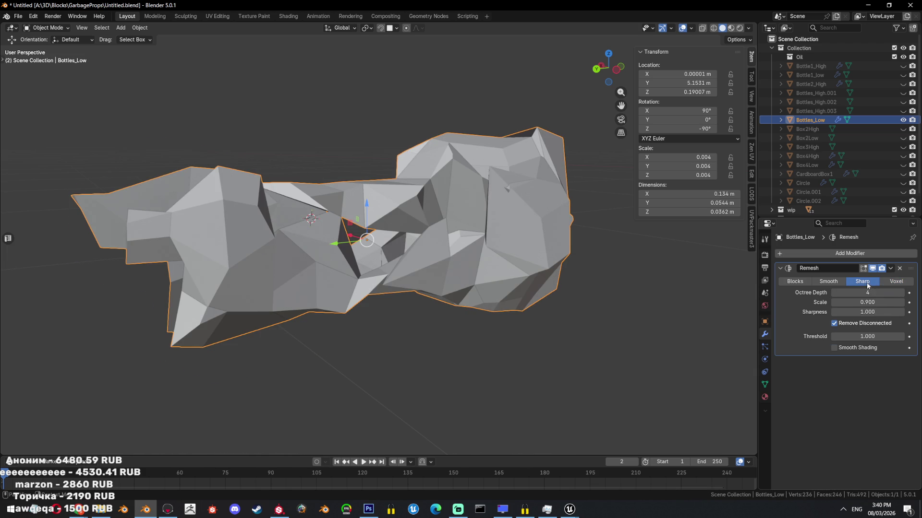
click(901, 293)
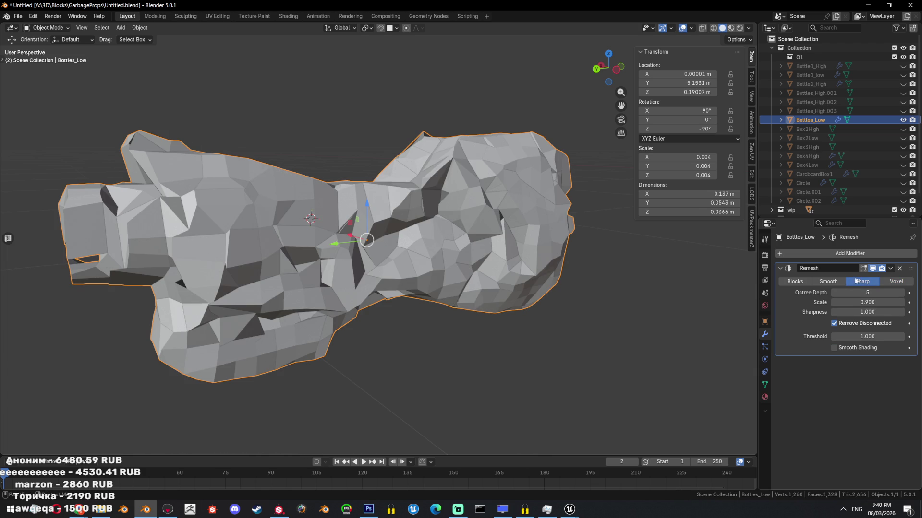
ctrl+scroll(862, 281, up, 1)
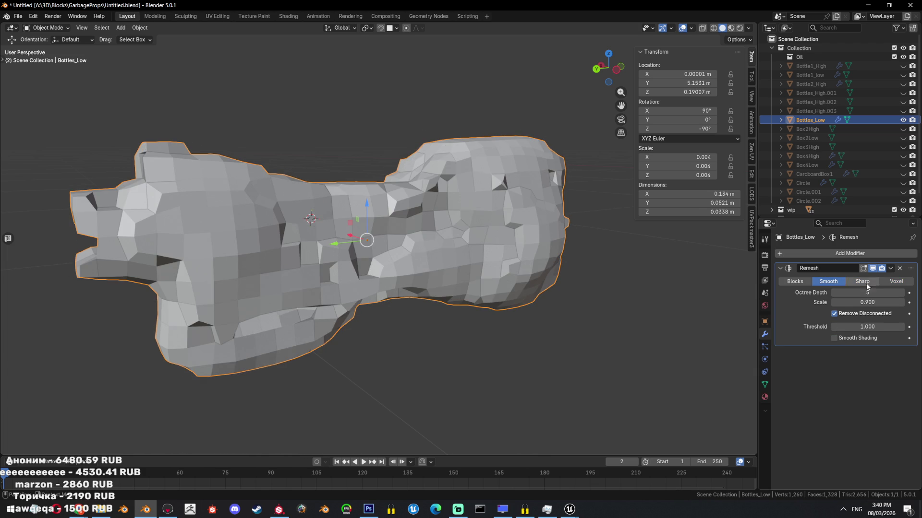
click(833, 293)
click(834, 293)
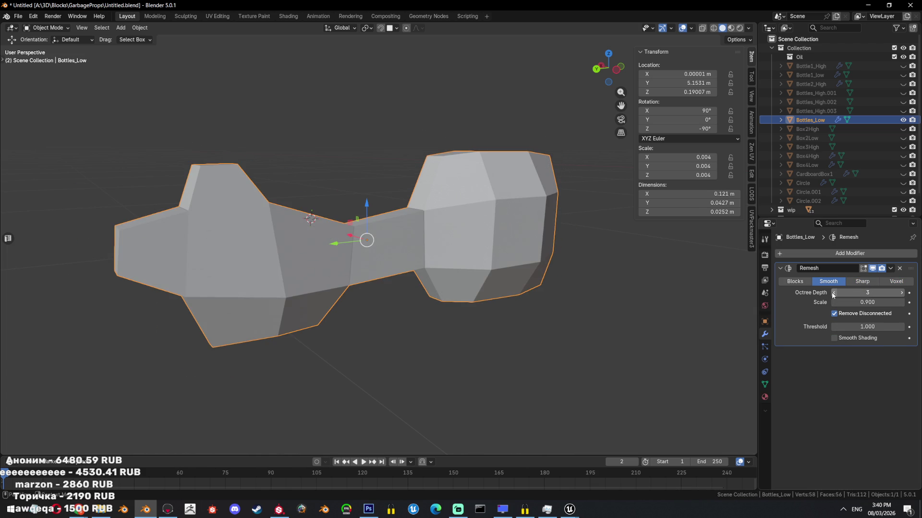
click(896, 282)
drag(869, 293, 895, 292)
- Unhide Bottle2_High in see-through wireframe shading and show Bottles_Low overlaid on it
middle_drag(307, 230, 449, 199)
click(903, 110)
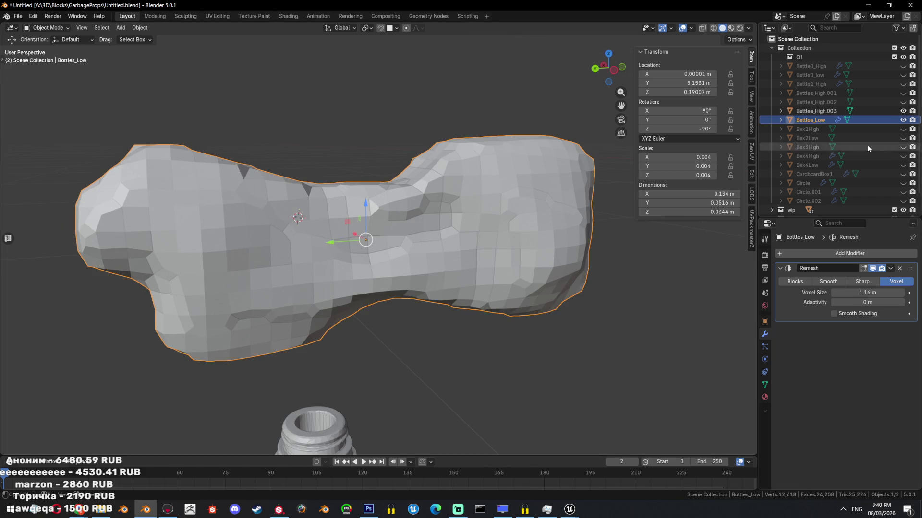
click(902, 120)
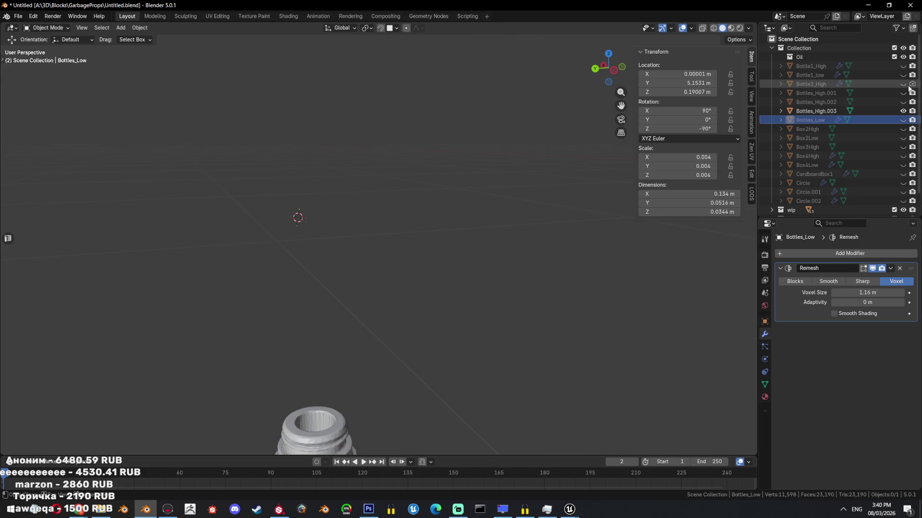
click(903, 84)
key(shift+z)
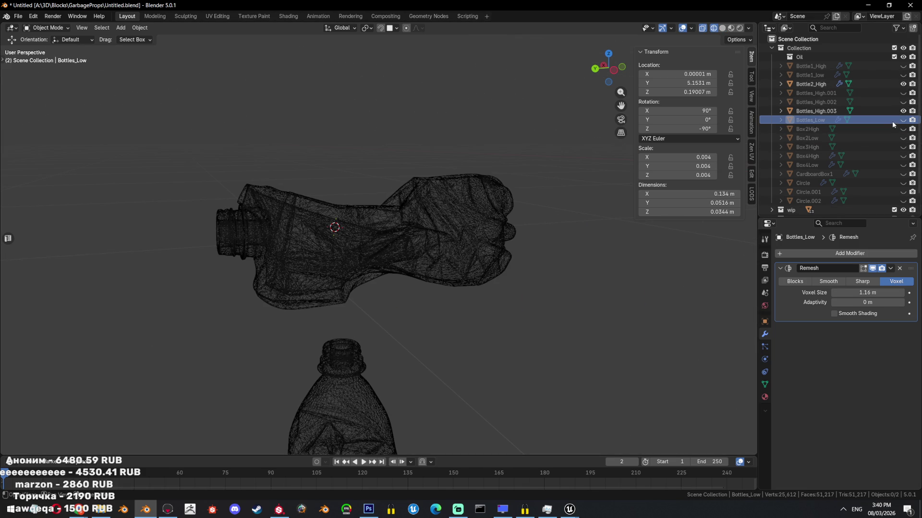
click(811, 124)
scroll(487, 215, up, 2)
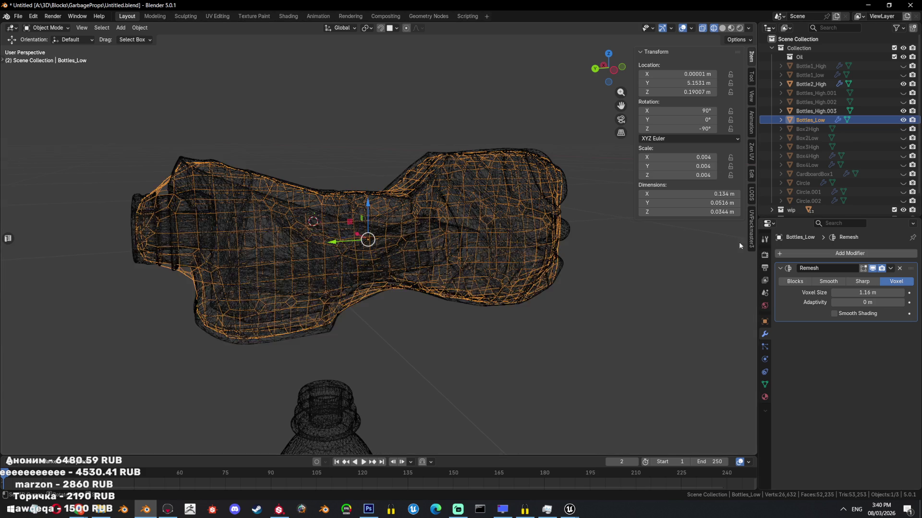
- Add a Shrinkwrap modifier targeting Bottle2_High and hide the other bottles
key(shift+z)
click(853, 254)
text(shrink)
key(Return)
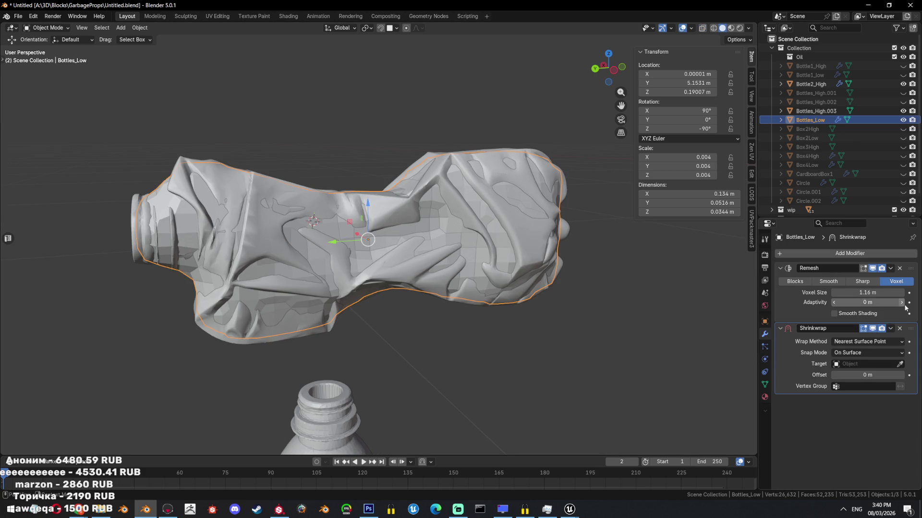
click(470, 181)
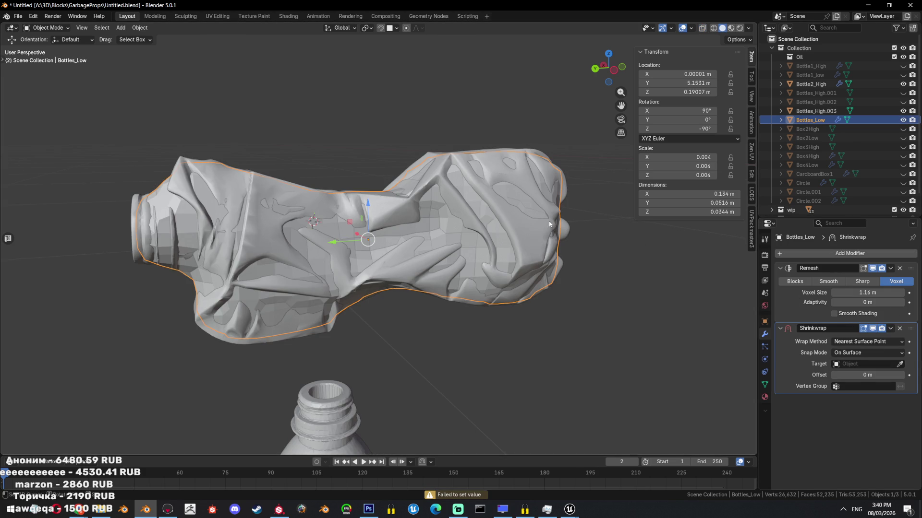
click(393, 247)
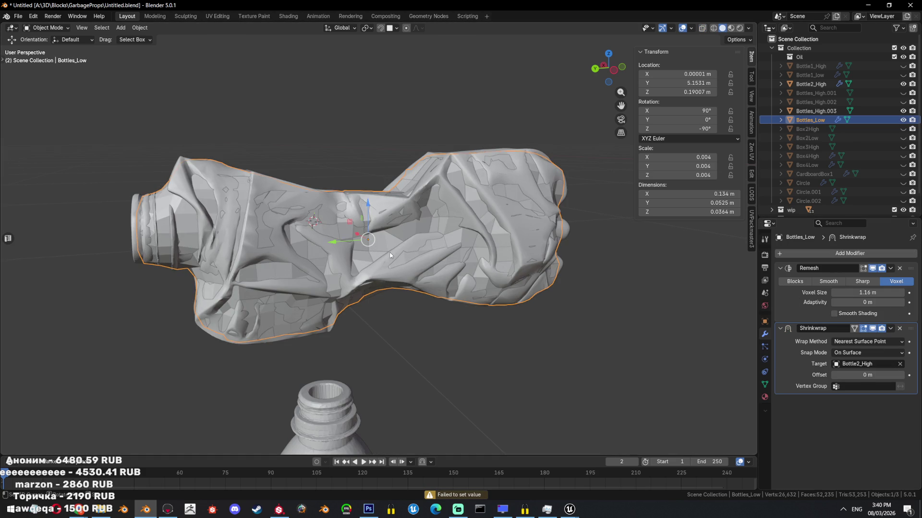
key(shift+h)
mouse_move(416, 235)
middle_down()
mouse_move(525, 263)
mouse_move(610, 208)
mouse_move(567, 225)
mouse_move(431, 230)
middle_up()
key(shift+z)
key(shift+z)
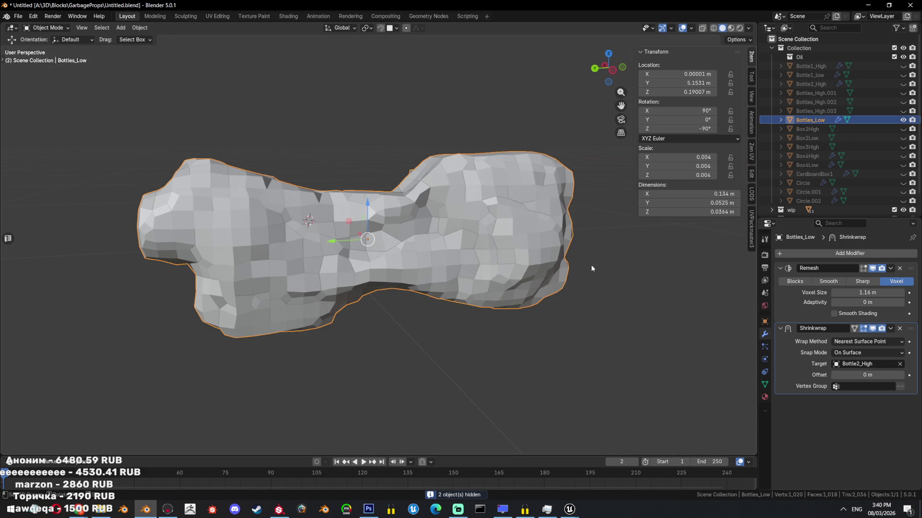
- Auto smooth Bottles_Low with Ignore Sharpness ticked, then delete Bottles_Low
right_click(534, 253)
click(532, 247)
right_click(526, 255)
click(529, 259)
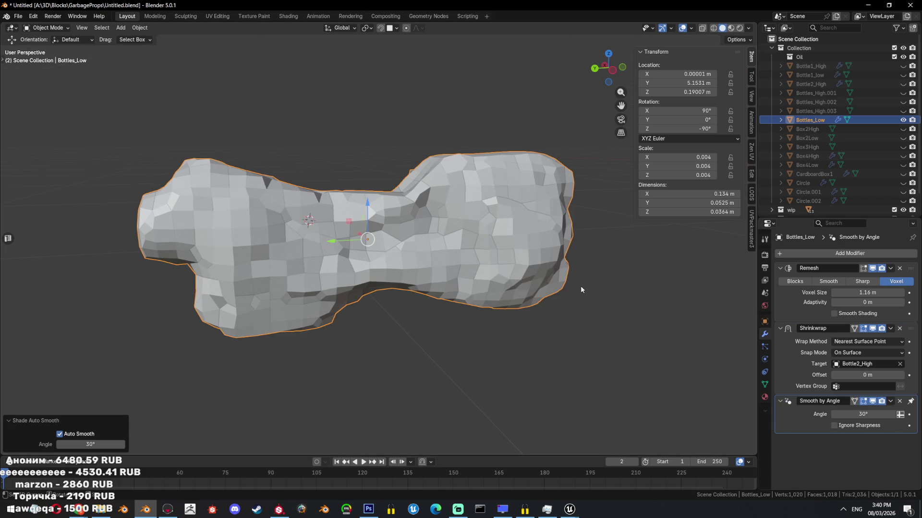
click(835, 426)
scroll(557, 268, down, 5)
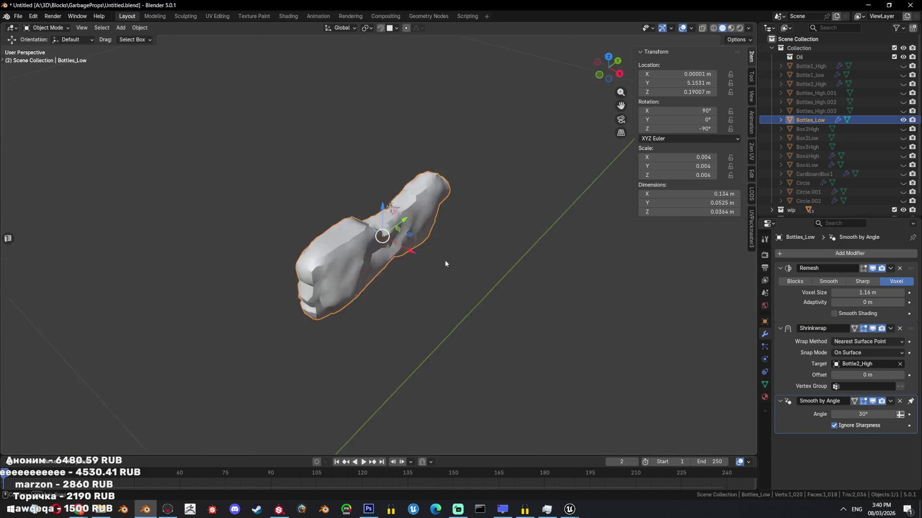
key(Delete)
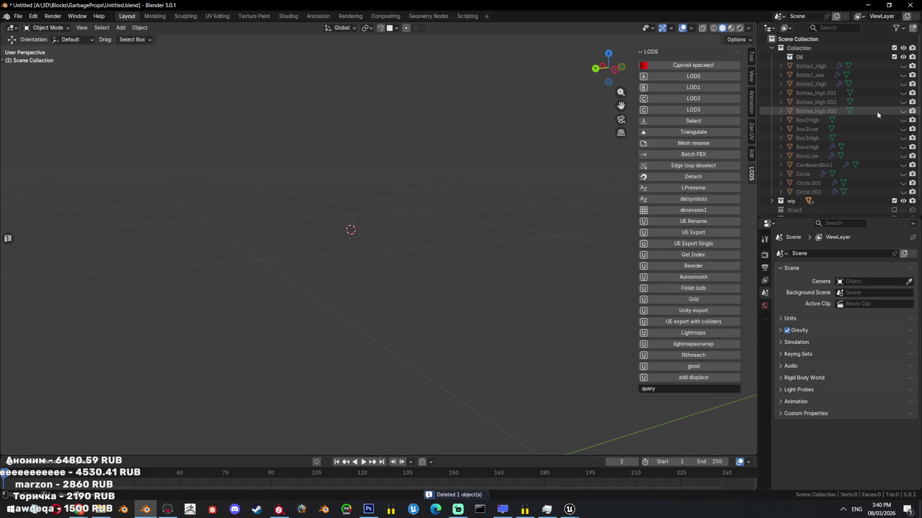
- Unhide Bottle2_High in the Outliner, select it and orbit in on the crushed bottle
click(902, 93)
click(903, 93)
click(903, 84)
click(903, 84)
click(903, 84)
click(704, 120)
mouse_move(508, 185)
middle_down()
mouse_move(493, 190)
mouse_move(599, 211)
mouse_move(470, 274)
mouse_move(515, 230)
middle_up()
scroll(470, 275, down, 5)
click(515, 227)
mouse_move(457, 240)
middle_down()
mouse_move(443, 249)
mouse_move(440, 172)
mouse_move(427, 248)
mouse_move(408, 255)
mouse_move(408, 295)
mouse_move(462, 263)
middle_up()
- Try rotating Bottle2_High about 104 degrees, then undo the rotation
click(408, 255)
key(r)
click(423, 315)
middle_drag(422, 314, 429, 289)
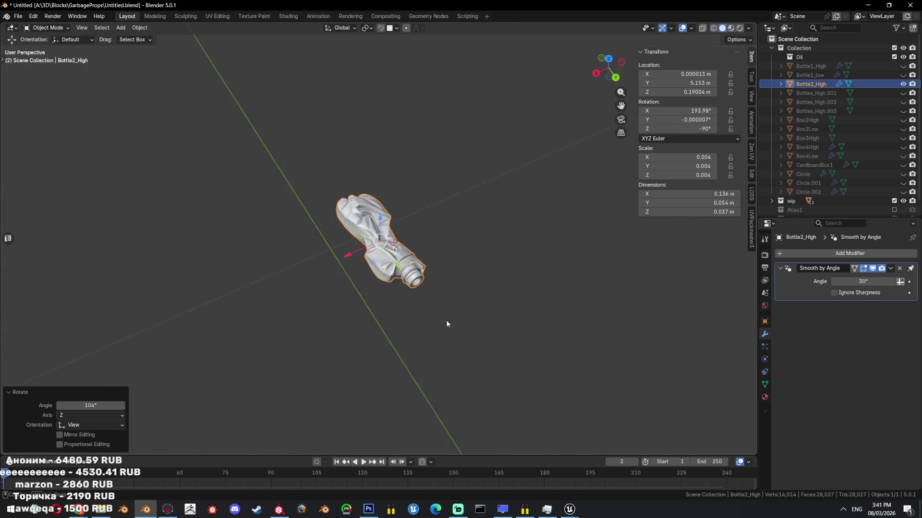
click(612, 362)
mouse_move(612, 363)
middle_down()
mouse_move(496, 286)
mouse_move(451, 301)
mouse_move(500, 314)
mouse_move(552, 268)
middle_up()
key(ctrl+z)
key(ctrl+z)
key(ctrl+z)
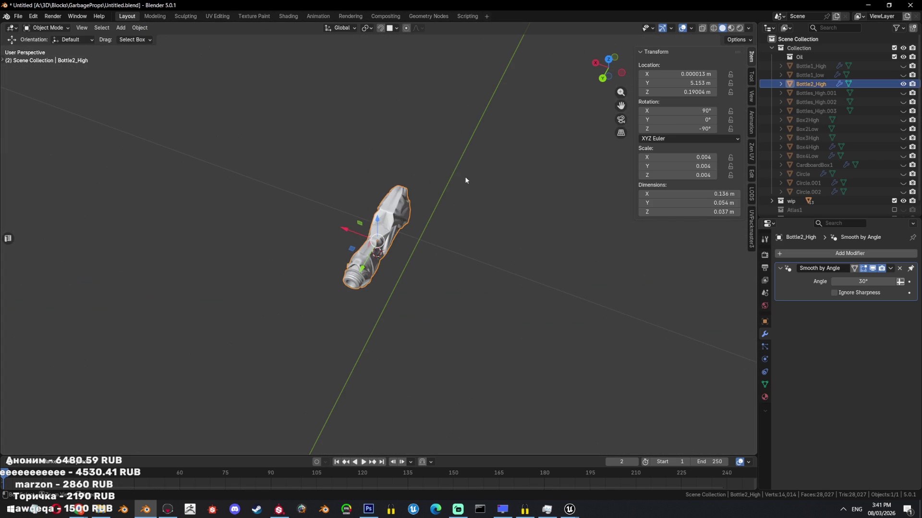
- Reselect Bottle2_High, save the file and orbit to an angled perspective view
mouse_move(465, 128)
middle_down()
mouse_move(457, 202)
mouse_move(393, 208)
mouse_move(393, 73)
mouse_move(414, 209)
mouse_move(428, 238)
mouse_move(428, 253)
mouse_move(396, 267)
mouse_move(511, 221)
mouse_move(551, 226)
middle_up()
click(430, 220)
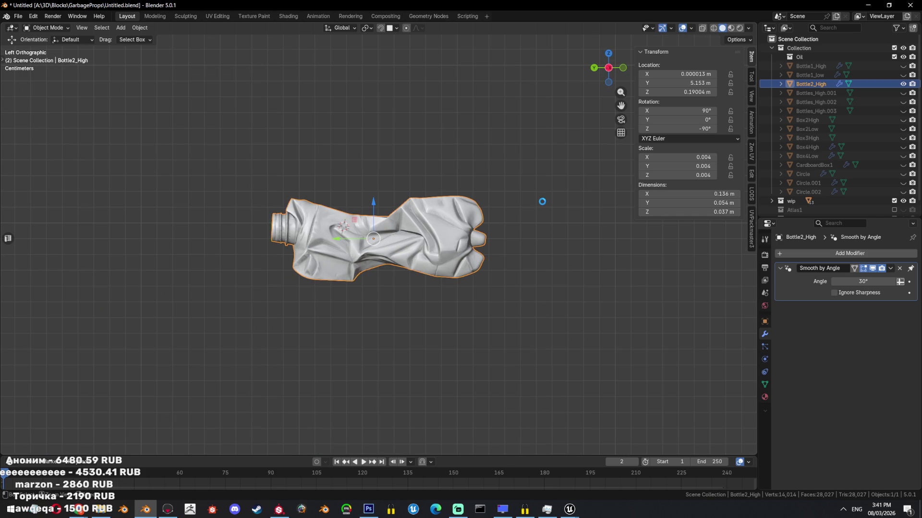
key(ctrl+s)
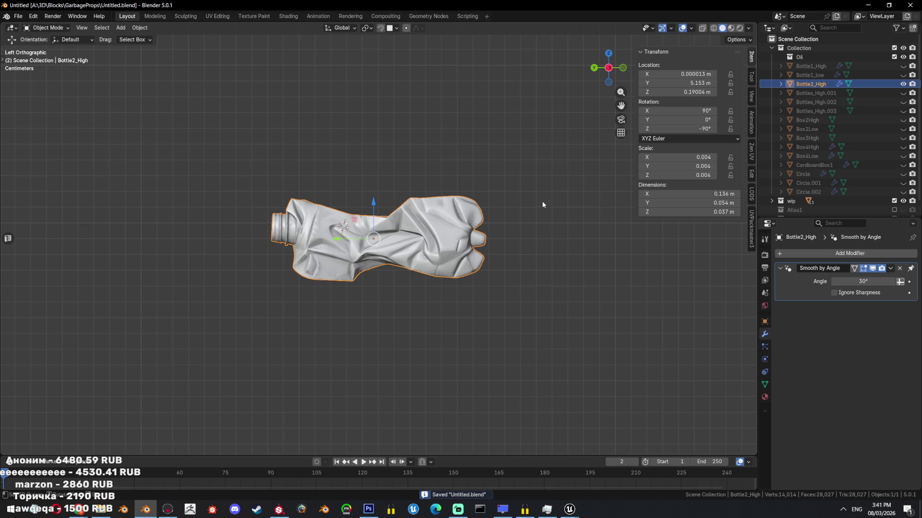
mouse_move(527, 195)
middle_down()
mouse_move(318, 148)
mouse_move(389, 189)
middle_up()
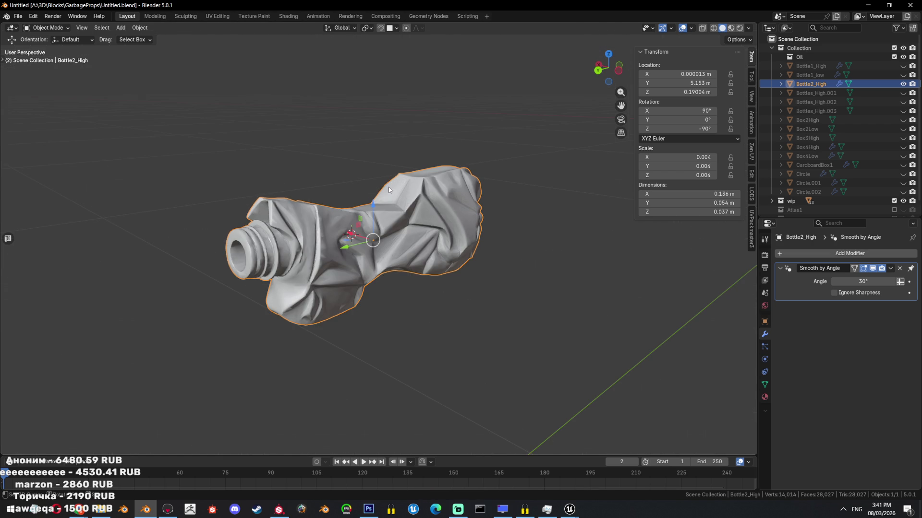
scroll(380, 189, down, 3)
- Add a mesh circle, view the bottle side-on, then delete the misplaced circle
key(shift+a)
click(413, 203)
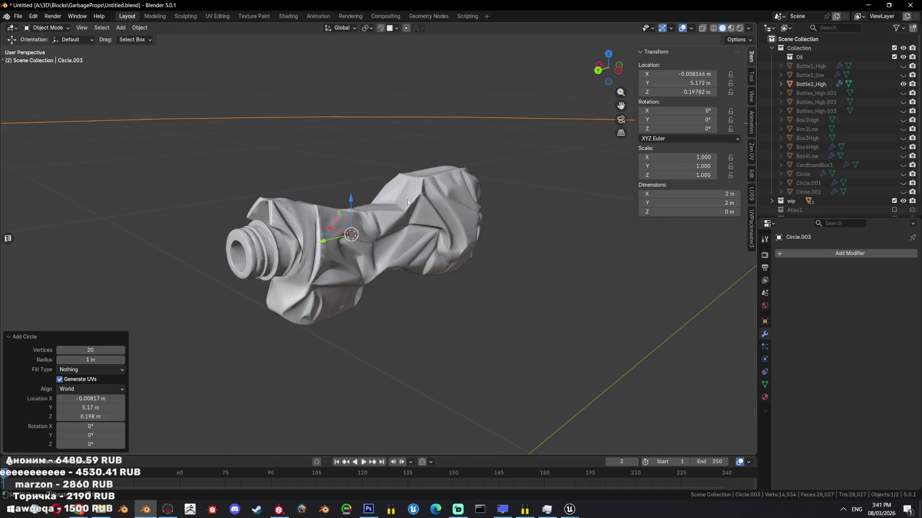
key(ctrl+KP_3)
click(453, 233)
click(439, 238)
key(Delete)
click(408, 239)
- Snap the 3D cursor to the bottle's origin, deselect everything and save
key(shift+s)
click(408, 294)
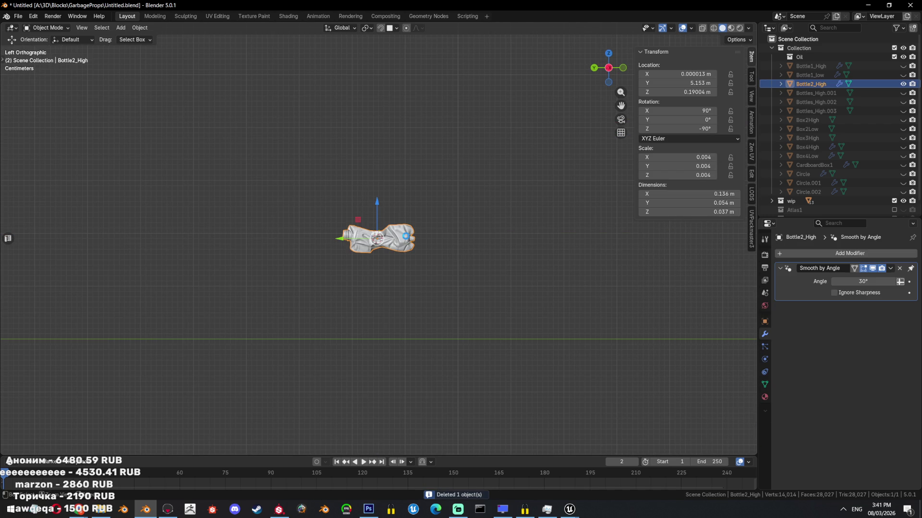
key(alt+a)
key(ctrl+s)
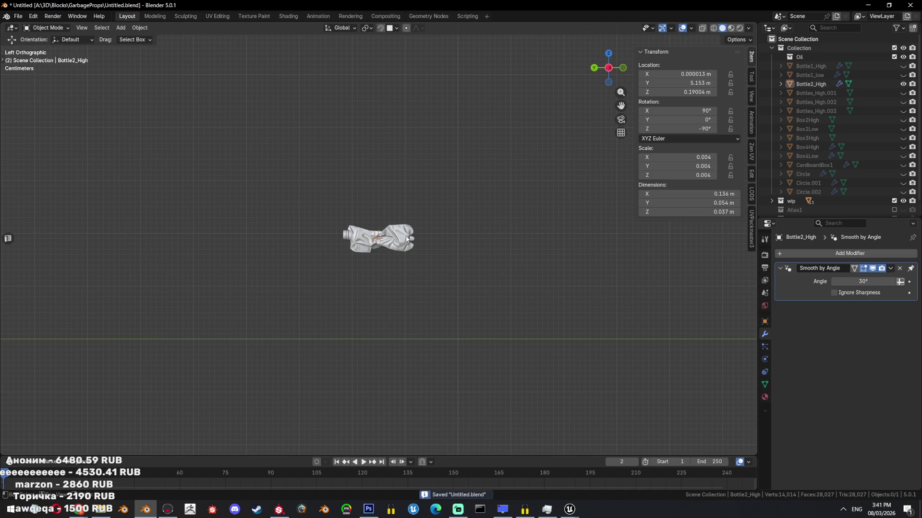
- Add a 20-vertex circle at the cursor and rotate it exactly 90° upright
key(shift+a)
mouse_move(380, 237)
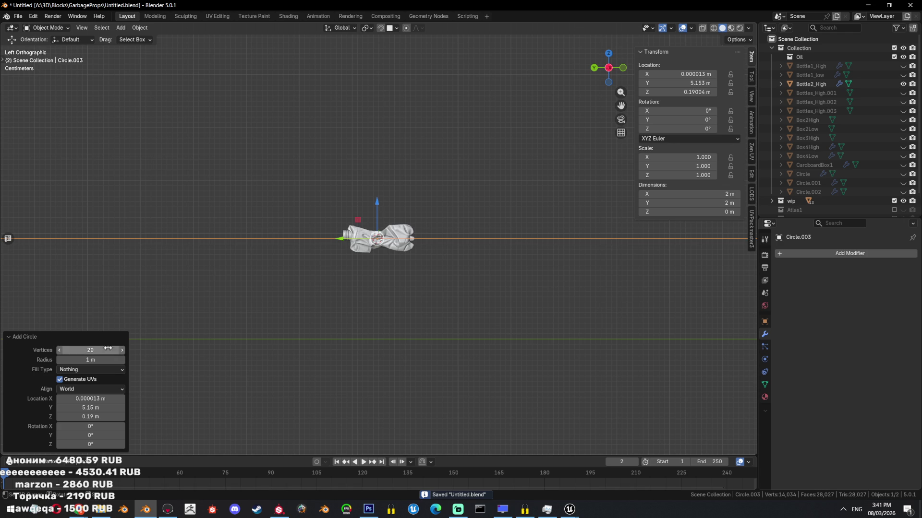
key(r)
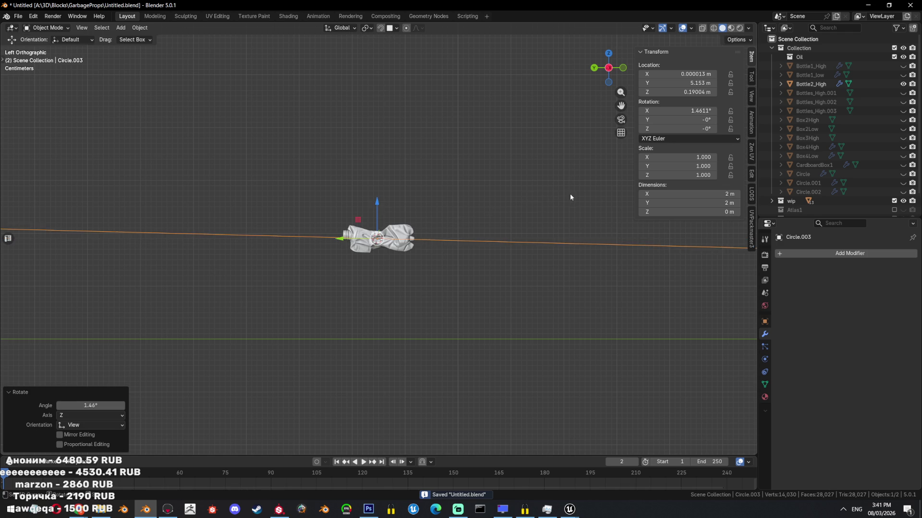
click(395, 316)
middle_drag(396, 316, 394, 304)
key(r)
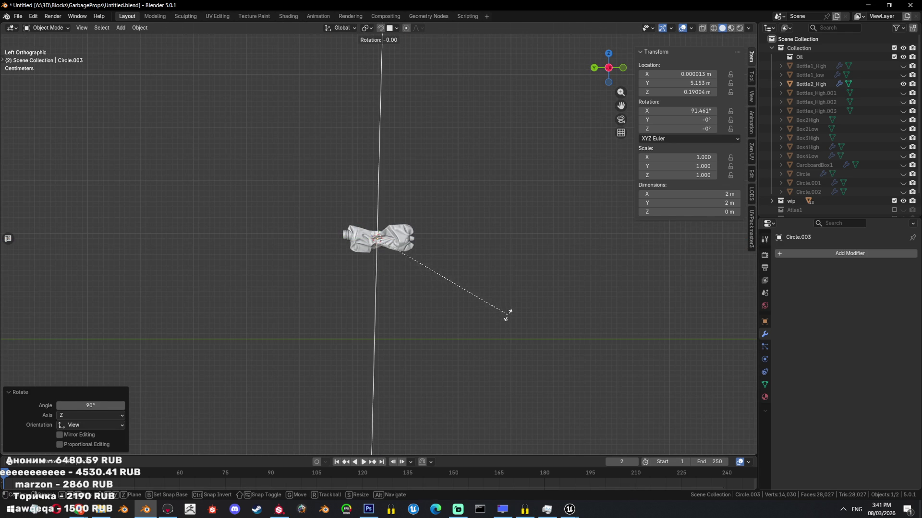
click(497, 322)
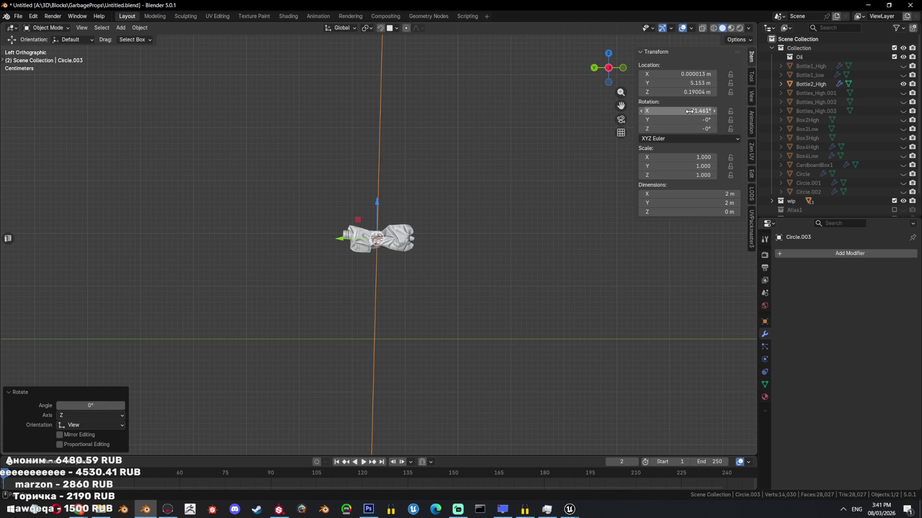
text(90)
key(Return)
- Shrink the circle and move it onto the tip of the bottle neck
key(s)
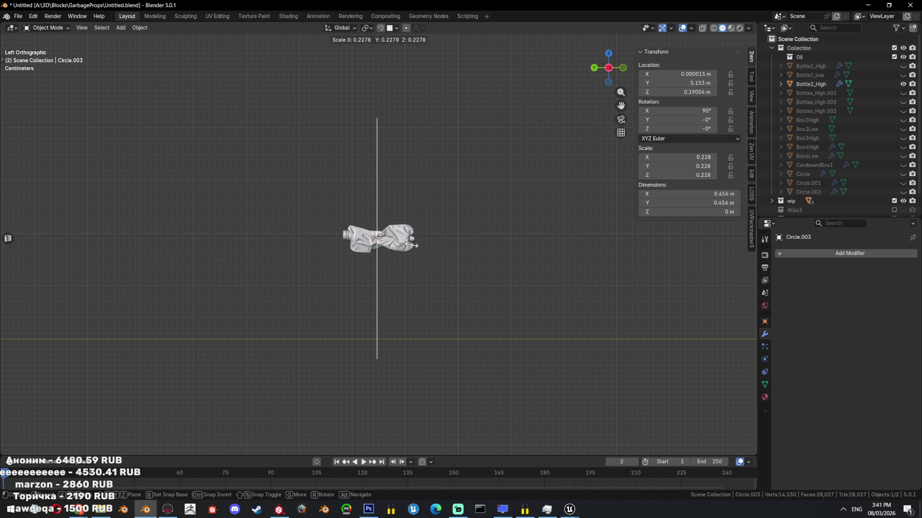
click(413, 242)
key(s)
click(397, 219)
key(g)
click(512, 249)
scroll(512, 249, up, 5)
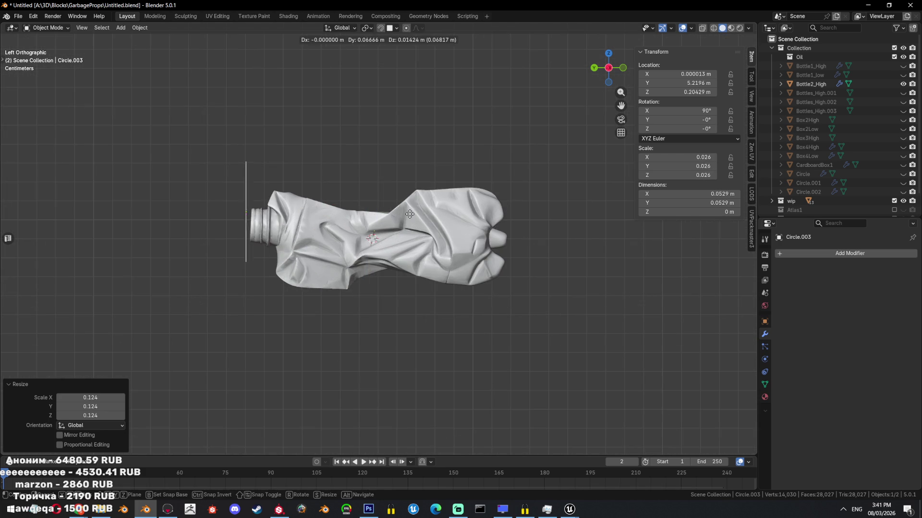
key(s)
click(326, 198)
mouse_move(326, 198)
middle_down()
mouse_move(506, 226)
mouse_move(624, 229)
middle_up()
scroll(558, 215, up, 3)
scroll(558, 219, up, 3)
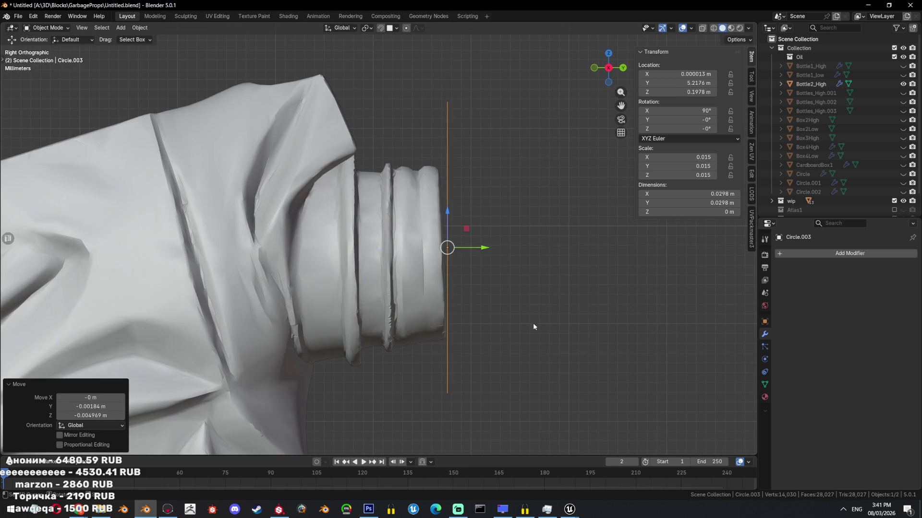
- Shade Bottle2_High smooth from its object context menu
click(387, 233)
right_click(387, 234)
click(387, 220)
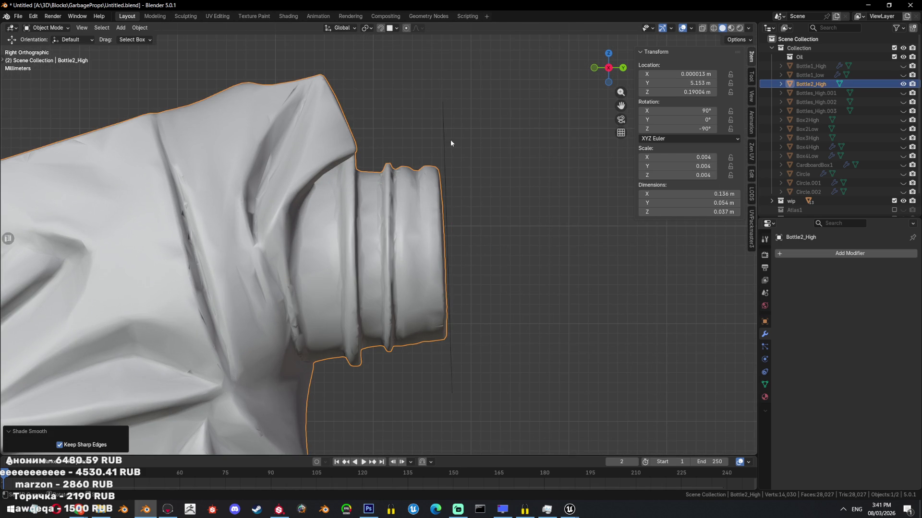
- Resize the circle to match the neck opening and confirm its placement
click(449, 151)
key(s)
click(487, 201)
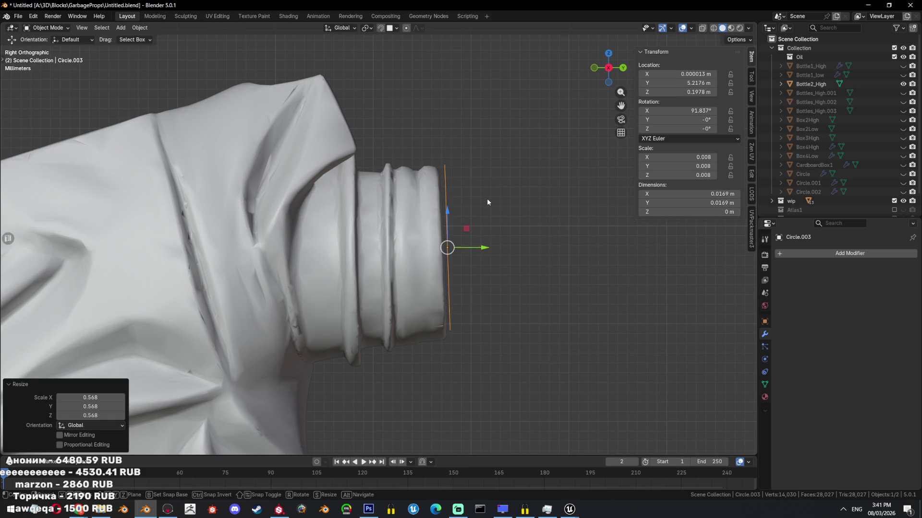
key(s)
click(490, 196)
click(538, 224)
middle_drag(534, 222, 480, 231)
- Fill the circle with a face in Edit Mode
key(Tab)
key(f)
mouse_move(561, 328)
shift+middle_down()
mouse_move(497, 259)
mouse_move(418, 225)
mouse_move(432, 228)
shift+middle_up()
- Extrude, scale and move a new ring further down the neck
key(e)
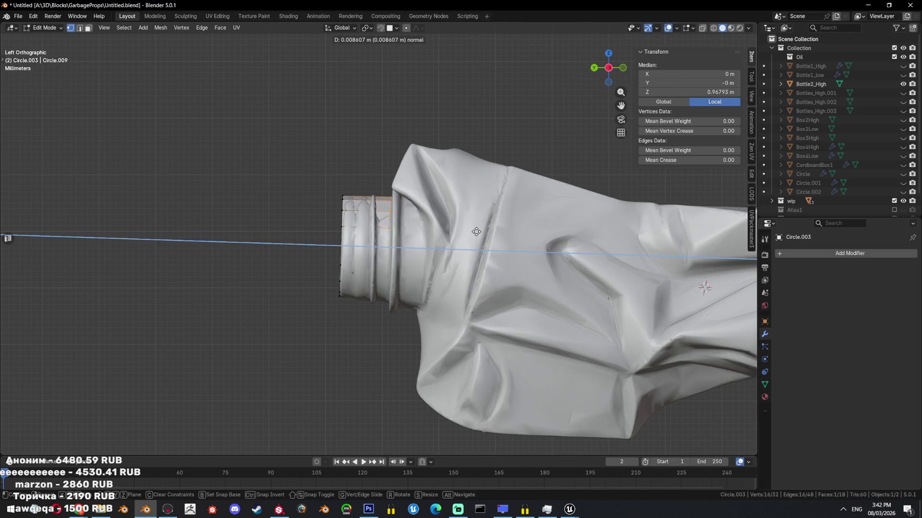
click(476, 232)
key(s)
click(480, 230)
key(g)
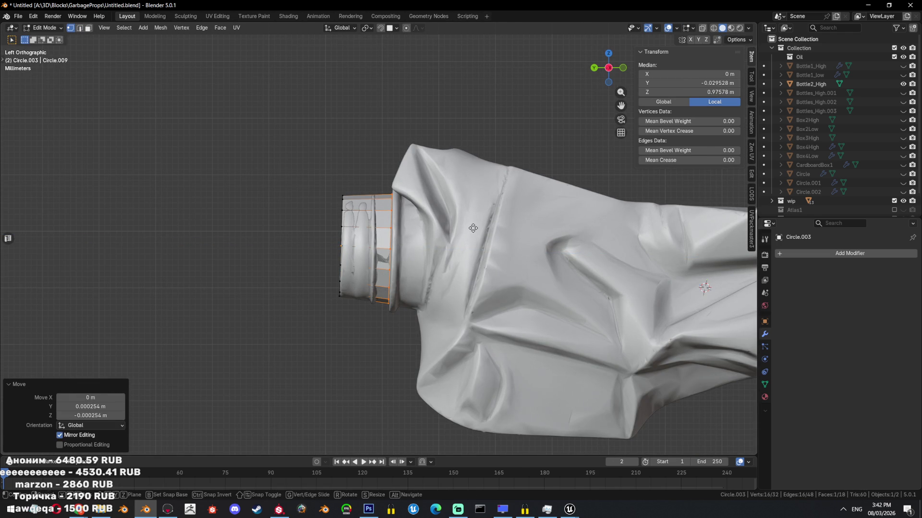
- Delete the front cap face of the neck ring
click(348, 216)
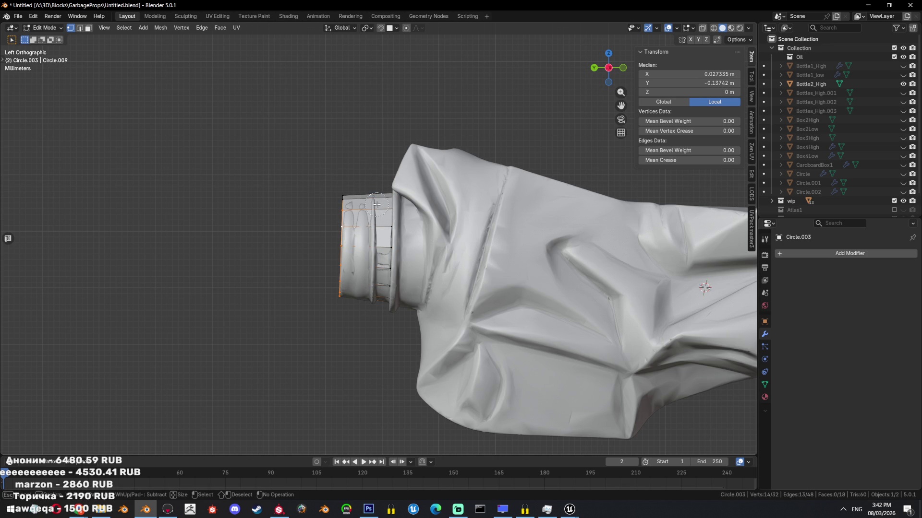
middle_drag(268, 220, 411, 244)
key(x)
key(Escape)
key(x)
key(Escape)
click(359, 223)
key(3)
click(364, 230)
key(x)
click(365, 231)
- Delete a ring of side faces from the neck
middle_drag(365, 229, 360, 211)
click(360, 211)
alt+click(332, 266)
middle_drag(332, 266, 304, 165)
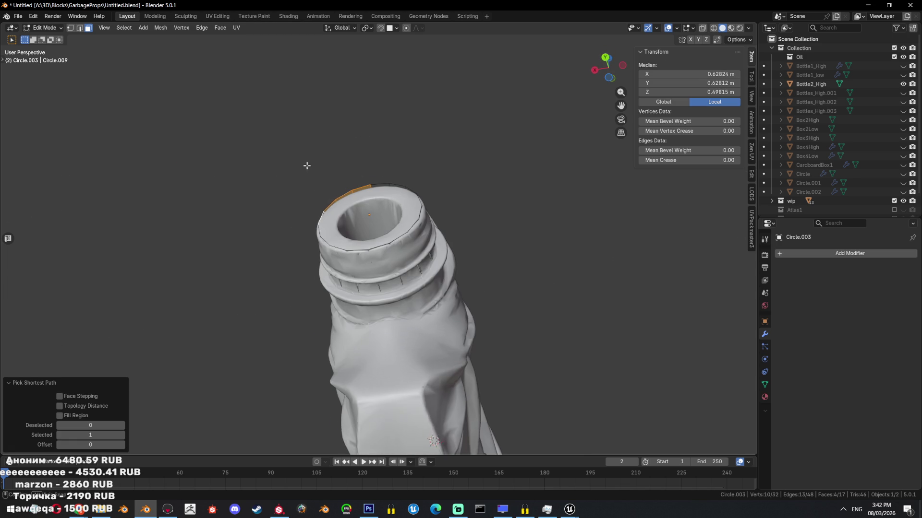
key(x)
click(448, 250)
mouse_move(447, 249)
middle_down()
mouse_move(444, 280)
mouse_move(470, 241)
middle_up()
- Delete half of the circle, shade it smooth, and save the file
key(Tab)
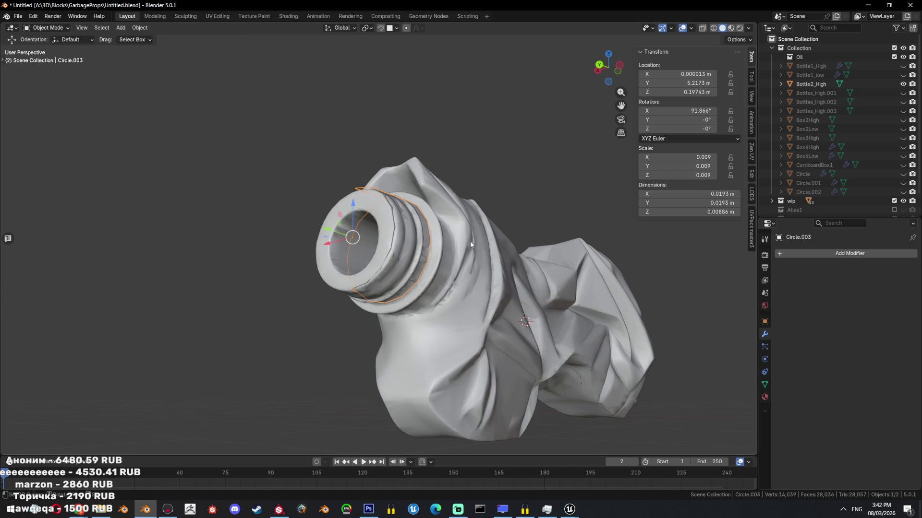
key(Tab)
key(x)
click(672, 239)
key(Tab)
right_click(491, 229)
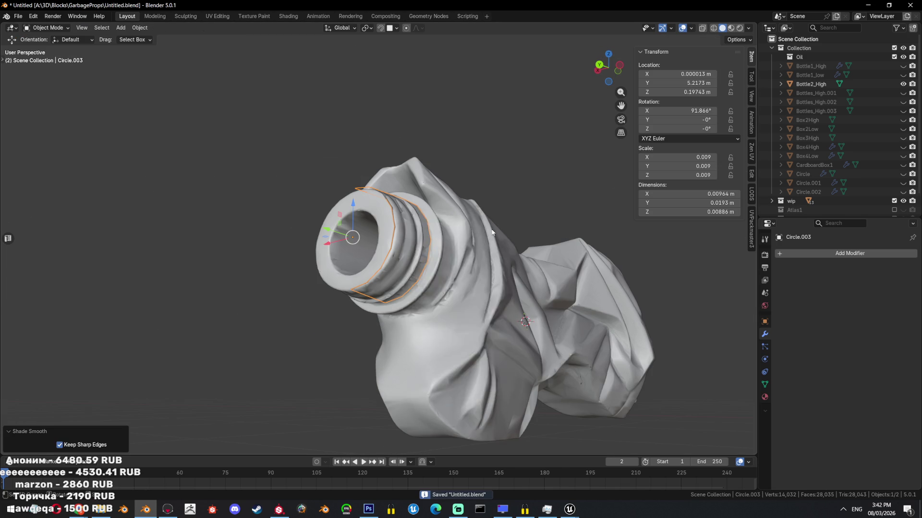
click(491, 229)
key(ctrl+s)
middle_drag(491, 229, 593, 287)
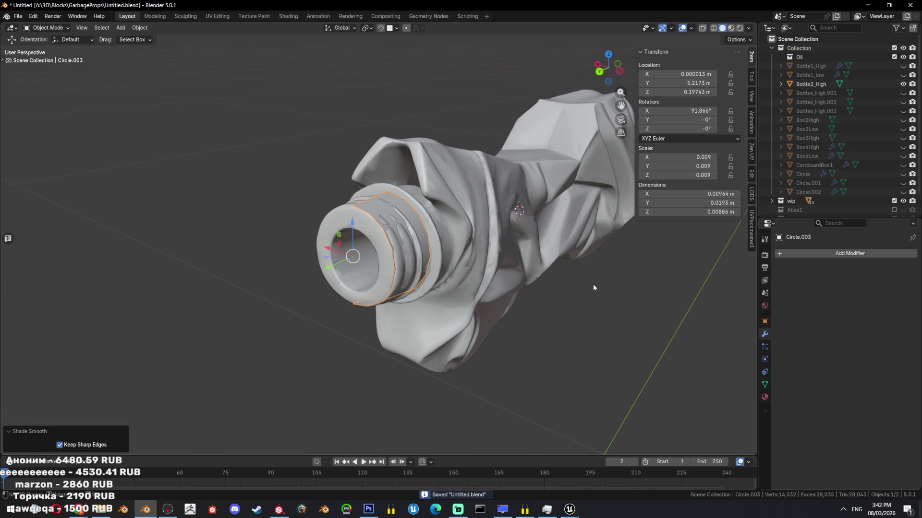
- Add a Mirror modifier (X, clipping) and select the neck vertex loop in side view
click(828, 256)
text(mi)
click(794, 274)
key(Tab)
key(ctrl+KP_3)
key(alt+z)
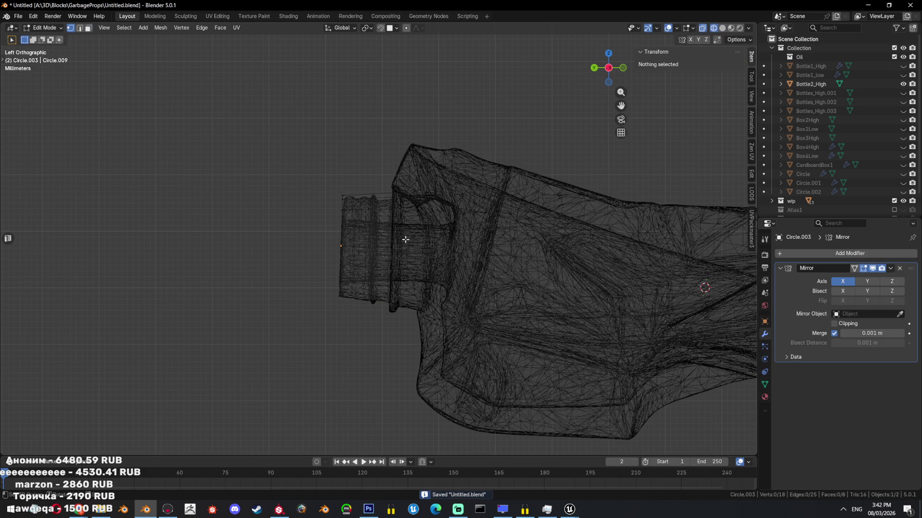
alt+click(406, 241)
mouse_move(442, 230)
middle_down()
mouse_move(484, 207)
mouse_move(422, 258)
mouse_move(461, 216)
mouse_move(426, 272)
mouse_move(335, 304)
middle_up()
key(alt+z)
- Extrude vertices from the neck rim and fill the first two quad faces
click(379, 280)
middle_drag(394, 72, 776, 311)
middle_drag(576, 288, 403, 259)
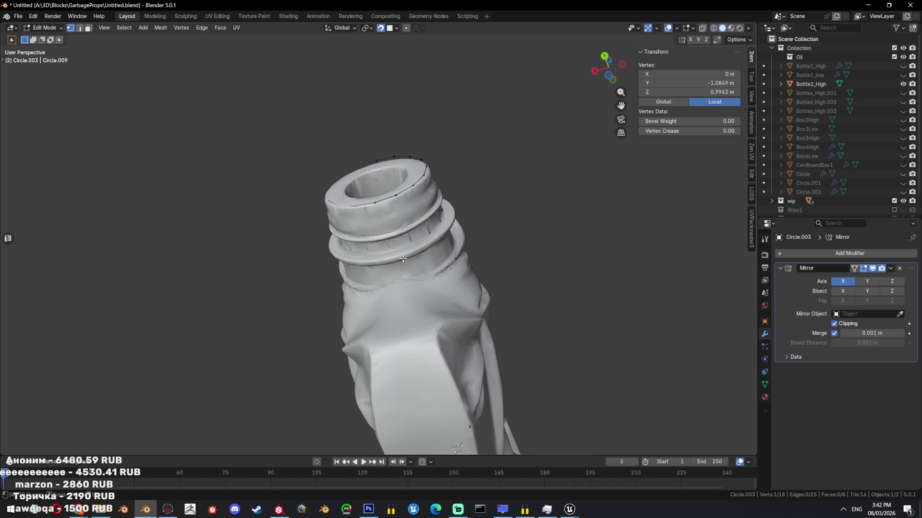
click(398, 280)
key(f)
click(428, 261)
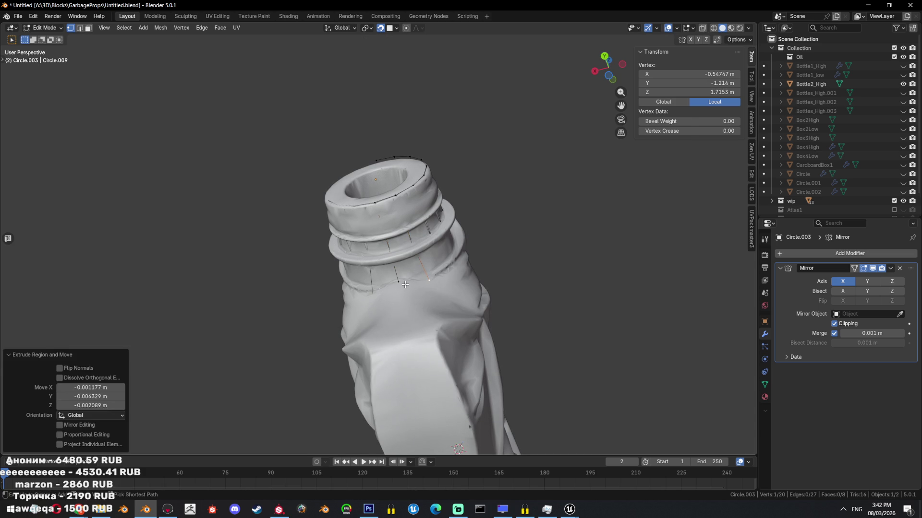
middle_drag(460, 244, 417, 259)
click(434, 253)
key(f)
- Extrude further down the neck, filling three more quad faces
click(444, 231)
key(f)
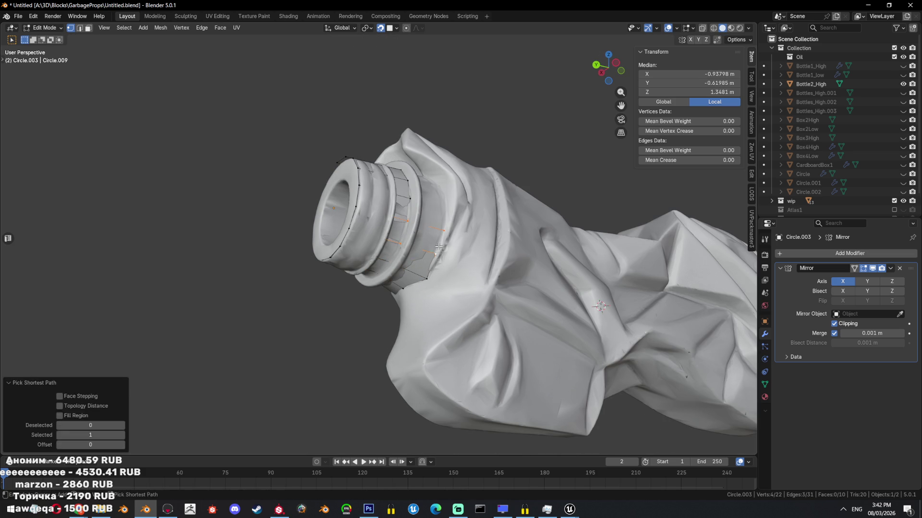
click(450, 208)
key(f)
middle_drag(449, 208, 409, 250)
key(e)
click(413, 206)
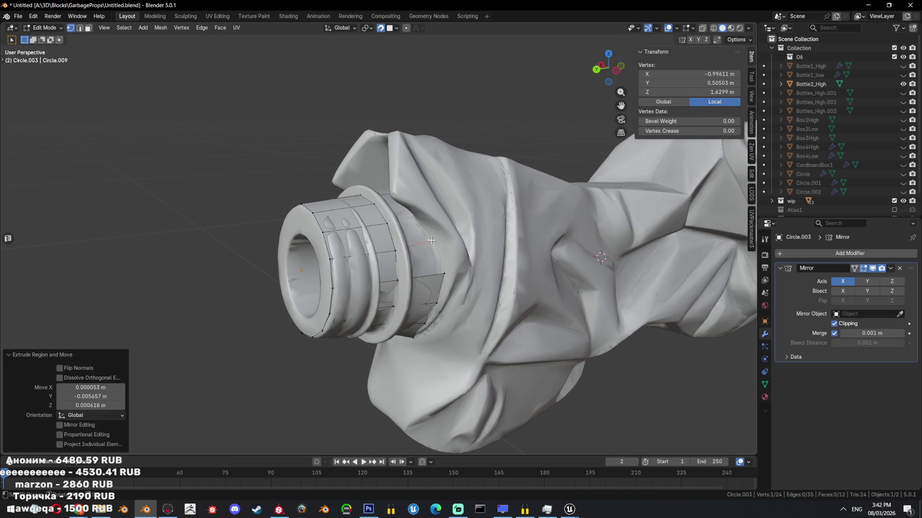
key(f)
mouse_move(413, 206)
middle_down()
mouse_move(503, 243)
mouse_move(524, 276)
mouse_move(521, 259)
mouse_move(544, 258)
mouse_move(520, 205)
mouse_move(399, 196)
mouse_move(426, 233)
mouse_move(404, 216)
mouse_move(439, 236)
middle_up()
- Reposition a neck vertex in X-ray and fill three more quads toward the shoulder
key(alt+z)
key(alt+z)
click(408, 222)
key(g)
click(400, 211)
key(f)
key(e)
click(419, 260)
key(f)
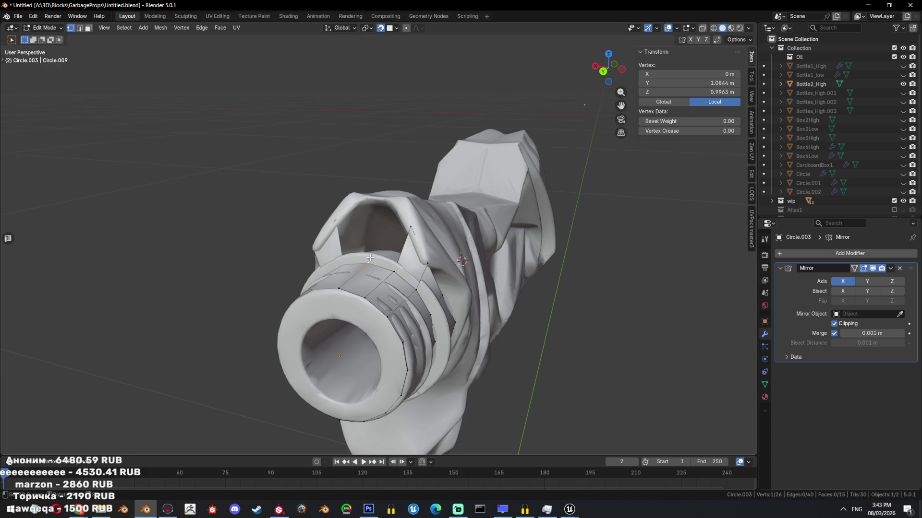
key(e)
click(376, 198)
key(f)
middle_drag(376, 198, 409, 225)
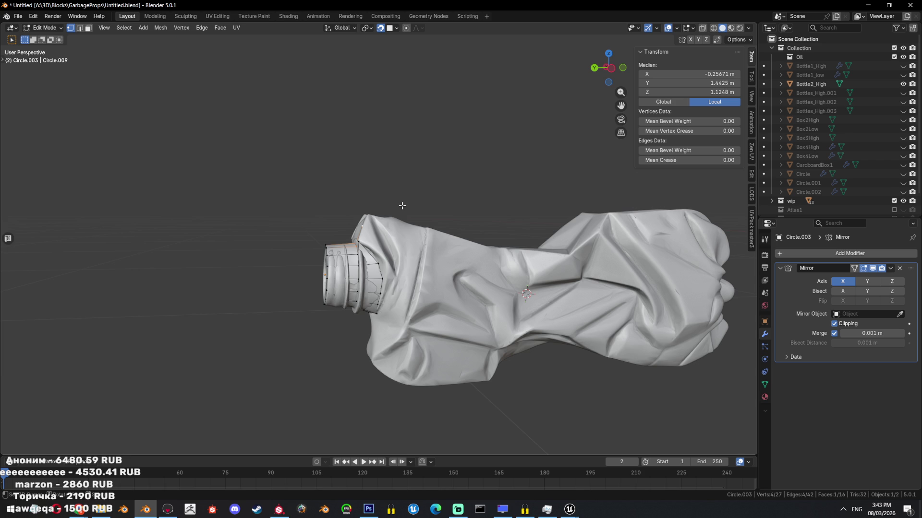
- Move a single retopology vertex onto the mirror centre line in wireframe view
middle_drag(402, 206, 405, 263)
key(alt+a)
key(a)
key(shift+z)
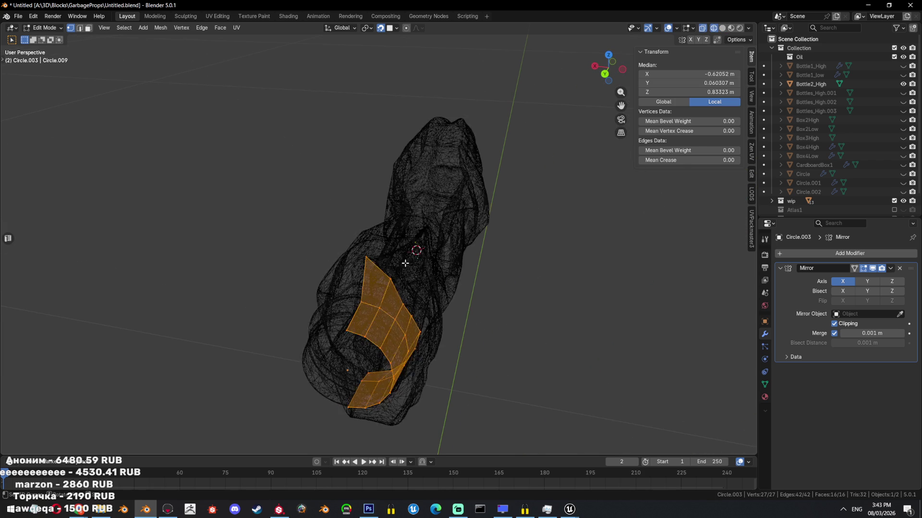
key(shift+z)
click(392, 275)
key(g)
click(392, 266)
- Extrude a chain of vertices along the side of the bottle, placing each on the surface
mouse_move(393, 266)
middle_down()
mouse_move(392, 245)
mouse_move(365, 242)
middle_up()
key(e)
click(405, 240)
key(e)
click(362, 244)
key(e)
click(421, 235)
key(e)
click(459, 228)
key(e)
click(506, 199)
mouse_move(506, 199)
shift+middle_down()
mouse_move(545, 211)
mouse_move(433, 295)
mouse_move(453, 284)
shift+middle_up()
click(510, 193)
- Extrude vertices down from the bottle rim and fill the gap with a new face
key(a)
key(alt+z)
key(alt+z)
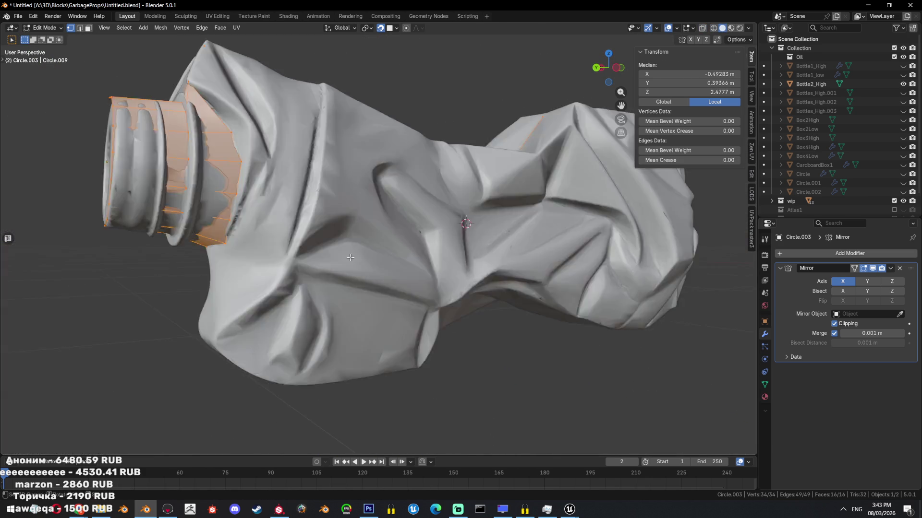
middle_drag(350, 258, 374, 206)
click(382, 189)
key(e)
click(384, 228)
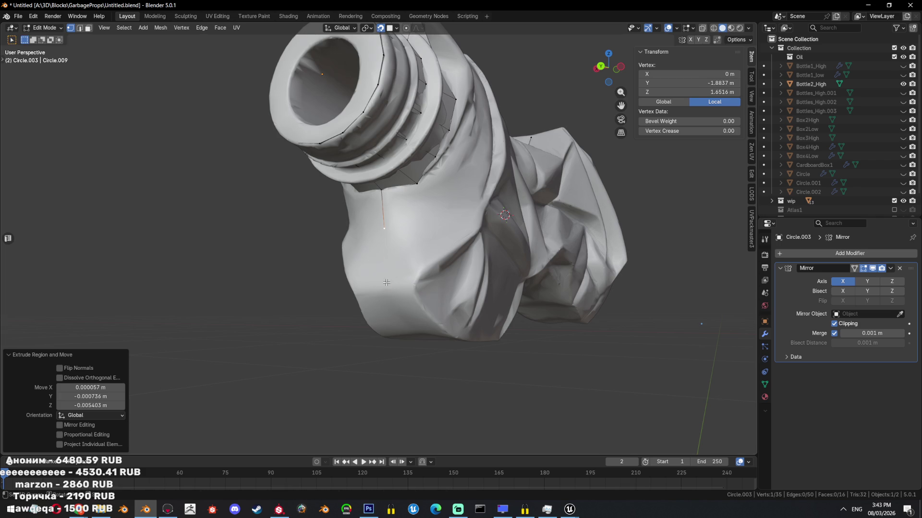
click(416, 183)
key(e)
click(422, 227)
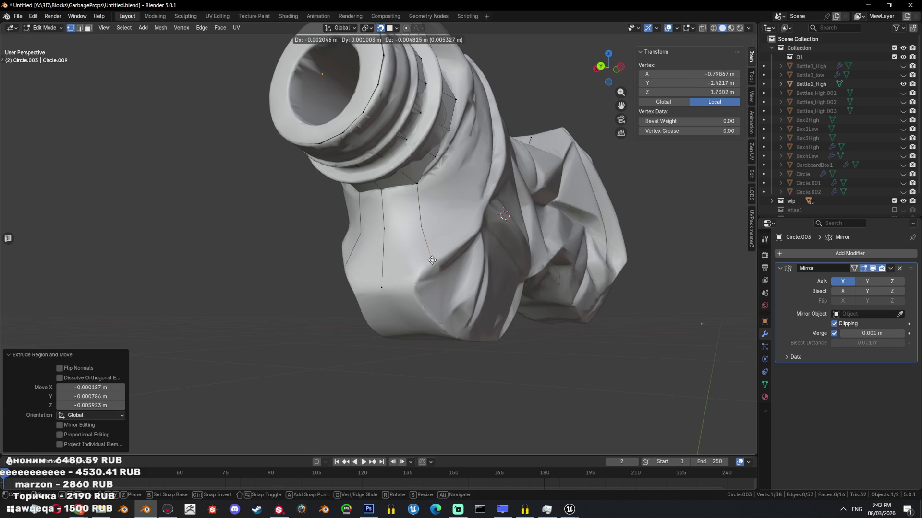
click(432, 260)
key(f)
- Extend the border with more extruded vertices down onto the bottle body
middle_drag(432, 261, 411, 260)
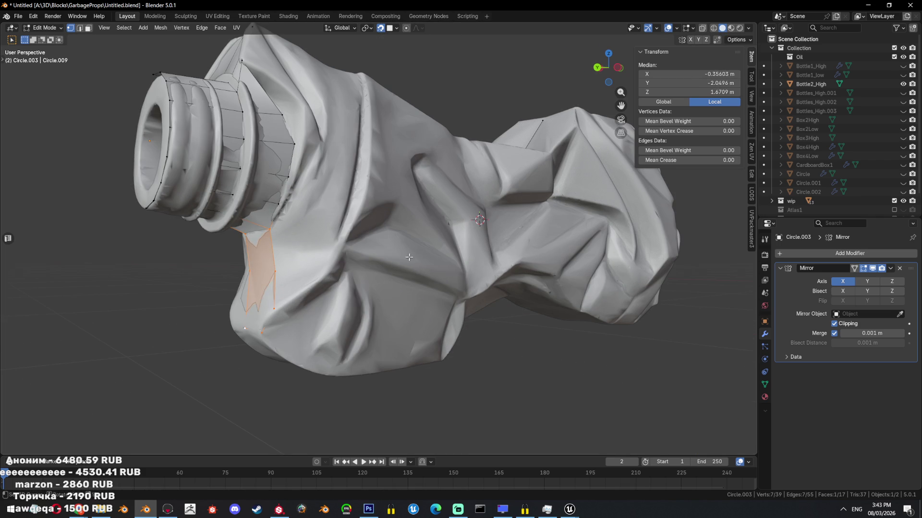
click(274, 307)
key(e)
click(278, 304)
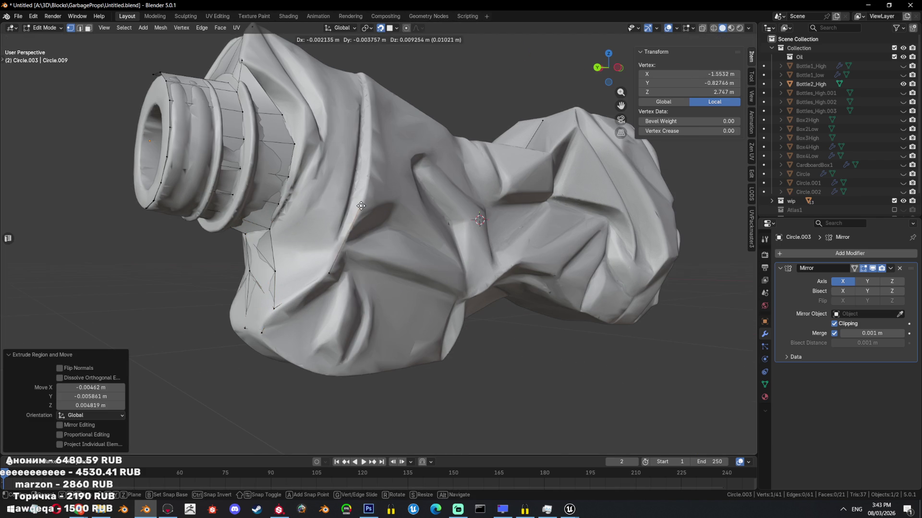
click(360, 206)
key(e)
middle_drag(360, 206, 345, 287)
click(342, 234)
mouse_move(343, 235)
middle_down()
mouse_move(389, 269)
mouse_move(438, 282)
mouse_move(402, 250)
middle_up()
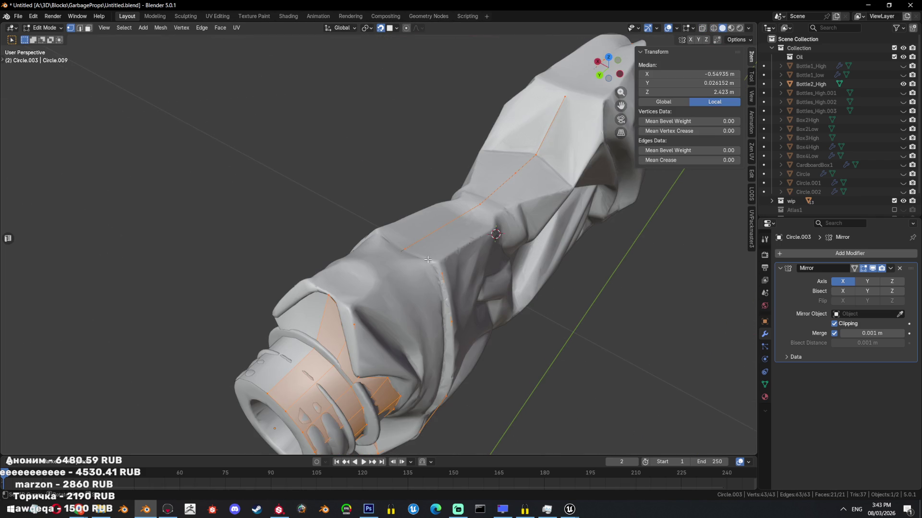
- Select the open border edges around the gap, fill it and triangulate the face
ctrl+click(347, 327)
mouse_move(347, 326)
middle_down()
mouse_move(379, 303)
mouse_move(358, 295)
mouse_move(381, 267)
mouse_move(398, 328)
mouse_move(466, 289)
mouse_move(366, 277)
mouse_move(399, 249)
middle_up()
key(2)
key(shift+z)
key(shift+z)
key(f)
key(ctrl+t)
scroll(466, 289, down, 3)
key(shift+z)
key(shift+z)
key(a)
- Extrude another vertex, then fill the remaining gap with triangulated faces
click(351, 257)
click(393, 250)
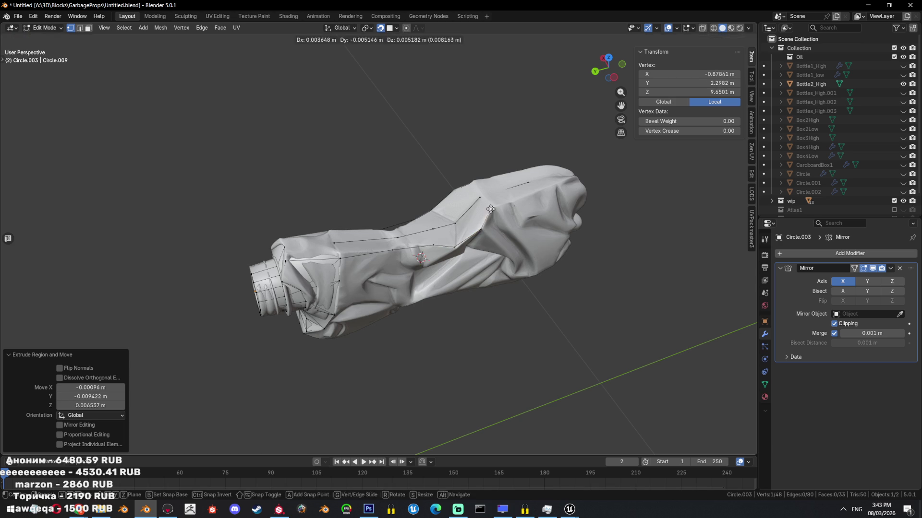
middle_drag(538, 193, 428, 259)
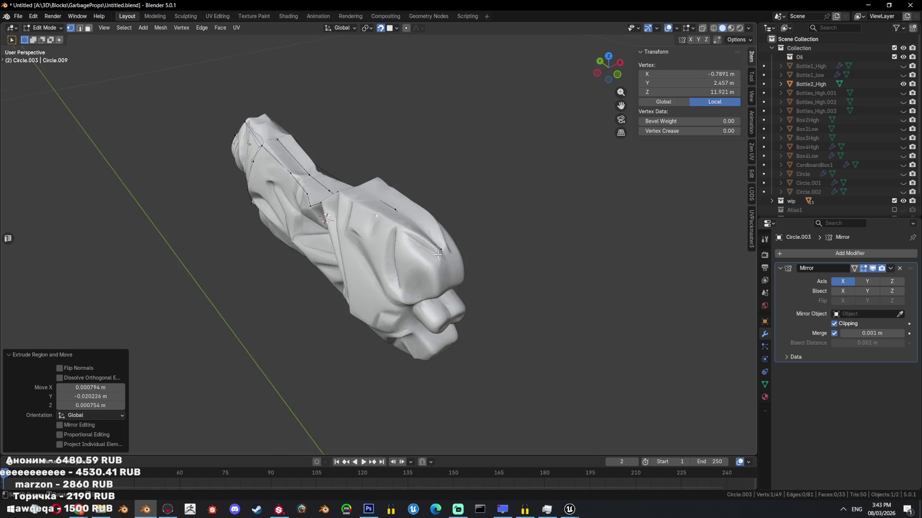
key(e)
key(ctrl+l)
key(ctrl+t)
middle_drag(448, 274, 503, 276)
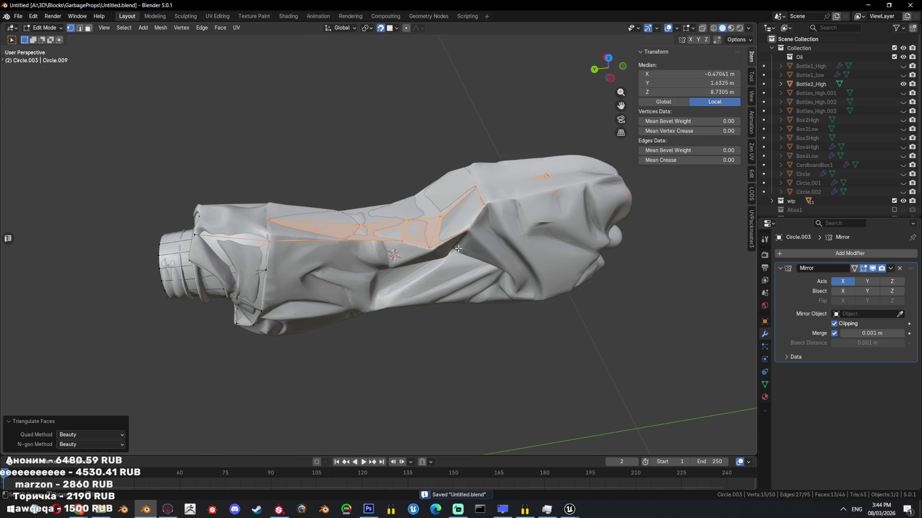
- Extrude a new vertex from a border vertex near the bottle neck
key(alt+z)
key(a)
mouse_move(458, 248)
middle_down()
mouse_move(349, 225)
mouse_move(292, 251)
mouse_move(294, 233)
mouse_move(403, 228)
mouse_move(391, 242)
middle_up()
key(alt+z)
click(364, 220)
key(e)
click(293, 258)
click(345, 237)
- Extrude further vertices along the body and undo a stray extra vertex
key(e)
click(331, 236)
key(e)
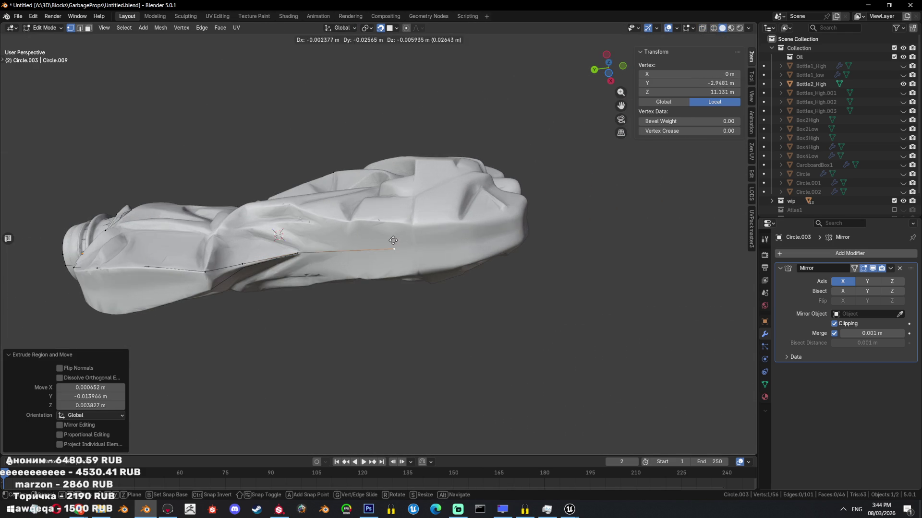
click(465, 238)
mouse_move(465, 239)
middle_down()
mouse_move(455, 254)
mouse_move(442, 226)
mouse_move(501, 241)
mouse_move(218, 211)
middle_up()
click(506, 248)
key(ctrl+z)
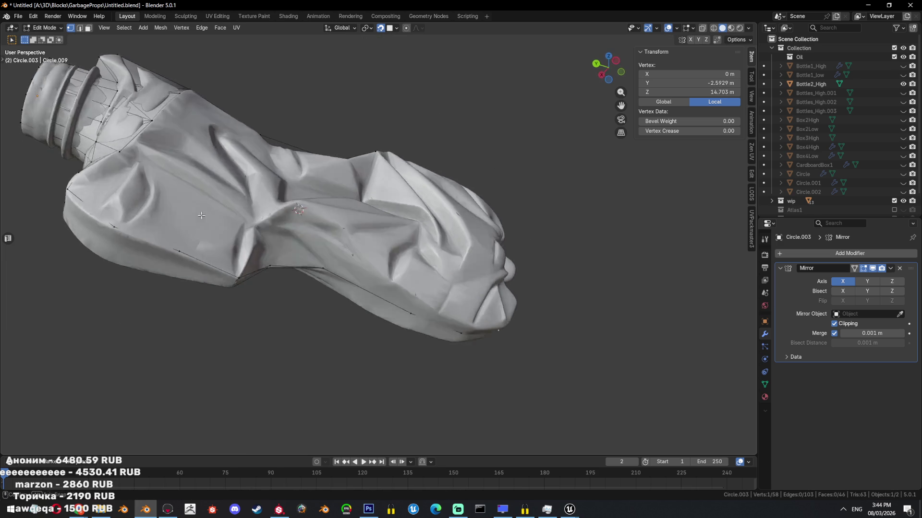
- Extrude a vertex from a different border vertex and fill the hole with a face
key(shift+z)
click(178, 198)
key(shift+z)
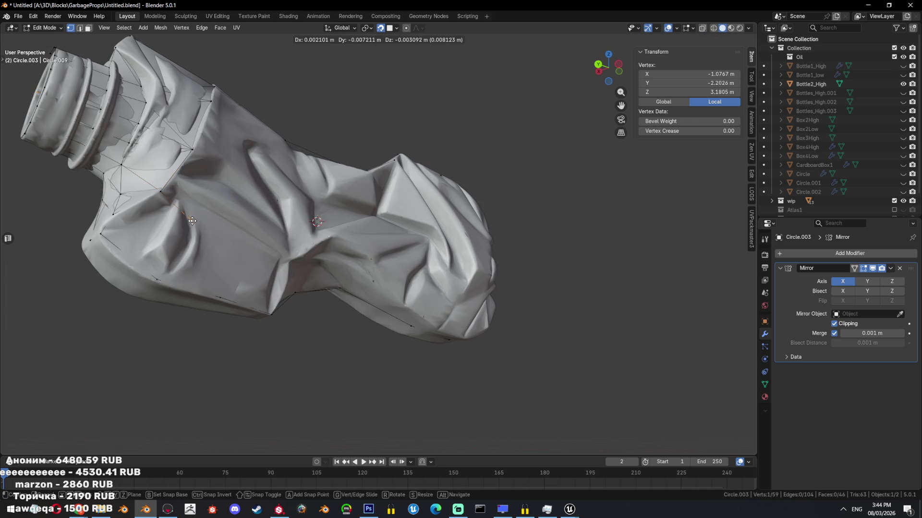
click(205, 216)
middle_drag(205, 216, 195, 236)
click(215, 275)
mouse_move(215, 276)
middle_down()
mouse_move(234, 273)
mouse_move(261, 240)
middle_up()
key(f)
- Extrude a chain of three vertices across the crumpled middle, then fill and triangulate the gap
click(257, 248)
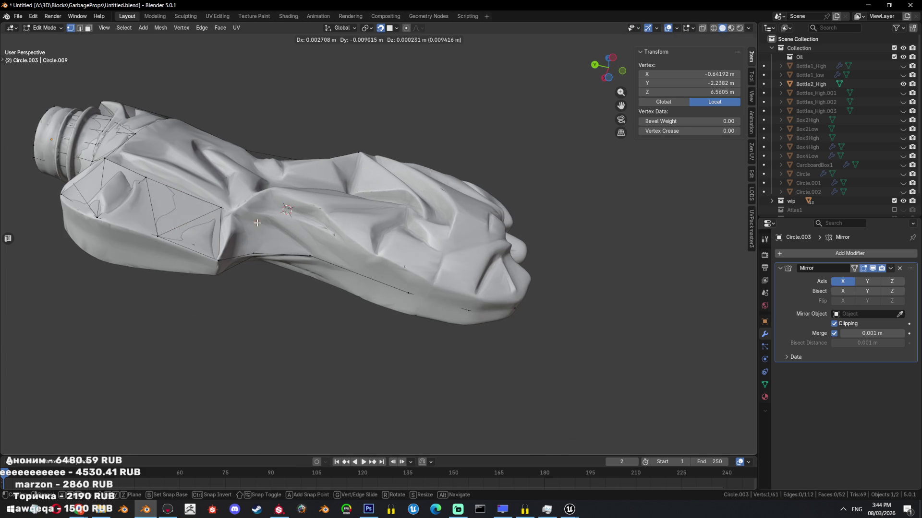
click(257, 223)
key(e)
click(309, 228)
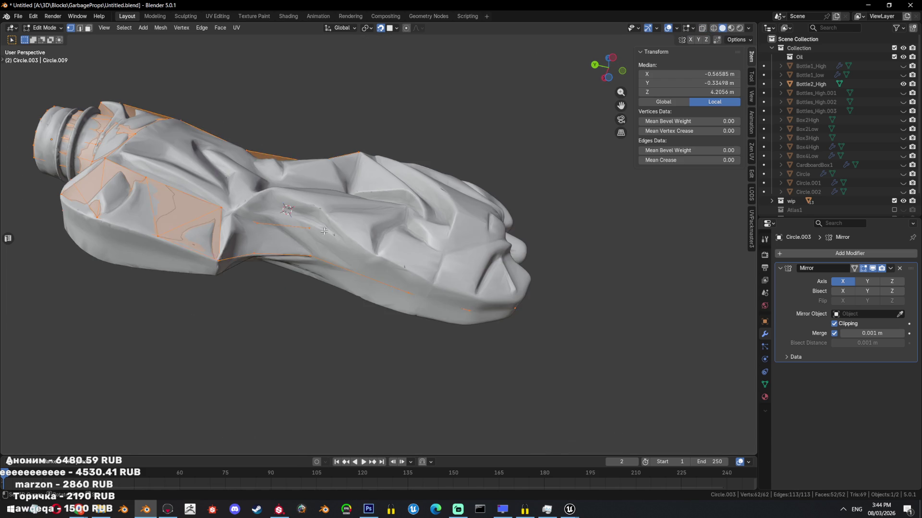
key(e)
click(385, 259)
key(e)
click(385, 259)
mouse_move(385, 259)
middle_down()
mouse_move(477, 253)
mouse_move(447, 242)
mouse_move(236, 268)
middle_up()
key(ctrl+l)
key(f)
key(ctrl+t)
- Add a vertex extending the mesh with Ctrl+right-click, position it, and fill new faces
key(alt+a)
key(a)
key(alt+z)
key(alt+z)
click(166, 282)
ctrl+right_click(269, 287)
drag(270, 287, 185, 217)
click(274, 240)
key(f)
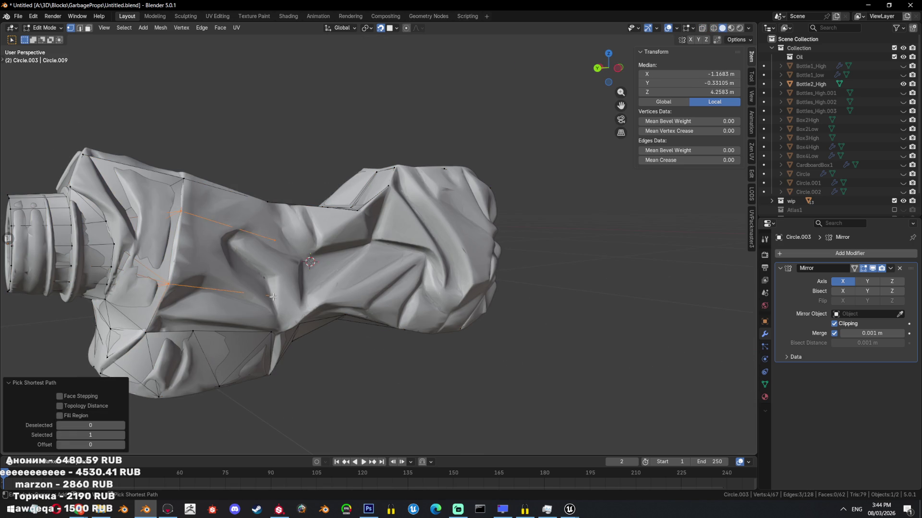
key(f)
- Add two more extending vertices and fill the gap between them with a face
middle_drag(278, 243, 320, 276)
ctrl+right_click(238, 267)
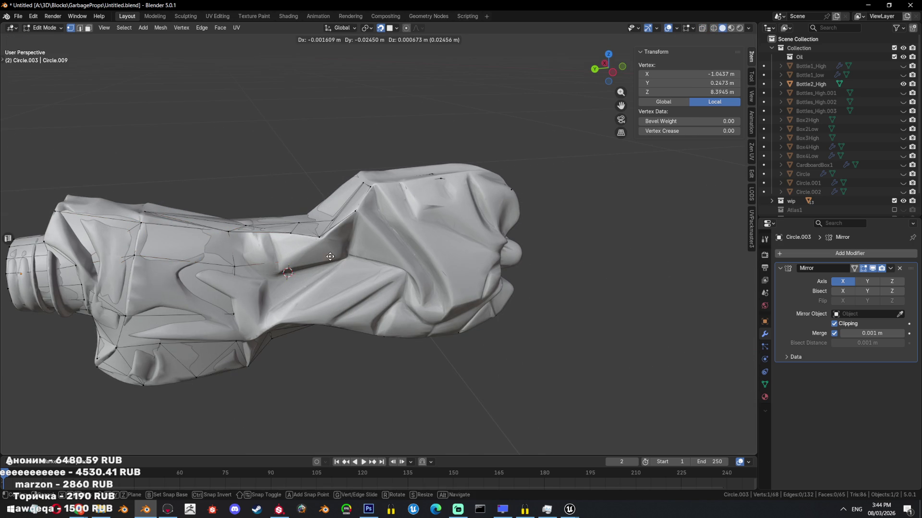
key(f)
ctrl+right_click(326, 291)
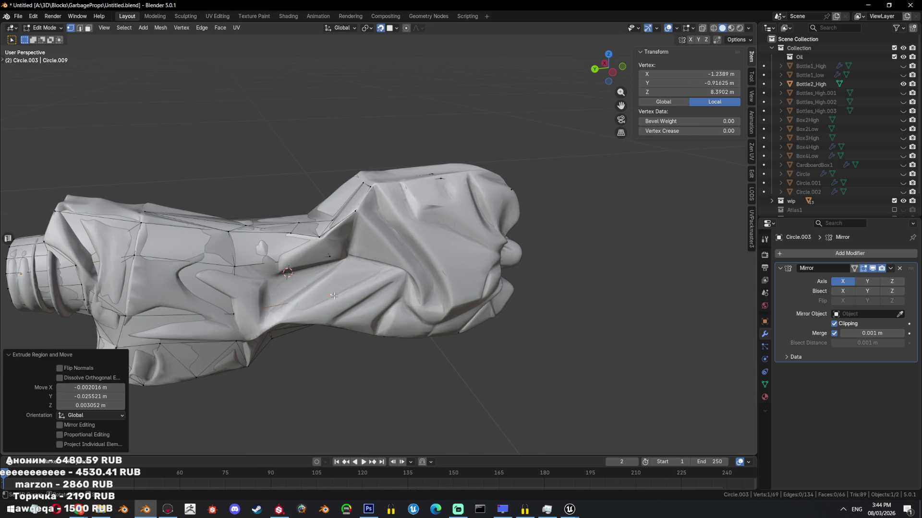
key(alt+a)
mouse_move(331, 278)
middle_down()
mouse_move(346, 256)
mouse_move(405, 259)
mouse_move(372, 235)
mouse_move(367, 255)
middle_up()
- Select a shortest border path in wireframe and fill it with a face
key(shift+z)
click(343, 256)
ctrl+click(390, 248)
key(f)
ctrl+click(372, 235)
- Fill another face in the gap, nudge a vertex, and select the whole retopology mesh
key(f)
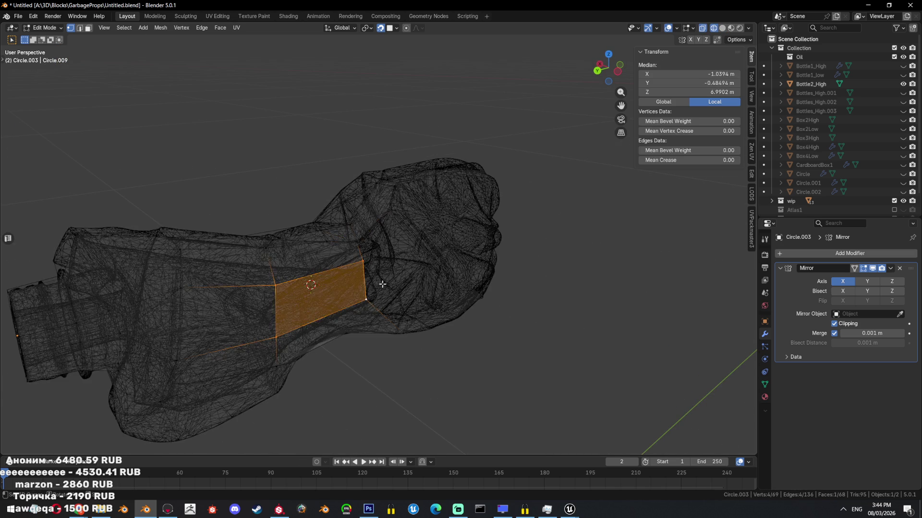
key(shift+z)
click(364, 262)
click(363, 262)
key(a)
key(shift+z)
mouse_move(363, 262)
middle_down()
mouse_move(389, 251)
mouse_move(479, 300)
mouse_move(413, 255)
mouse_move(428, 232)
mouse_move(468, 260)
mouse_move(550, 288)
mouse_move(843, 336)
middle_up()
key(shift+z)
- Subdivide a single edge of the retopology mesh from the Edge menu
key(shift+z)
middle_drag(544, 225, 752, 258)
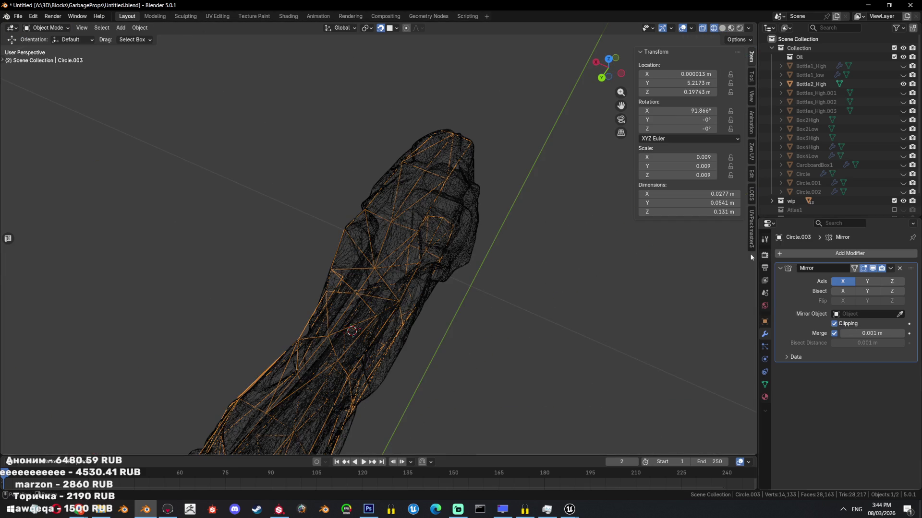
key(shift+z)
mouse_move(504, 249)
middle_down()
mouse_move(469, 214)
mouse_move(428, 236)
mouse_move(417, 216)
mouse_move(506, 212)
mouse_move(500, 230)
middle_up()
key(Tab)
key(shift+z)
key(2)
key(shift+z)
- Extrude three new vertices down around the bottle's crumpled bottom end
key(shift+z)
click(494, 256)
key(ctrl+e)
click(469, 155)
middle_drag(469, 155, 357, 287)
key(1)
- Extrude two more vertices from a border vertex around the bottom end
key(shift+z)
click(334, 281)
mouse_move(334, 281)
middle_down()
mouse_move(376, 295)
mouse_move(363, 310)
middle_up()
key(e)
click(376, 294)
key(e)
click(369, 297)
key(e)
click(362, 312)
key(shift+z)
mouse_move(357, 349)
middle_down()
mouse_move(379, 331)
mouse_move(321, 383)
middle_up()
key(l)
key(ctrl+z)
key(shift+z)
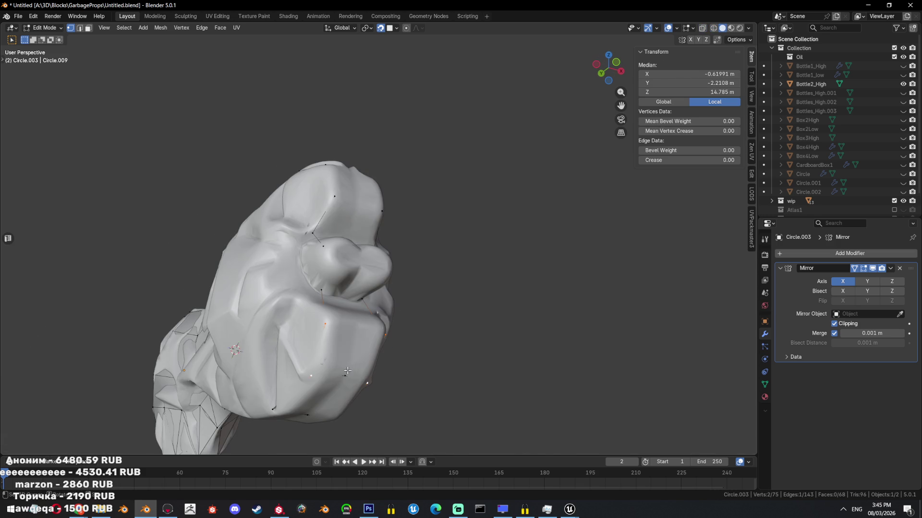
click(346, 356)
key(e)
click(341, 336)
middle_drag(341, 336, 336, 324)
key(e)
click(336, 323)
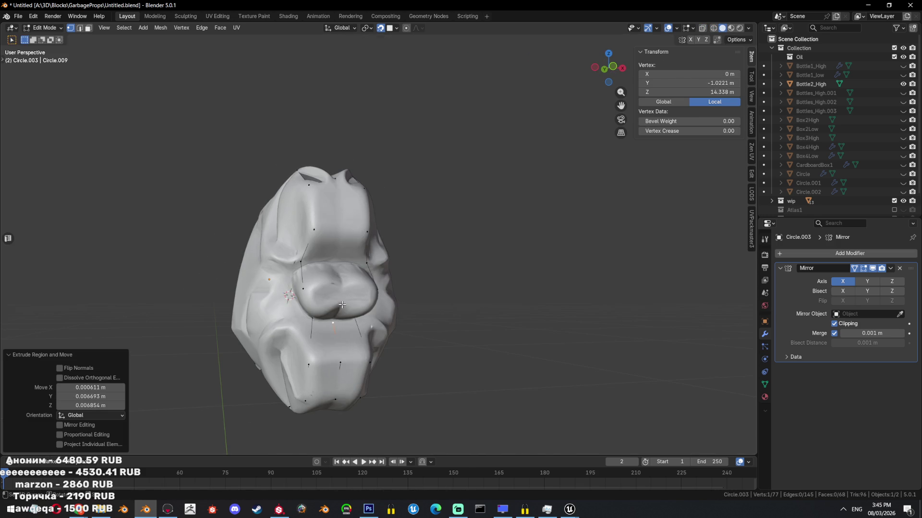
click(343, 287)
middle_drag(343, 287, 339, 304)
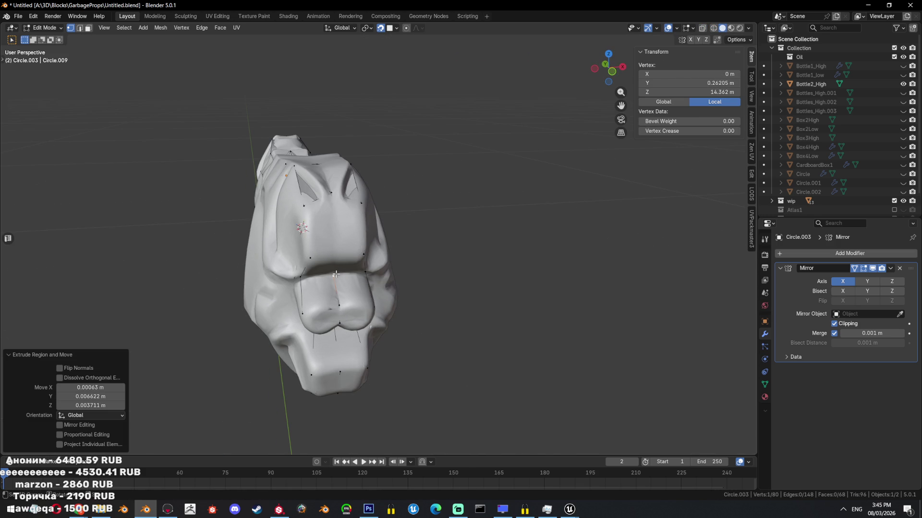
- Select the strip of faces at the bottom and triangulate it with Ctrl+T
key(alt+z)
key(a)
mouse_move(349, 211)
middle_down()
mouse_move(370, 263)
mouse_move(409, 178)
middle_up()
key(alt+a)
alt+click(370, 263)
key(ctrl+t)
key(alt+z)
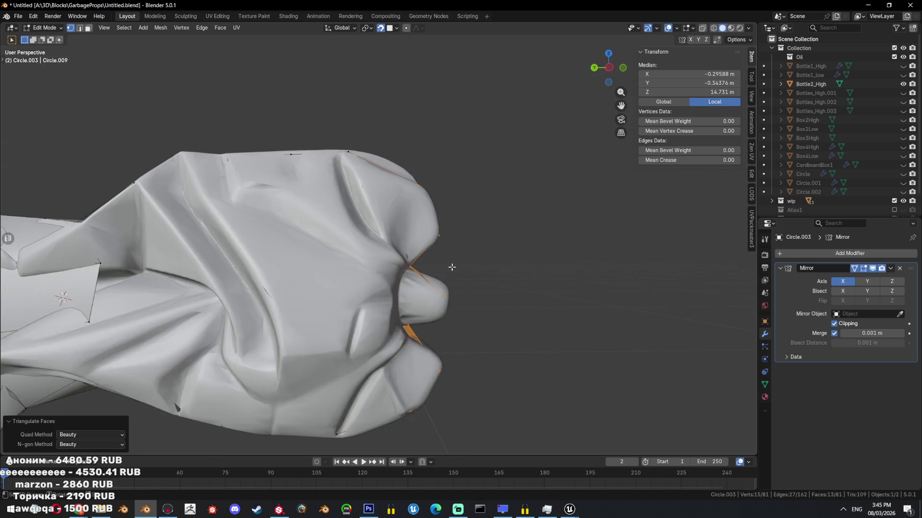
middle_drag(216, 268, 243, 299)
- Expand the selection and place another vertex on the bottle's bottom end
key(2)
key(1)
key(alt+z)
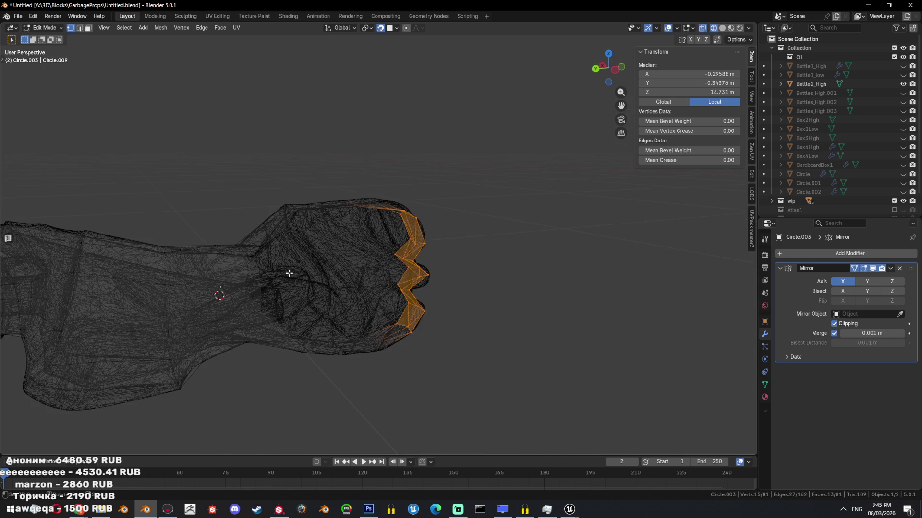
key(ctrl+l)
key(alt+z)
click(302, 310)
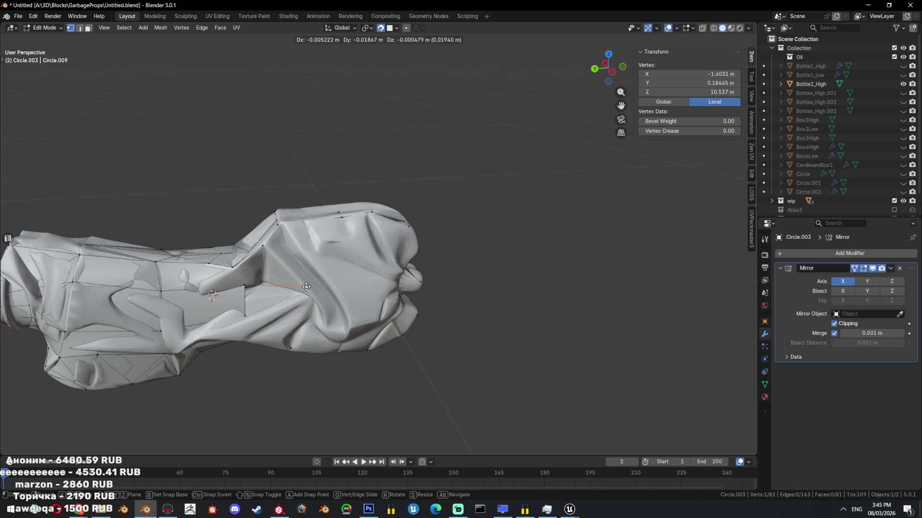
click(306, 287)
mouse_move(353, 325)
middle_down()
mouse_move(382, 290)
mouse_move(345, 293)
middle_up()
- Select the border path around the bottom, fill it with a face, then undo the fill
key(a)
key(alt+z)
key(alt+z)
click(312, 199)
ctrl+click(310, 296)
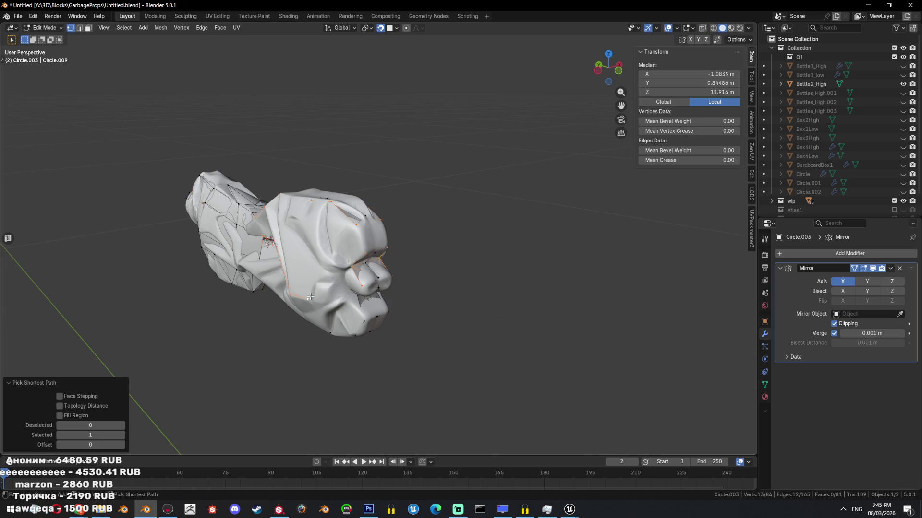
key(f)
key(ctrl+z)
- Hide Circle.009 and pick a shortest path of border edges on the bottom
key(h)
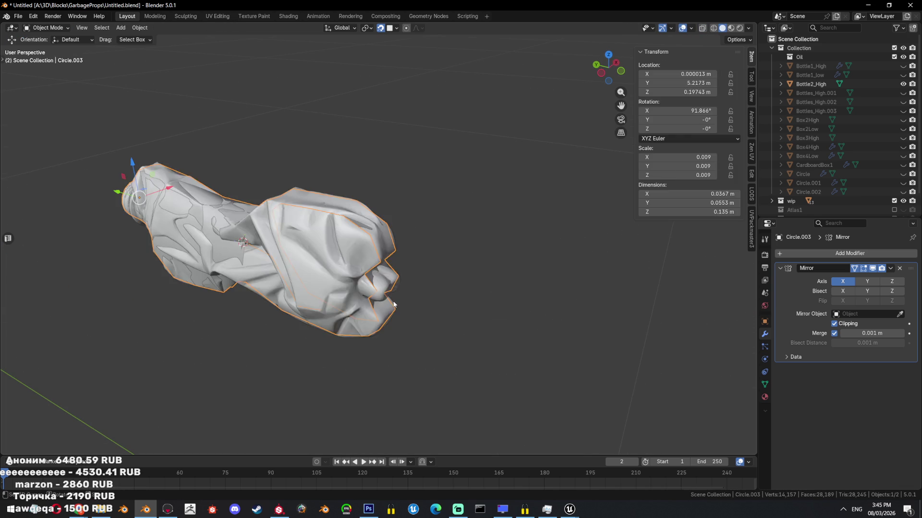
ctrl+click(371, 291)
key(ctrl+z)
ctrl+click(330, 305)
mouse_move(330, 306)
middle_down()
mouse_move(353, 263)
mouse_move(370, 309)
middle_up()
click(379, 262)
ctrl+click(231, 279)
mouse_move(281, 221)
middle_down()
mouse_move(327, 285)
mouse_move(384, 270)
middle_up()
- Select the remaining border path around the bottle's bottom opening
key(alt+z)
scroll(400, 270, up, 5)
scroll(383, 319, down, 4)
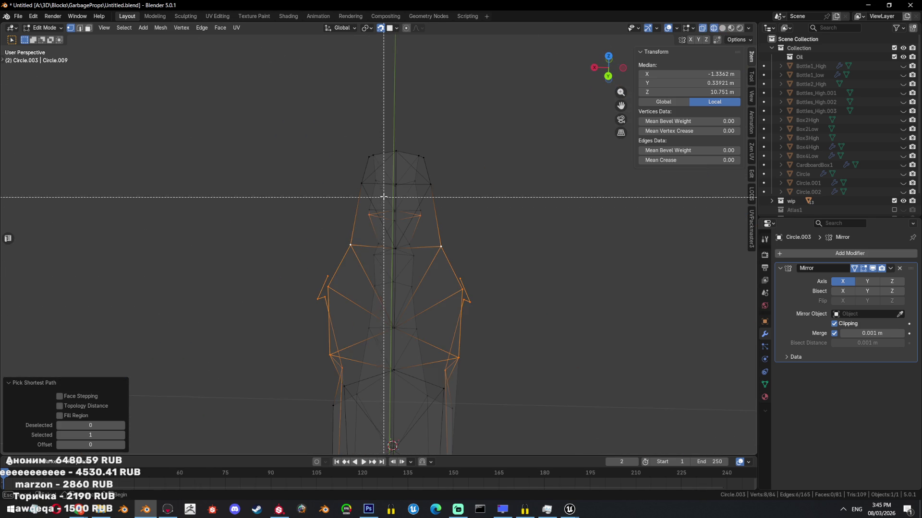
key(shift+z)
mouse_move(381, 354)
middle_down()
mouse_move(377, 313)
mouse_move(350, 342)
middle_up()
click(347, 337)
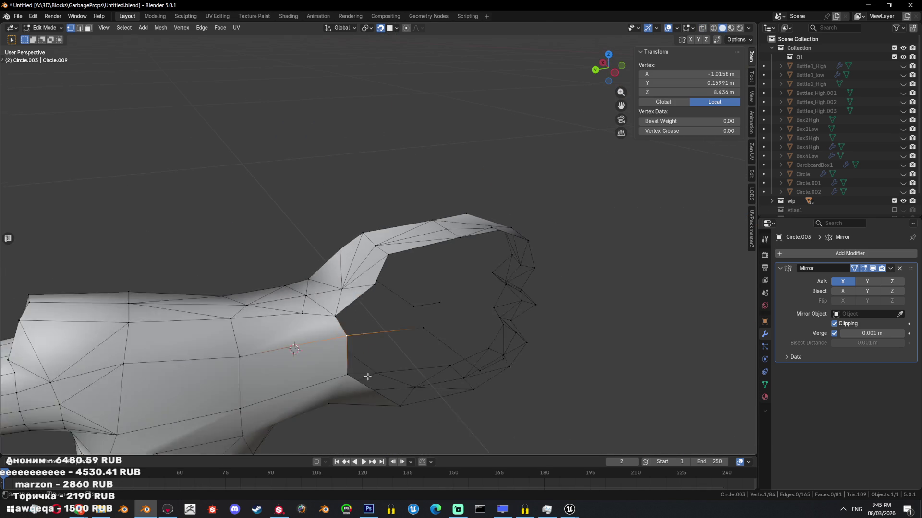
middle_drag(371, 378, 325, 375)
ctrl+click(446, 411)
mouse_move(447, 411)
middle_down()
mouse_move(424, 326)
mouse_move(359, 267)
mouse_move(418, 269)
middle_up()
ctrl+click(424, 326)
- Fill the bottom holes with faces and triangulate each one
key(alt+z)
key(alt+z)
key(f)
mouse_move(522, 319)
middle_down()
mouse_move(468, 292)
mouse_move(528, 283)
mouse_move(435, 280)
mouse_move(498, 329)
middle_up()
key(ctrl+t)
scroll(528, 283, down, 3)
key(2)
click(434, 280)
key(f)
key(ctrl+t)
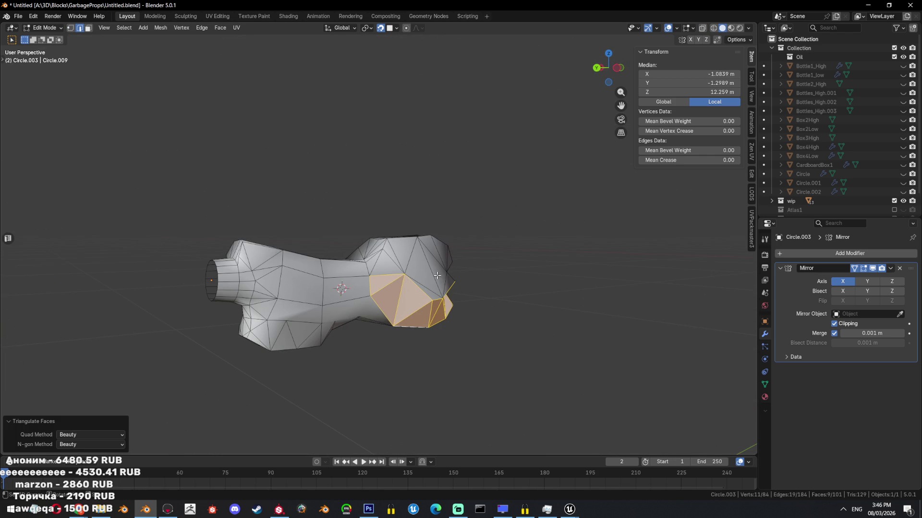
- Apply Shade Smooth to the low-poly bottle in Object Mode
key(c)
key(Tab)
right_click(431, 270)
click(431, 270)
mouse_move(431, 269)
middle_down()
mouse_move(390, 321)
mouse_move(458, 299)
mouse_move(386, 286)
middle_up()
key(Tab)
mouse_move(455, 320)
middle_down()
mouse_move(442, 267)
mouse_move(480, 261)
mouse_move(429, 272)
middle_up()
scroll(851, 194, down, 2)
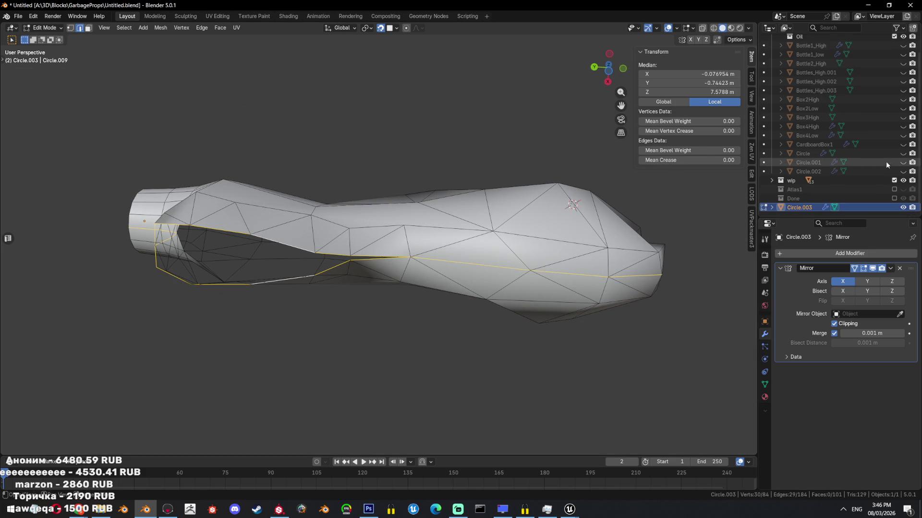
key(Tab)
- Reveal all objects, then hide everything except Bottle2_High and the low-poly bottle
key(alt+h)
key(shift+z)
click(396, 241)
key(alt+a)
key(b)
drag(483, 175, 462, 249)
key(shift+h)
key(shift+z)
key(ctrl+z)
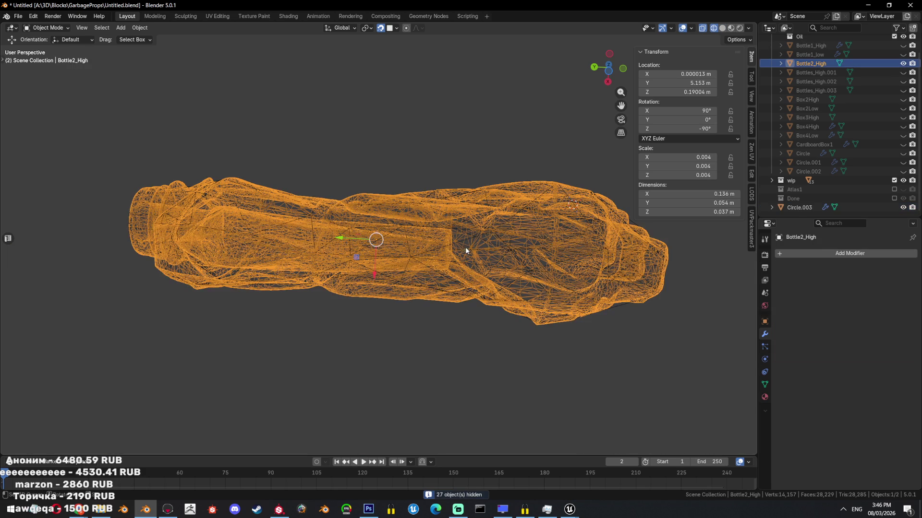
- In Edit Mode, snap a centre-seam vertex onto the X 0 mirror line
key(ctrl+shift+z)
key(Tab)
scroll(449, 287, up, 3)
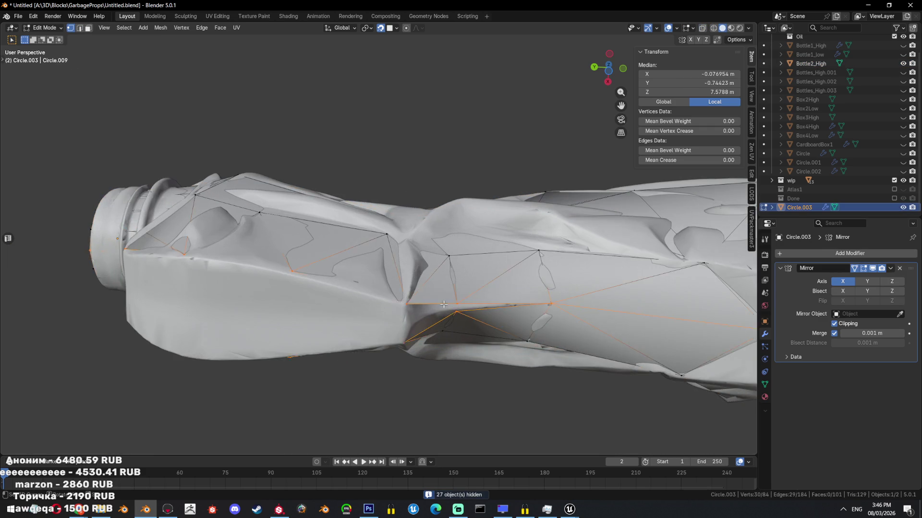
middle_drag(443, 304, 461, 211)
ctrl+click(461, 210)
click(460, 211)
middle_drag(461, 210, 436, 250)
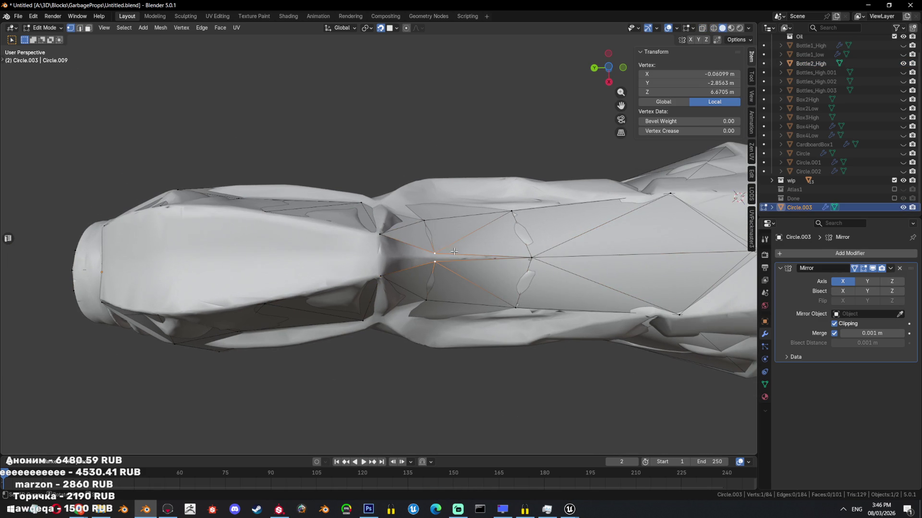
key(x)
click(505, 136)
- Extrude a new vertex from the next seam vertex and try filling a triangle, then undo it
click(384, 258)
middle_drag(372, 242, 505, 206)
key(e)
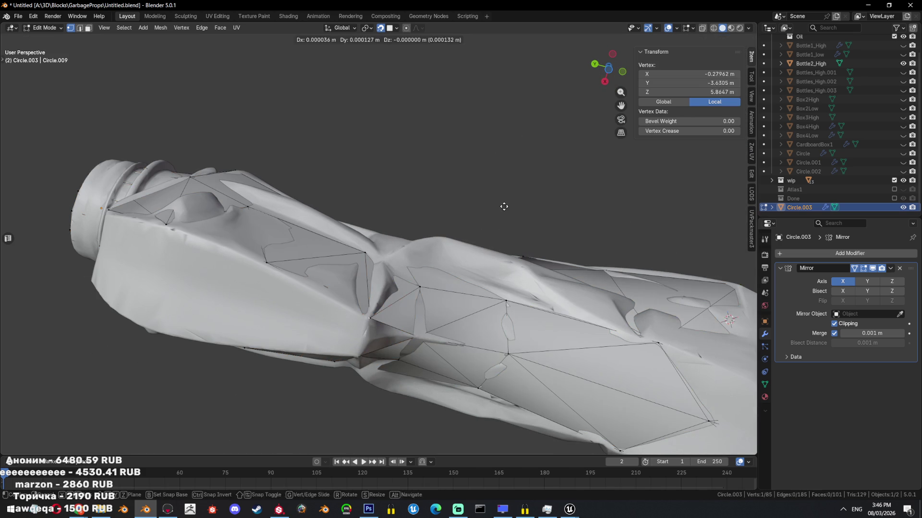
click(505, 206)
key(f)
mouse_move(417, 293)
middle_down()
mouse_move(395, 306)
mouse_move(406, 172)
middle_up()
key(ctrl+z)
key(alt+z)
key(ctrl+z)
- Move a single body vertex along the X axis to a new position
mouse_move(406, 139)
middle_down()
mouse_move(405, 222)
mouse_move(432, 204)
mouse_move(401, 212)
middle_up()
key(alt+a)
key(a)
click(336, 113)
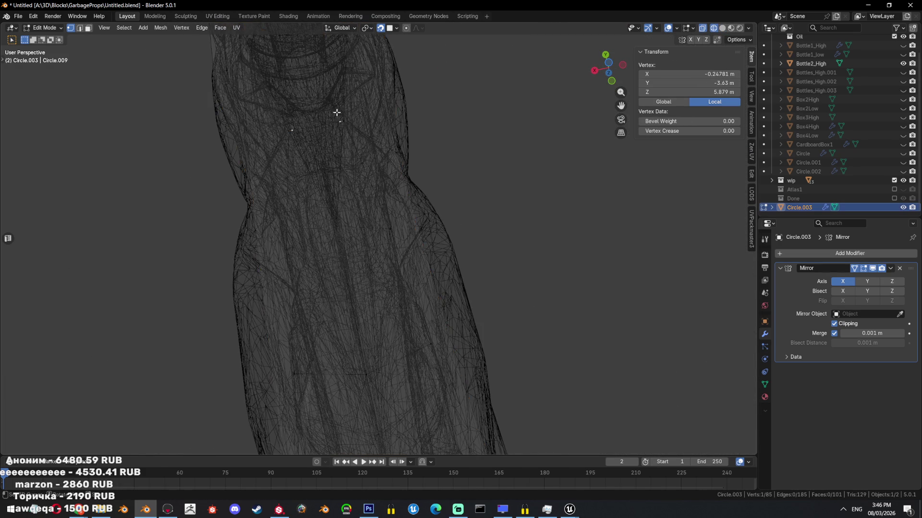
middle_drag(336, 112, 418, 216)
key(g)
key(x)
click(371, 240)
- Fill a face from the three selected vertices and reposition it
ctrl+click(370, 303)
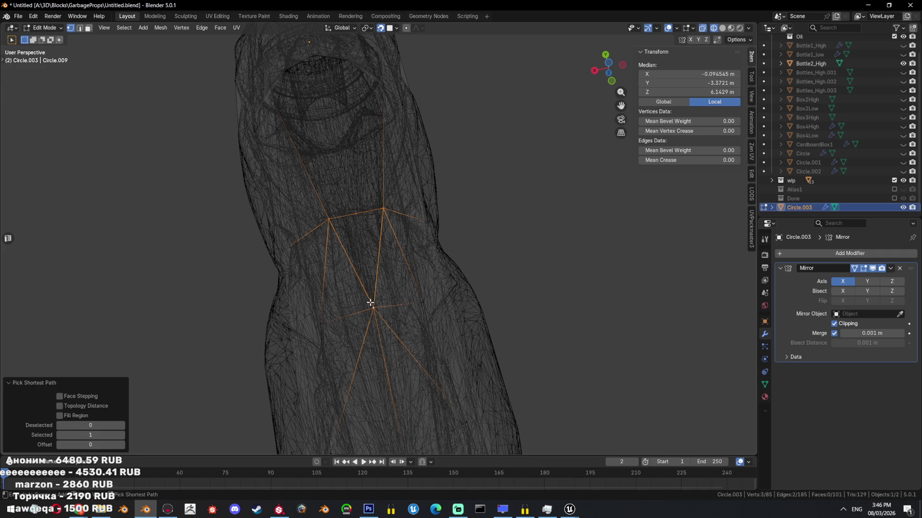
key(f)
mouse_move(370, 302)
middle_down()
mouse_move(485, 232)
mouse_move(442, 275)
middle_up()
key(alt+z)
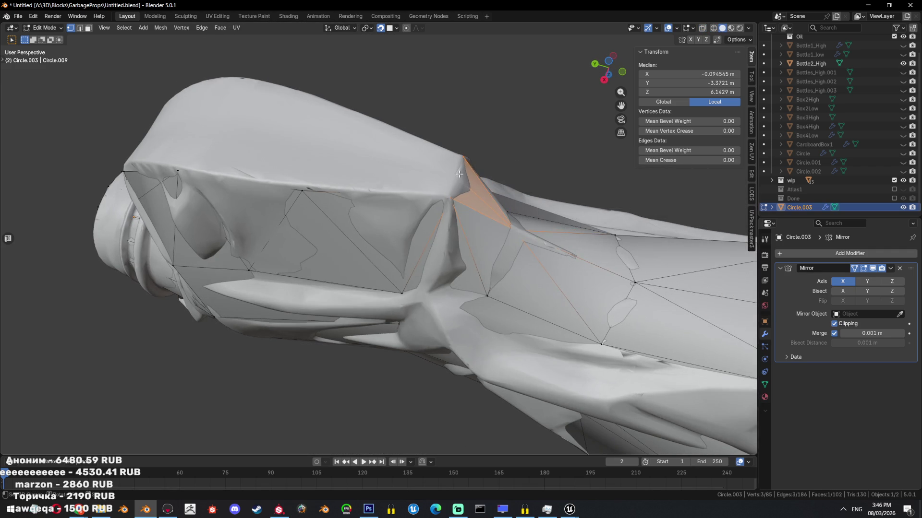
key(g)
click(461, 182)
mouse_move(461, 183)
middle_down()
mouse_move(510, 207)
mouse_move(547, 206)
mouse_move(533, 269)
mouse_move(537, 260)
mouse_move(461, 316)
mouse_move(452, 303)
middle_up()
- Try filling the ten-sided open boundary loop with one face, then undo it
key(a)
key(alt+z)
alt+click(448, 283)
key(f)
key(ctrl+z)
- Subdivide a shoulder edge and move its new middle vertex onto the bottle's outline
alt+middle_drag(449, 296, 477, 286)
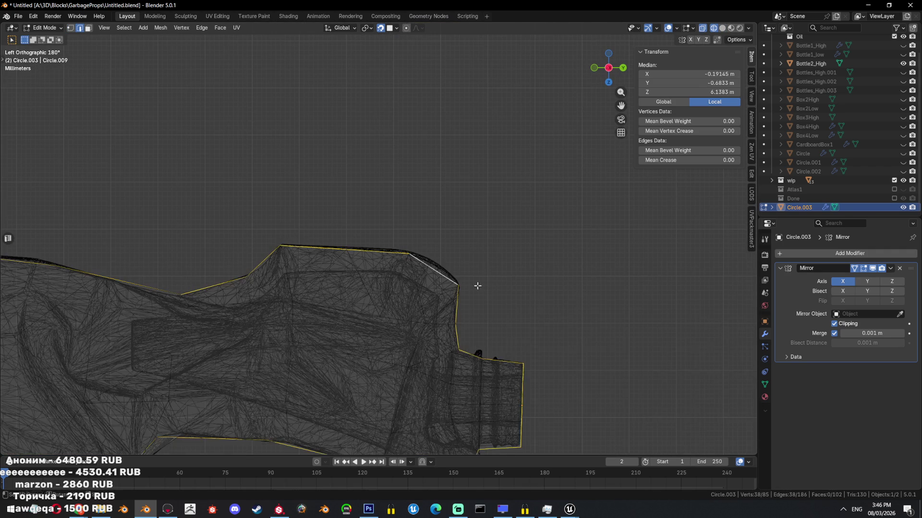
key(2)
scroll(470, 298, up, 3)
key(alt+a)
click(486, 288)
key(ctrl+e)
click(537, 272)
key(1)
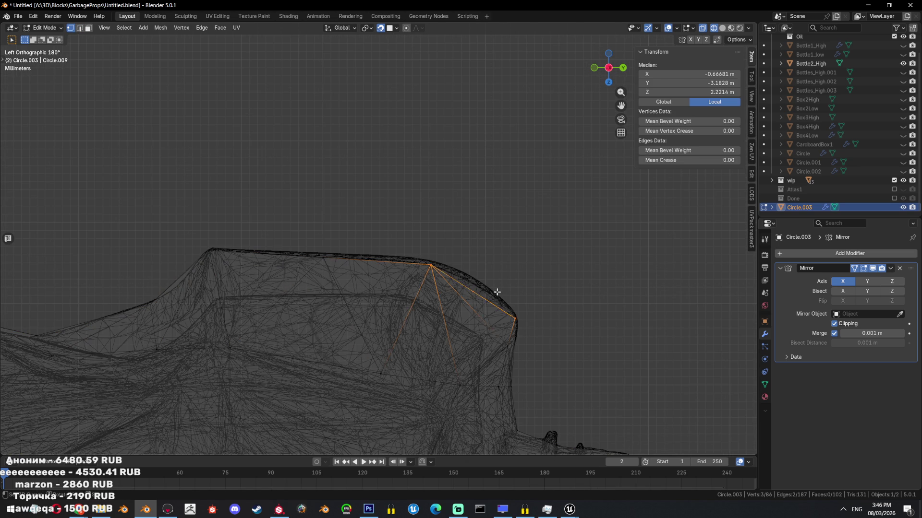
key(alt+a)
click(485, 288)
key(g)
click(519, 282)
- Check the mesh coverage in see-through view and hide the high-poly bottle
mouse_move(519, 282)
middle_down()
mouse_move(415, 318)
mouse_move(391, 291)
middle_up()
key(a)
key(shift+z)
click(411, 332)
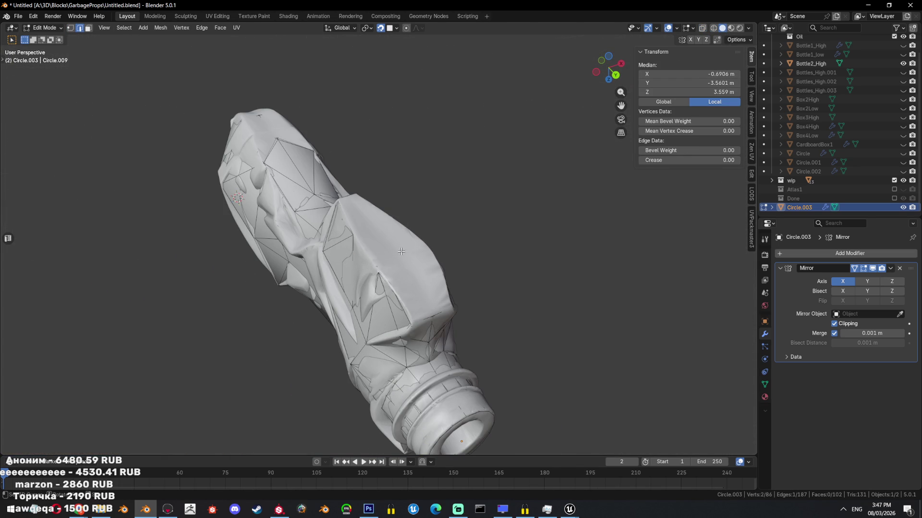
key(shift+z)
key(ctrl+l)
key(shift+z)
key(Tab)
key(shift+h)
key(Tab)
- Fill the hole in the body and the bottle's open end with faces
click(424, 330)
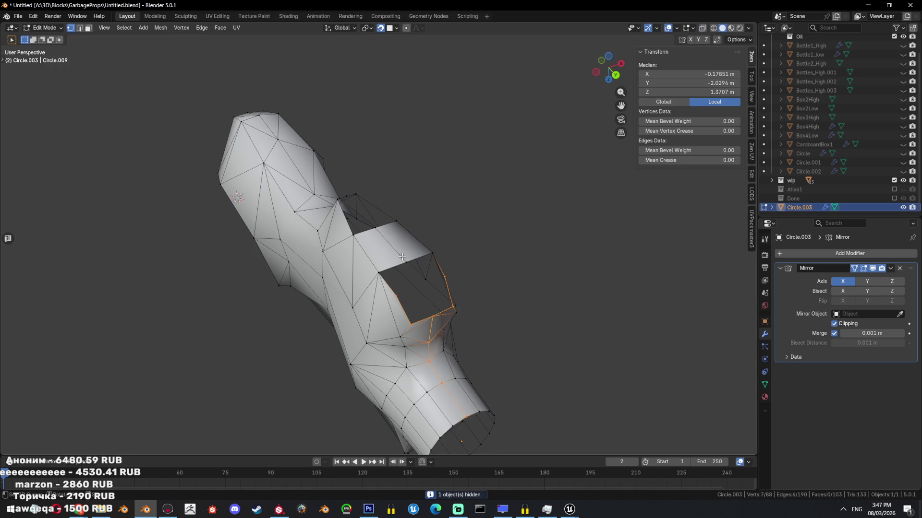
click(417, 277)
key(f)
key(f)
key(2)
middle_drag(410, 263, 494, 281)
scroll(419, 294, up, 3)
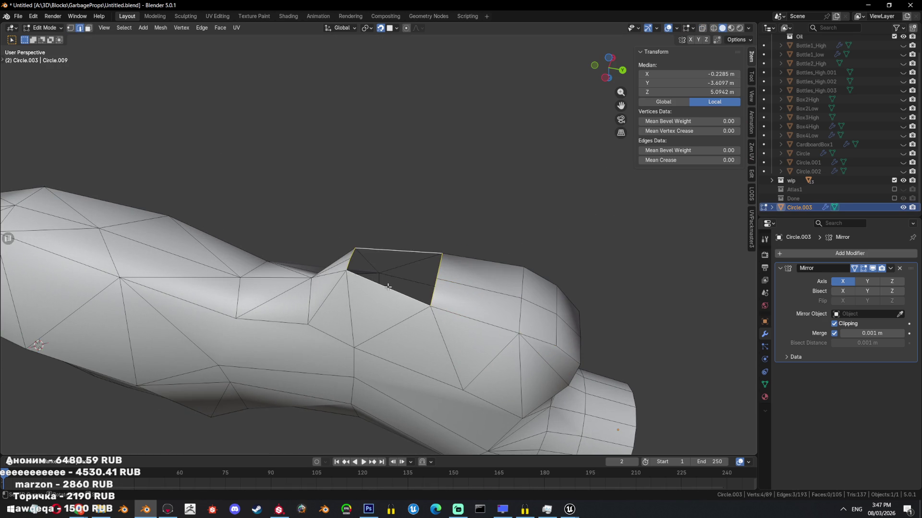
key(f)
mouse_move(388, 287)
middle_down()
mouse_move(576, 318)
mouse_move(463, 280)
middle_up()
- Lay the bottle horizontal in the view and open the Add Modifier menu
key(Tab)
scroll(443, 310, up, 3)
mouse_move(444, 309)
middle_down()
mouse_move(476, 341)
mouse_move(468, 203)
mouse_move(472, 264)
mouse_move(494, 286)
mouse_move(499, 316)
middle_up()
key(Tab)
key(Tab)
scroll(481, 314, down, 3)
click(815, 253)
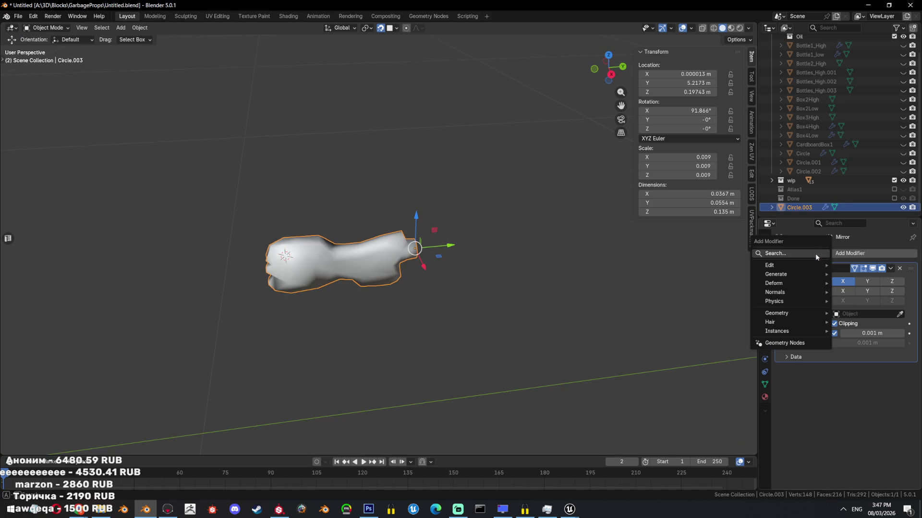
- Search 'sb' and add a Subdivision Surface modifier to the low-poly bottle
click(815, 254)
text(su)
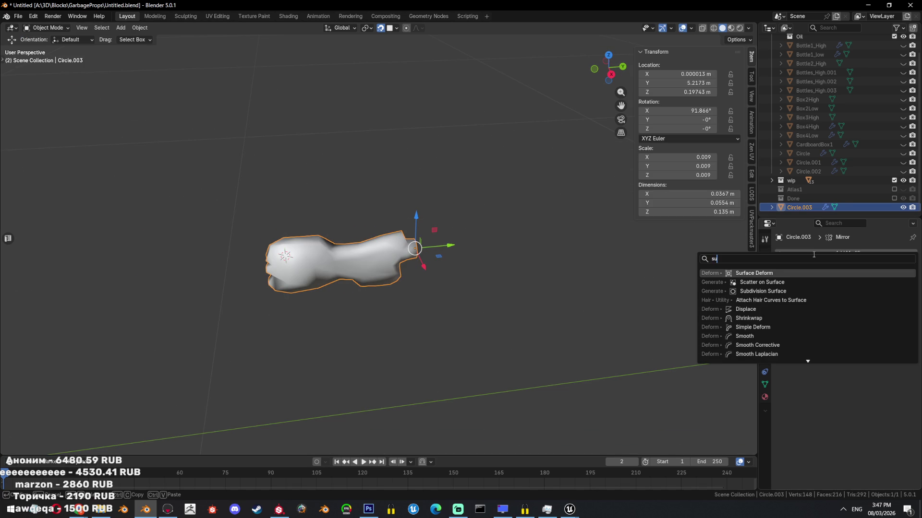
text(b)
click(716, 271)
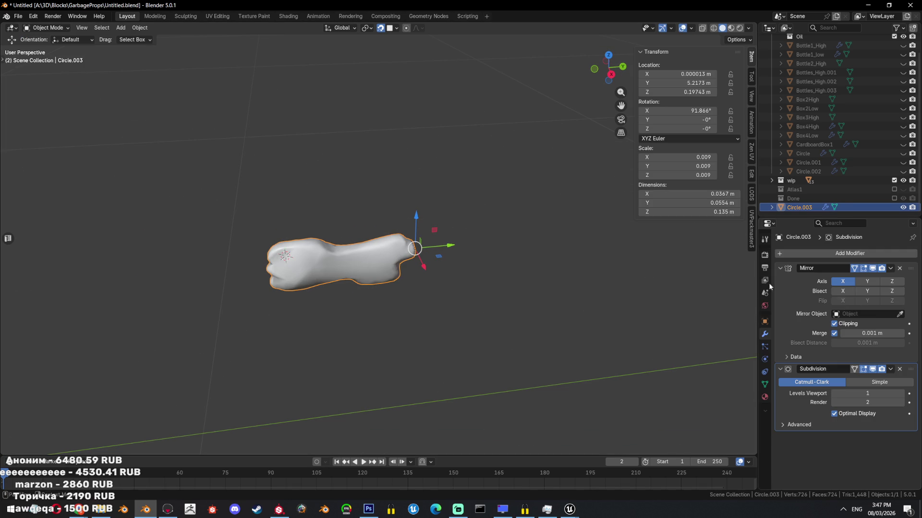
mouse_move(575, 311)
middle_down()
mouse_move(558, 307)
mouse_move(543, 283)
mouse_move(581, 255)
mouse_move(520, 253)
middle_up()
- Delete the capped end face and check the subdivision's viewport display
key(Tab)
key(Tab)
key(Tab)
scroll(490, 287, up, 2)
key(x)
click(509, 279)
key(Tab)
scroll(476, 275, down, 3)
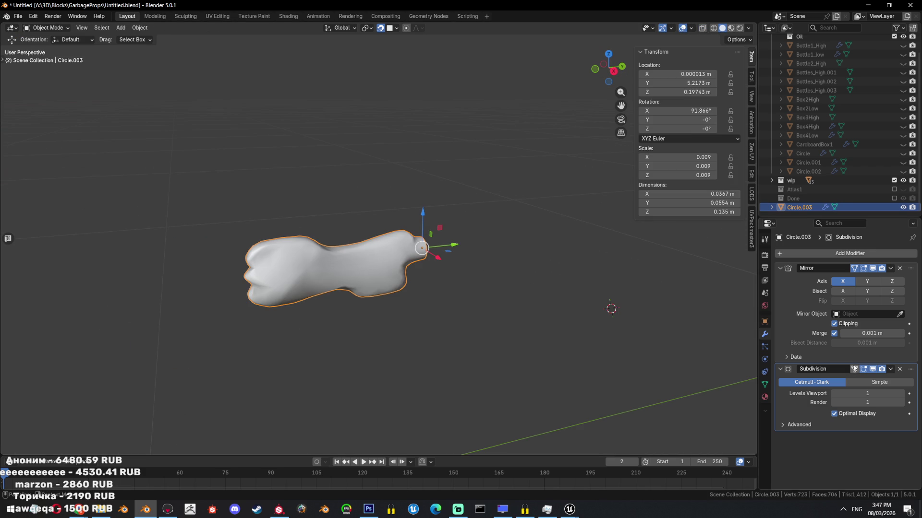
click(872, 369)
click(873, 369)
- Reveal all objects, then isolate the low-poly bottle together with Bottle2_High
key(alt+h)
click(393, 233)
key(shift+h)
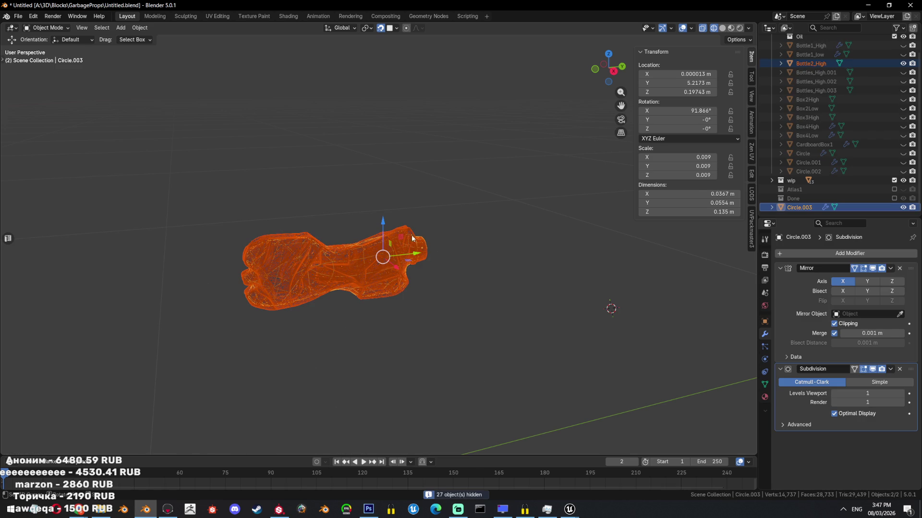
- Add a Shrinkwrap modifier via 'sh' targeting Bottle2_High, then hide Bottle2_High
scroll(411, 236, up, 3)
click(846, 253)
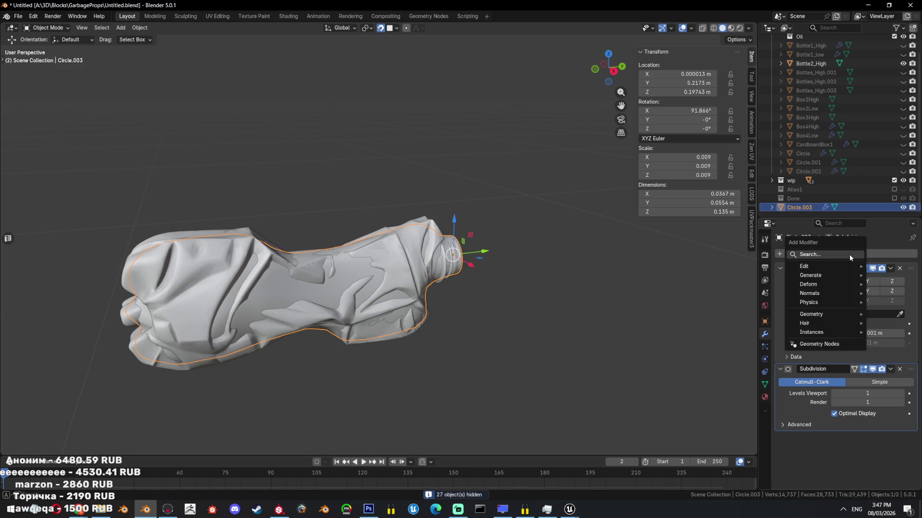
text(sh)
key(Return)
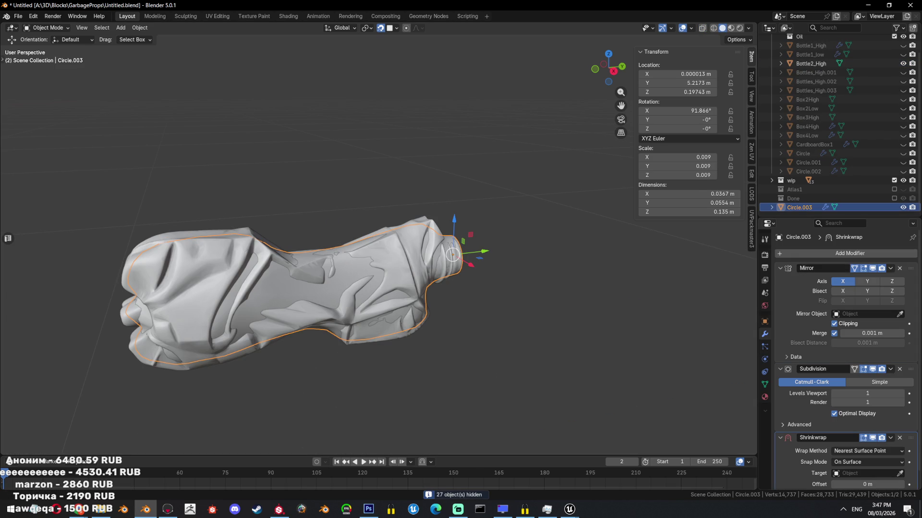
click(433, 275)
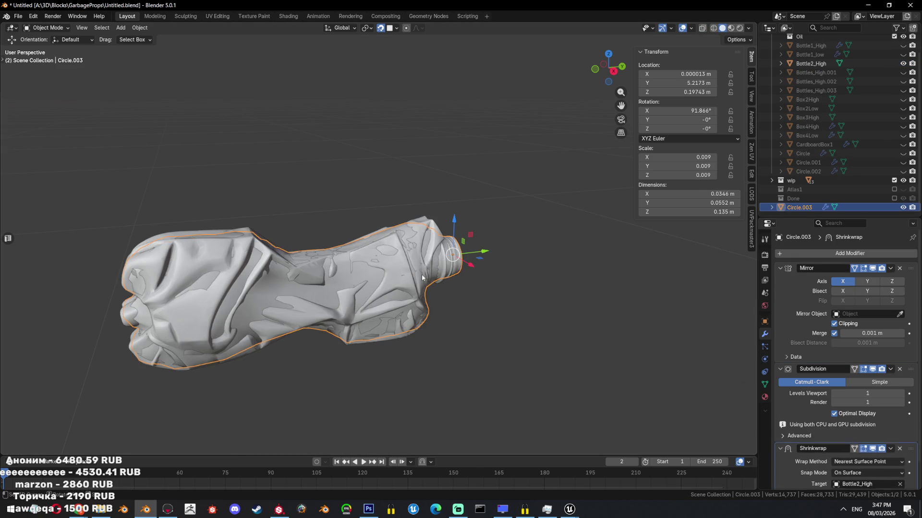
middle_drag(434, 274, 471, 255)
key(shift+h)
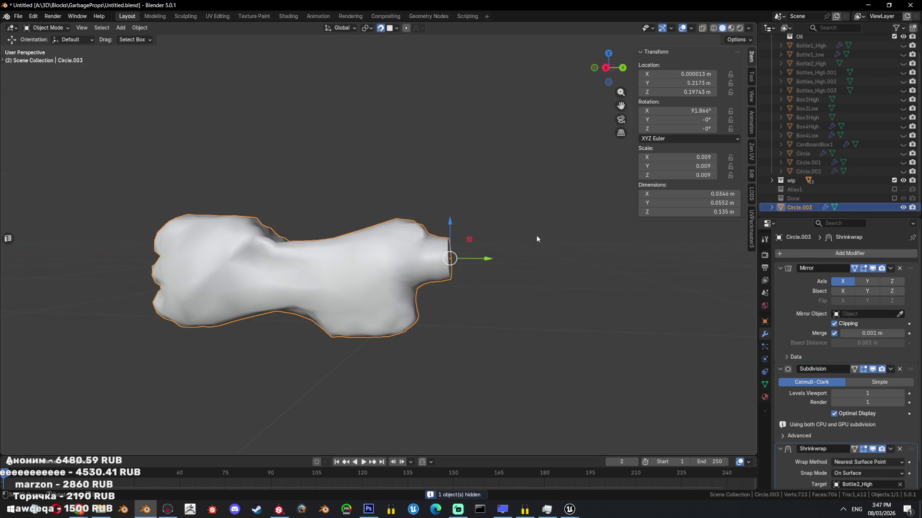
mouse_move(424, 262)
middle_down()
mouse_move(487, 278)
mouse_move(468, 283)
mouse_move(462, 299)
middle_up()
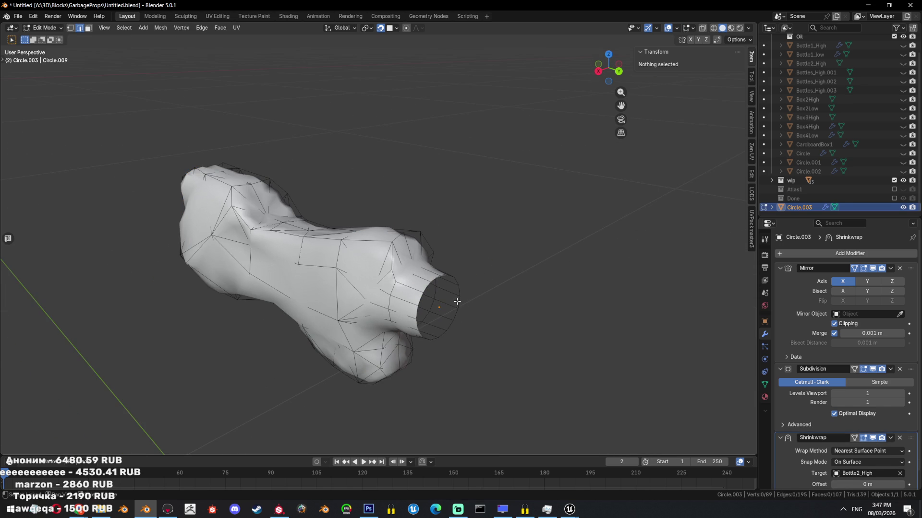
- Apply the Mirror, Subdivision and Shrinkwrap modifiers in order
click(890, 268)
click(887, 275)
click(891, 269)
click(883, 278)
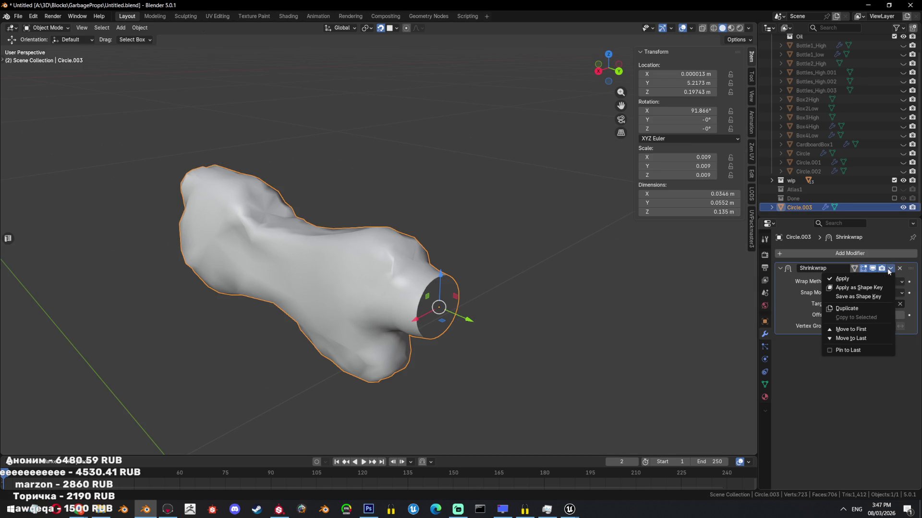
click(890, 268)
click(886, 274)
- Delete the edge loop just inside the bottle's neck
key(Tab)
middle_drag(432, 298, 461, 288)
click(446, 298)
scroll(466, 287, up, 3)
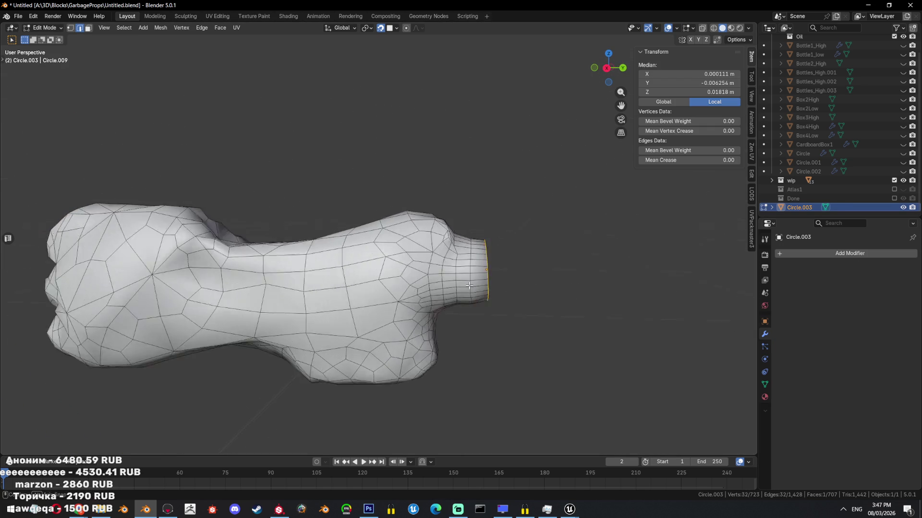
key(KP_3)
alt+click(441, 296)
key(x)
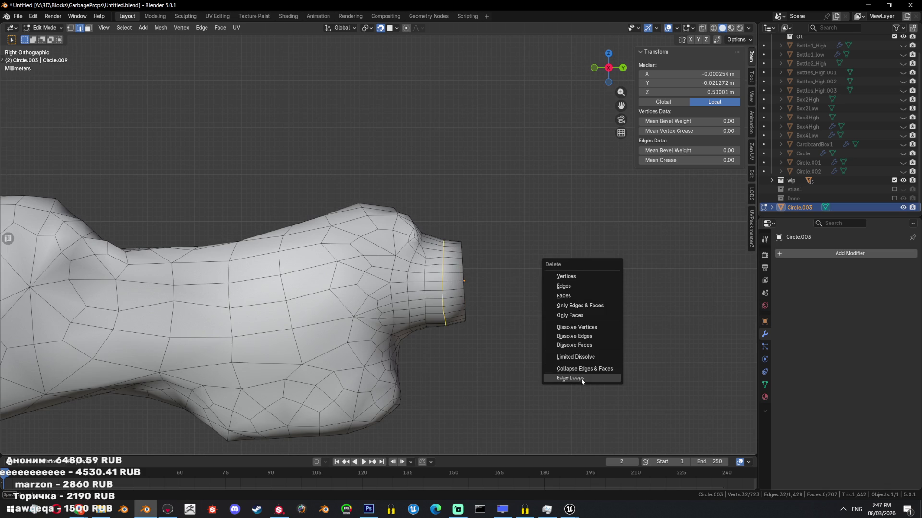
click(580, 381)
mouse_move(336, 192)
middle_down()
mouse_move(497, 195)
mouse_move(507, 205)
middle_up()
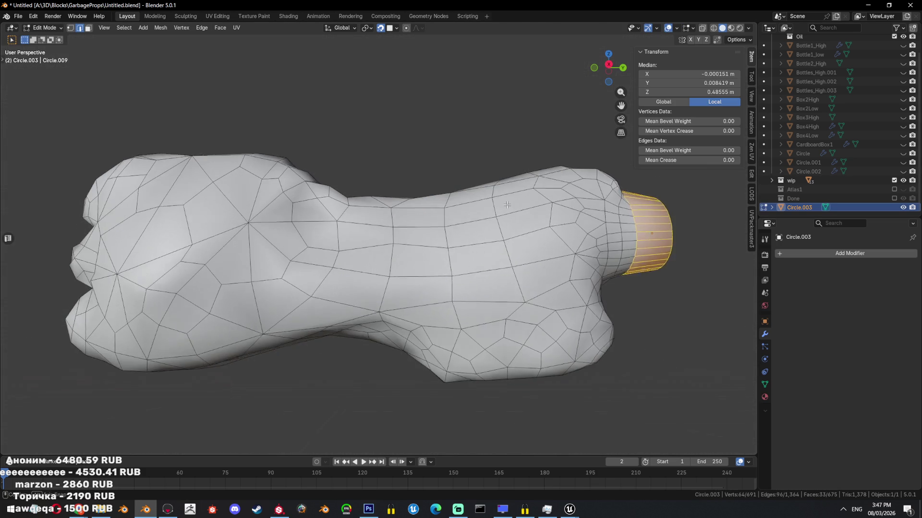
- Triangulate the whole mesh, limited-dissolve at 5°, and convert triangles to quads for 659 faces
key(a)
mouse_move(594, 219)
middle_down()
mouse_move(570, 176)
mouse_move(554, 170)
mouse_move(589, 247)
middle_up()
key(ctrl+t)
key(x)
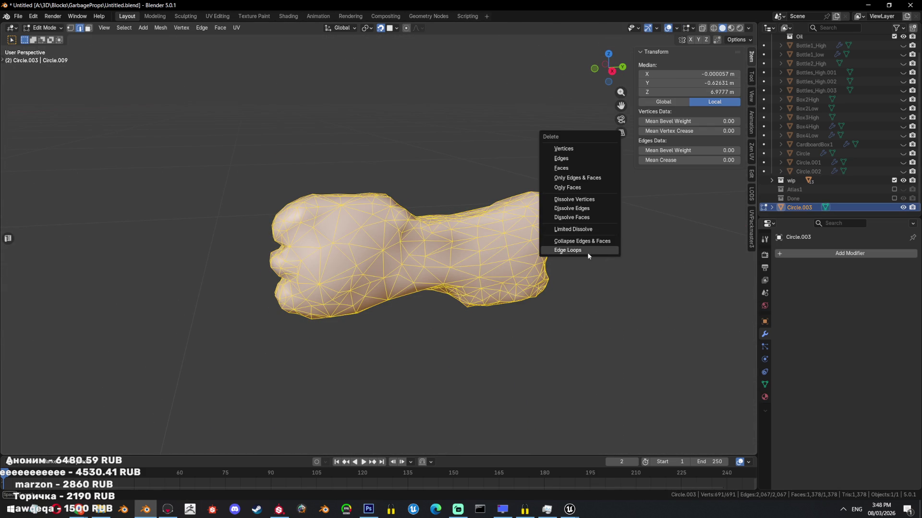
click(588, 230)
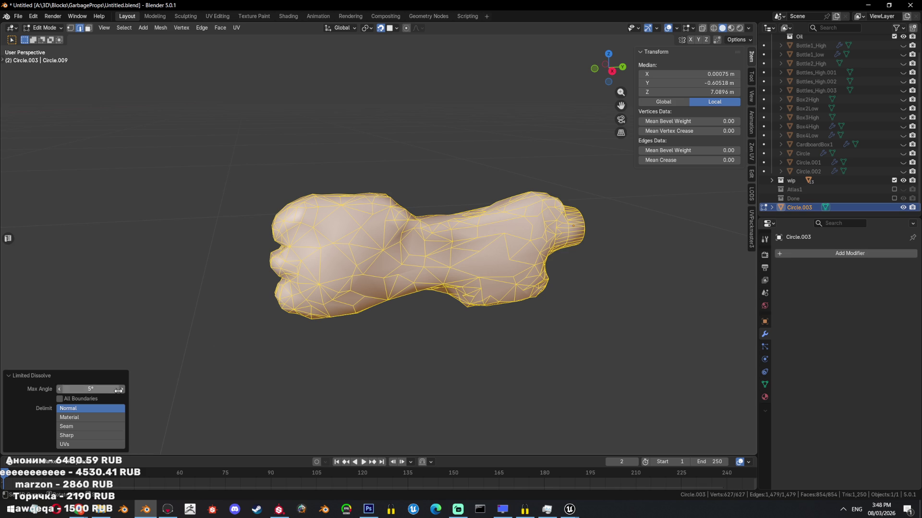
key(alt+j)
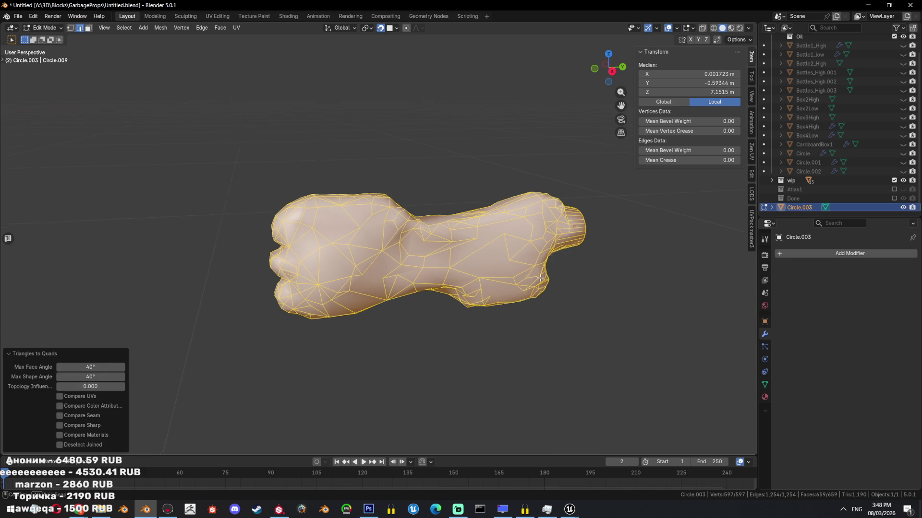
key(Tab)
mouse_move(441, 268)
middle_down()
mouse_move(488, 290)
mouse_move(471, 287)
mouse_move(516, 323)
mouse_move(504, 286)
middle_up()
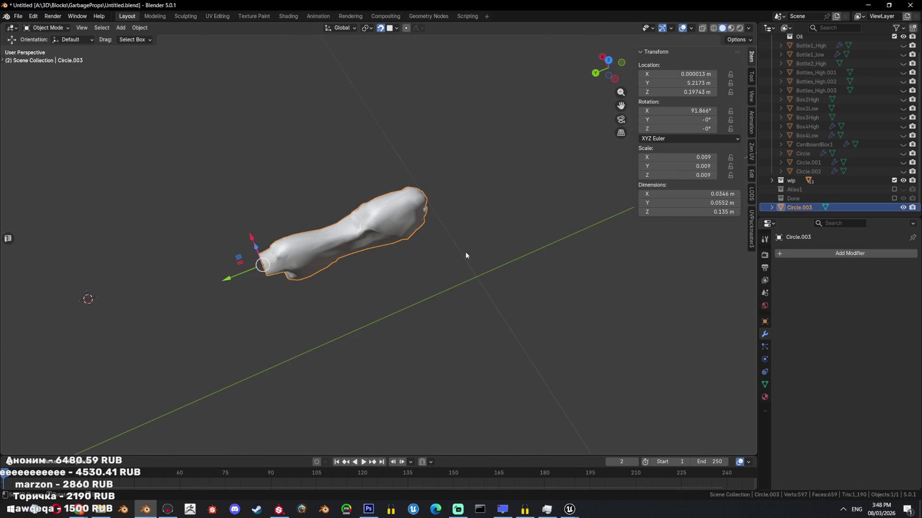
- Inspect the retopology mesh from several angles, toggling in and out of Edit Mode
key(Tab)
middle_drag(465, 251, 471, 262)
scroll(376, 243, up, 5)
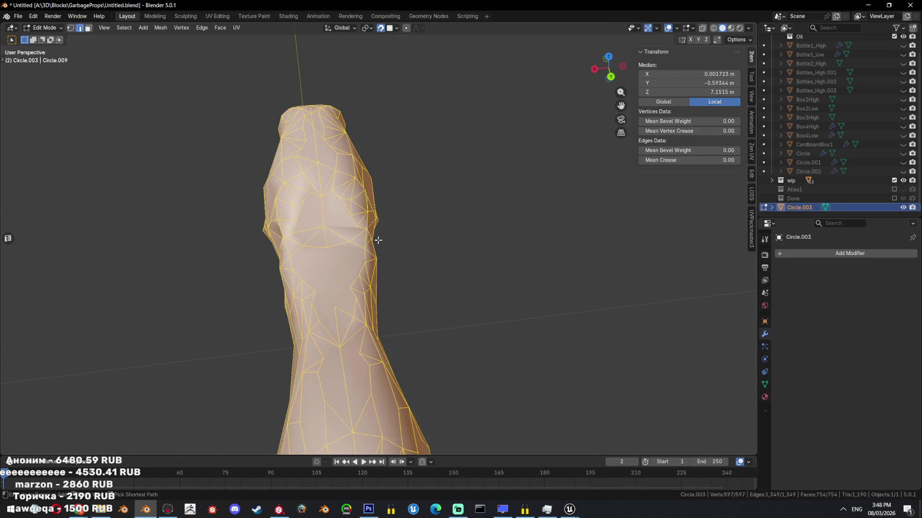
key(ctrl+z)
key(ctrl+z)
middle_drag(379, 240, 477, 215)
key(ctrl+z)
key(ctrl+z)
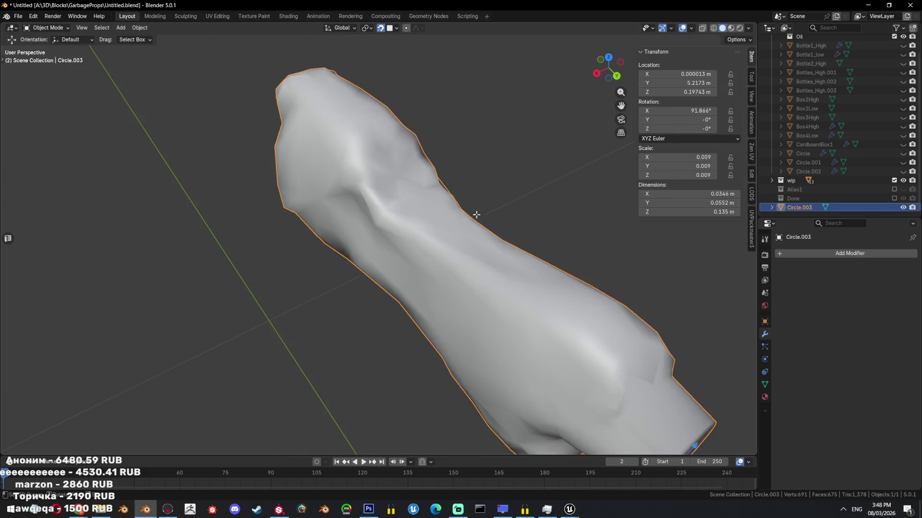
key(Tab)
middle_drag(450, 295, 408, 258)
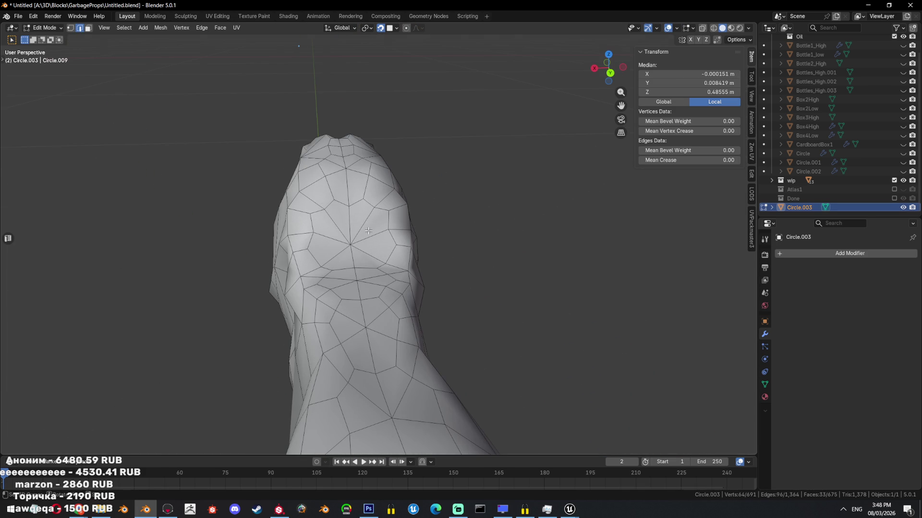
middle_drag(368, 231, 455, 216)
scroll(455, 216, down, 5)
key(Tab)
key(Tab)
key(alt+a)
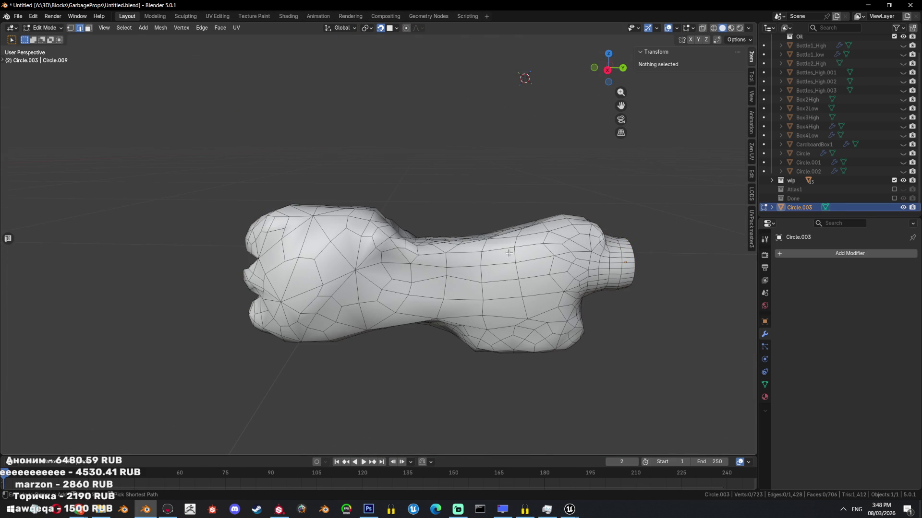
- Hide the Subdivision modifier's result in the viewport
key(Tab)
key(Tab)
key(Tab)
middle_drag(581, 220, 479, 264)
key(Tab)
scroll(463, 258, down, 3)
scroll(480, 249, up, 2)
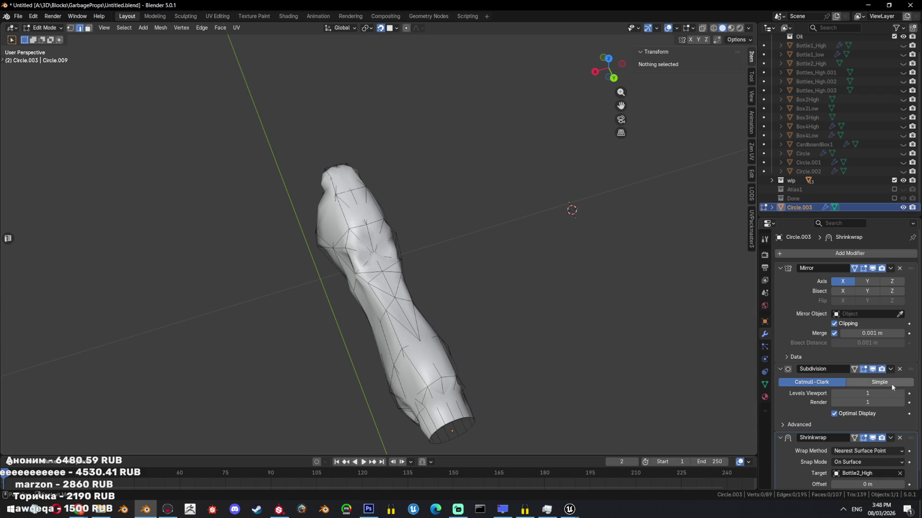
click(872, 370)
- Select the whole low-poly mesh and convert its triangles to quads with Alt+J
scroll(400, 274, up, 5)
mouse_move(413, 268)
middle_down()
mouse_move(400, 273)
mouse_move(405, 214)
mouse_move(482, 255)
mouse_move(397, 214)
middle_up()
key(a)
key(alt+j)
key(alt+a)
scroll(404, 220, down, 5)
- Re-enable Subdivision and apply all modifiers to get one dense quad mesh
key(Tab)
click(872, 370)
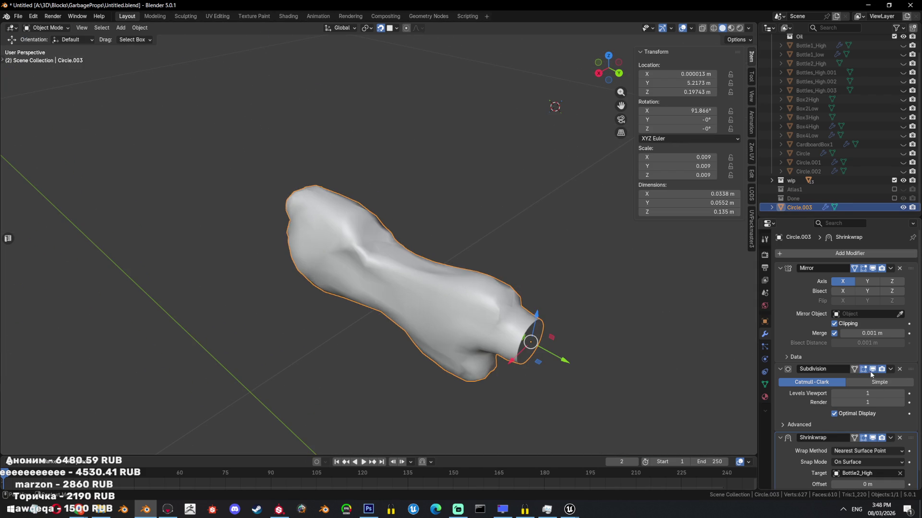
middle_drag(480, 269, 544, 259)
key(shift+z)
key(shift+z)
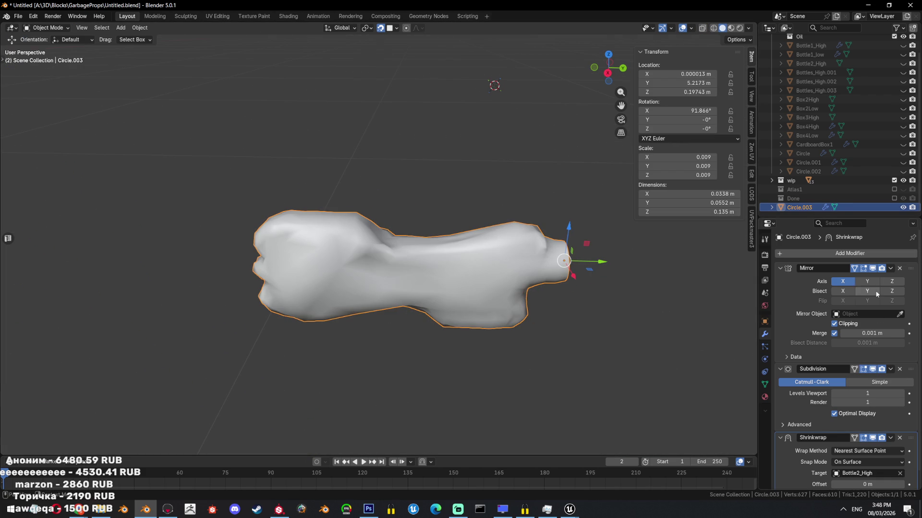
key(q)
click(574, 265)
- Select the edge loop around the bottle's open end in Edit Mode
key(Tab)
mouse_move(569, 265)
middle_down()
mouse_move(557, 315)
mouse_move(559, 270)
middle_up()
alt+click(556, 312)
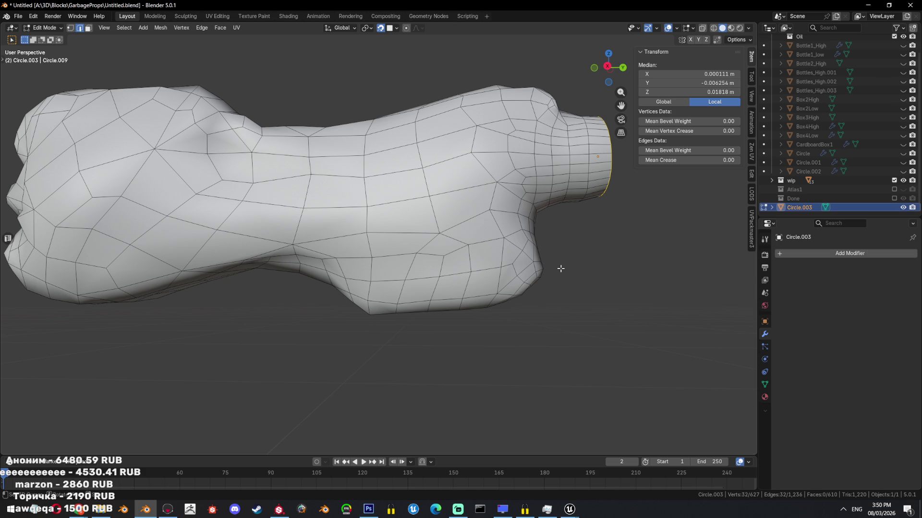
- Fill the bottle's open end with a face, then undo the fill
mouse_move(560, 268)
middle_down()
mouse_move(479, 168)
mouse_move(346, 203)
middle_up()
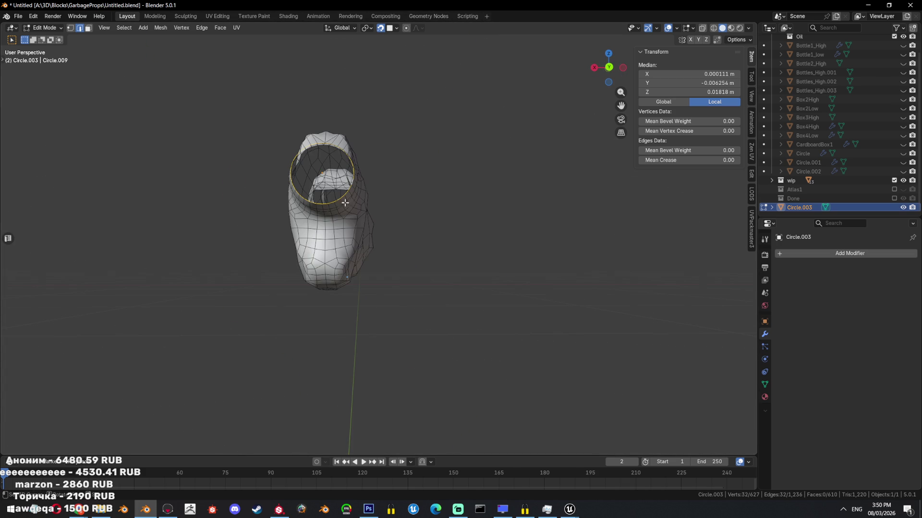
key(Tab)
mouse_move(444, 236)
middle_down()
mouse_move(461, 272)
mouse_move(475, 264)
mouse_move(465, 275)
mouse_move(427, 269)
middle_up()
scroll(465, 275, up, 5)
key(Tab)
key(f)
key(ctrl+z)
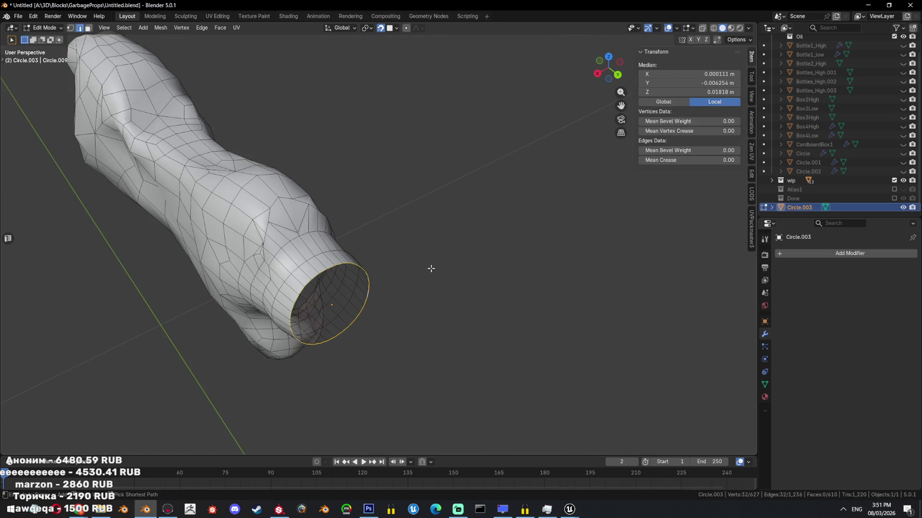
- Undo back to the Mirror, Subdivision and Shrinkwrap stack and frame the mesh
key(Tab)
key(Tab)
middle_drag(423, 266, 379, 254)
key(a)
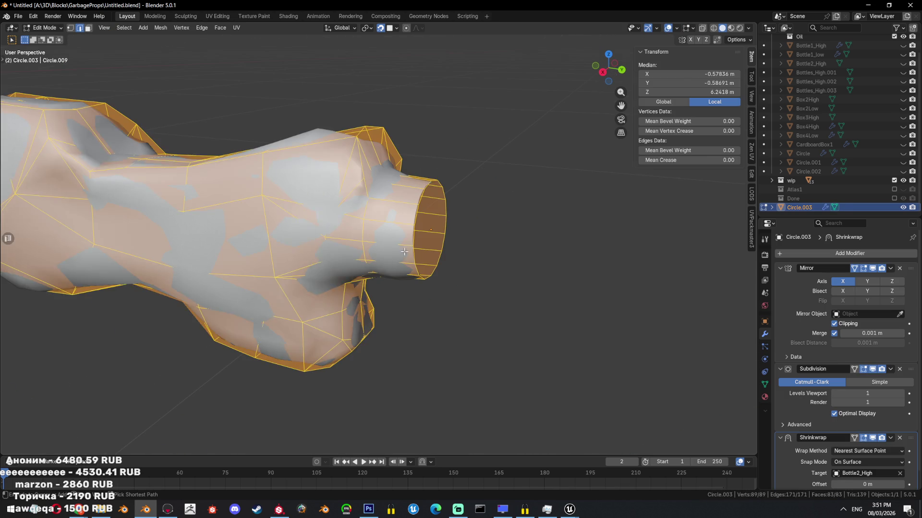
key(Tab)
key(KP_Decimal)
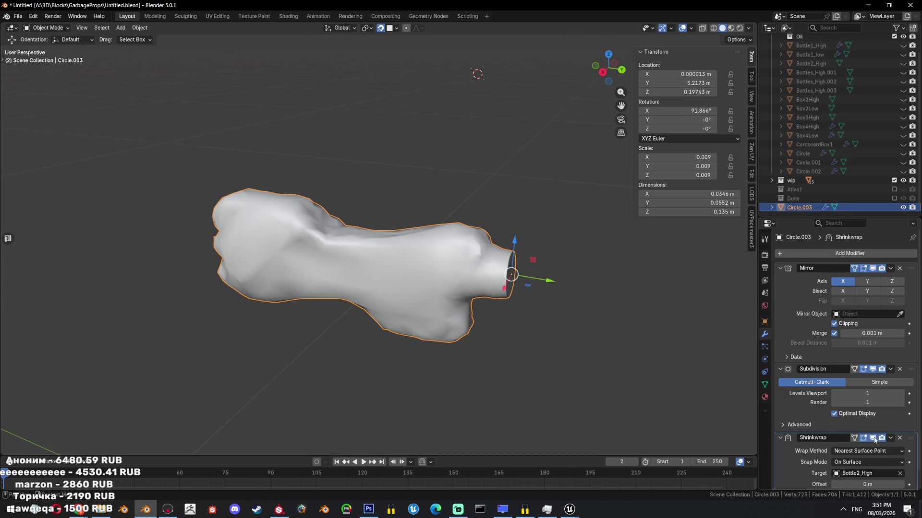
- Hide the Shrinkwrap, Subdivision and Mirror modifiers in the viewport
key(Tab)
key(Tab)
middle_drag(401, 248, 399, 306)
key(Tab)
key(Tab)
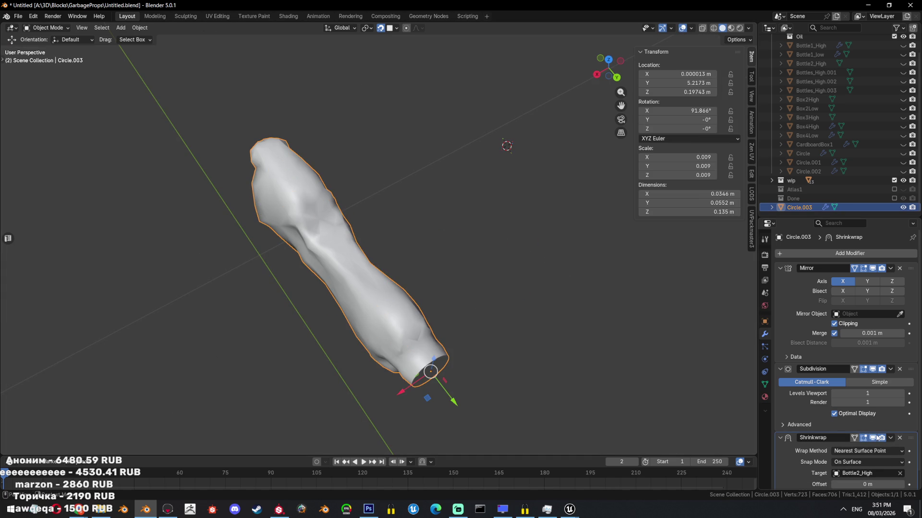
click(872, 438)
click(872, 369)
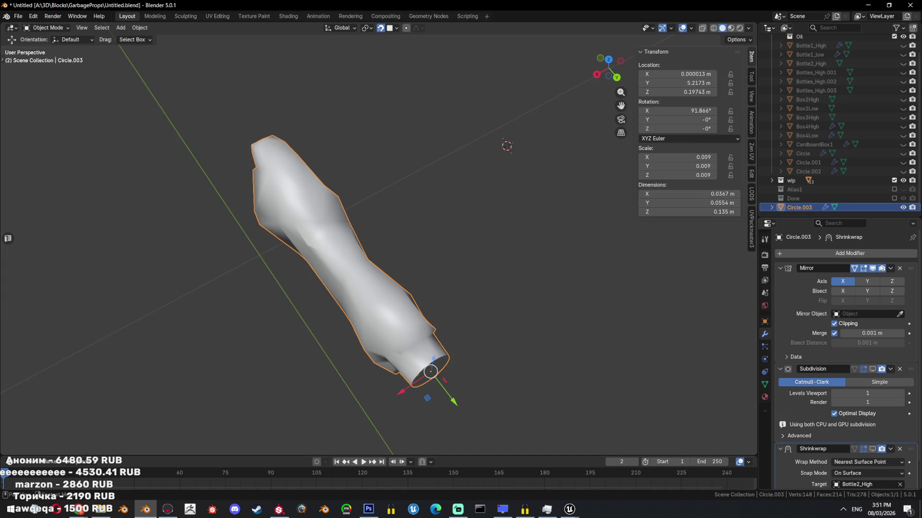
click(873, 268)
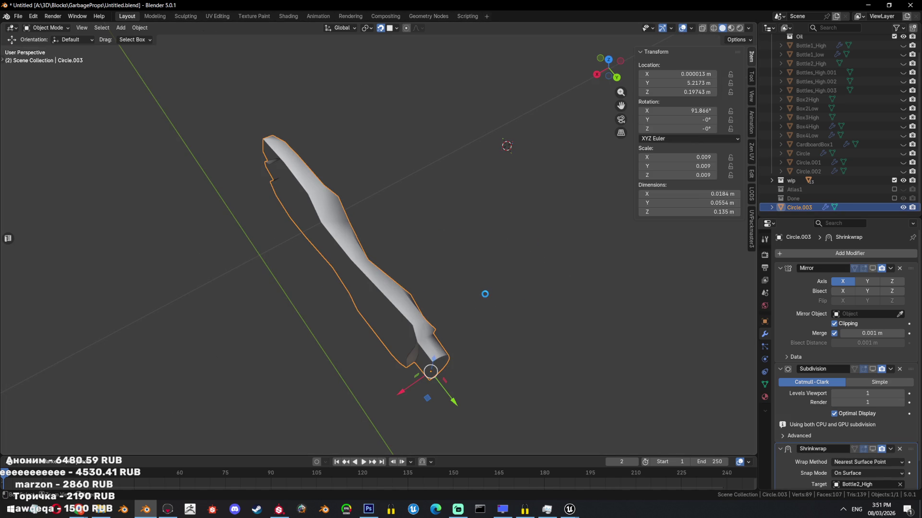
- Save Untitled.blend and leave Local View so the other bottles reappear
click(842, 510)
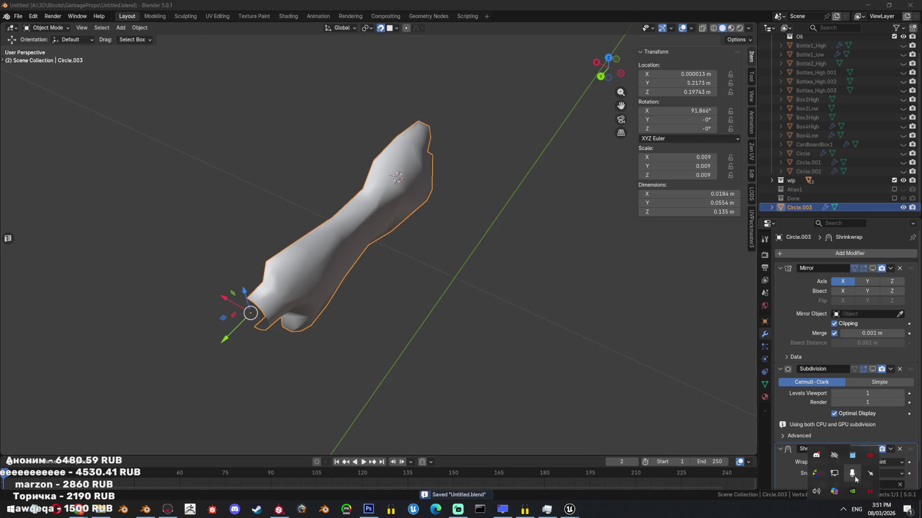
click(816, 456)
mouse_move(298, 269)
middle_down()
mouse_move(388, 234)
mouse_move(368, 286)
mouse_move(362, 257)
mouse_move(400, 238)
mouse_move(442, 192)
mouse_move(428, 286)
middle_up()
key(Tab)
key(alt+a)
key(Tab)
key(slash)
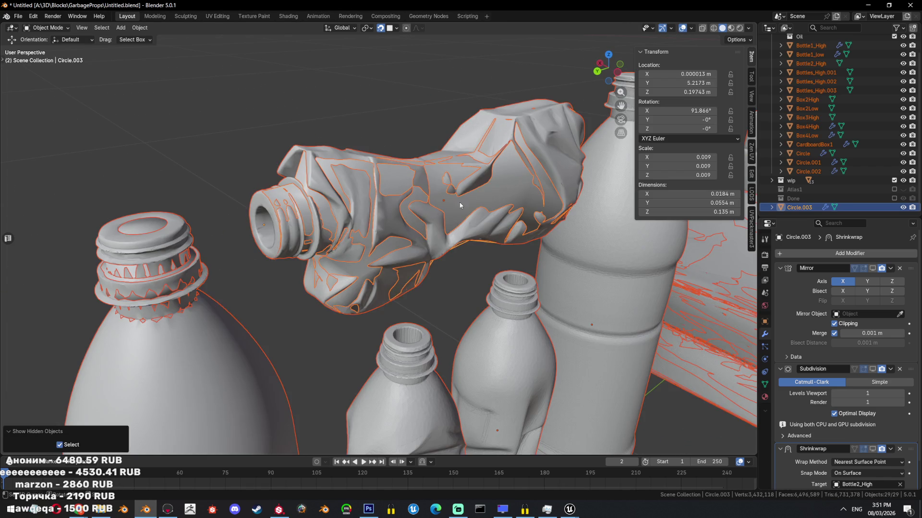
- Select Circle.003 in wireframe shading and save the file
click(506, 152)
key(shift+z)
key(Tab)
key(Tab)
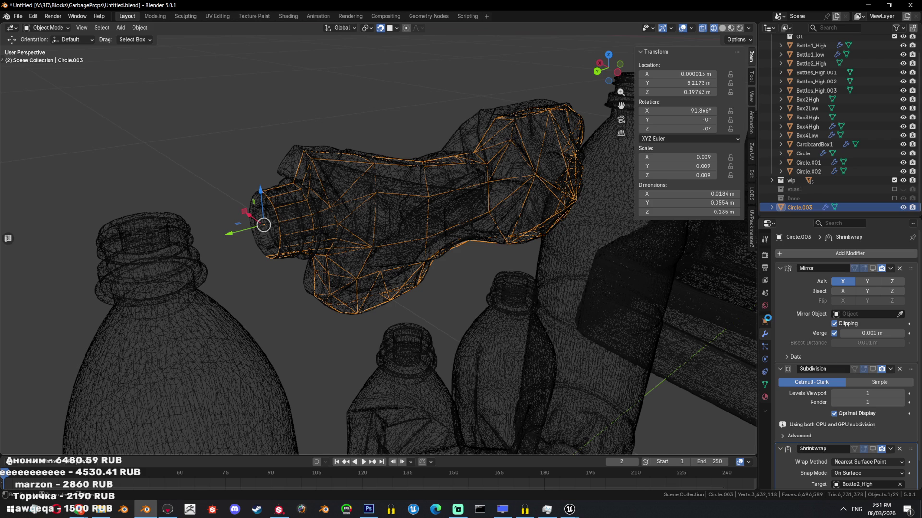
key(ctrl+s)
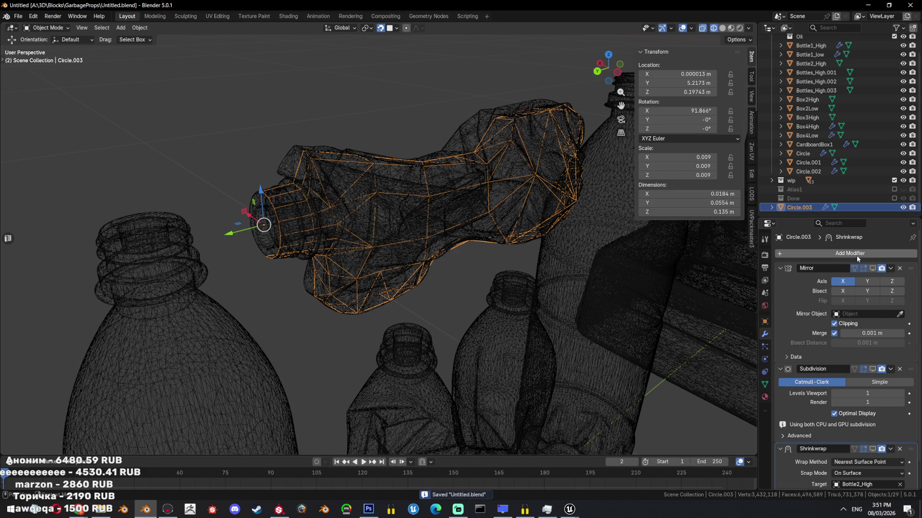
- Show the Mirror modifier in the viewport again and delete the Subdivision modifier
click(873, 270)
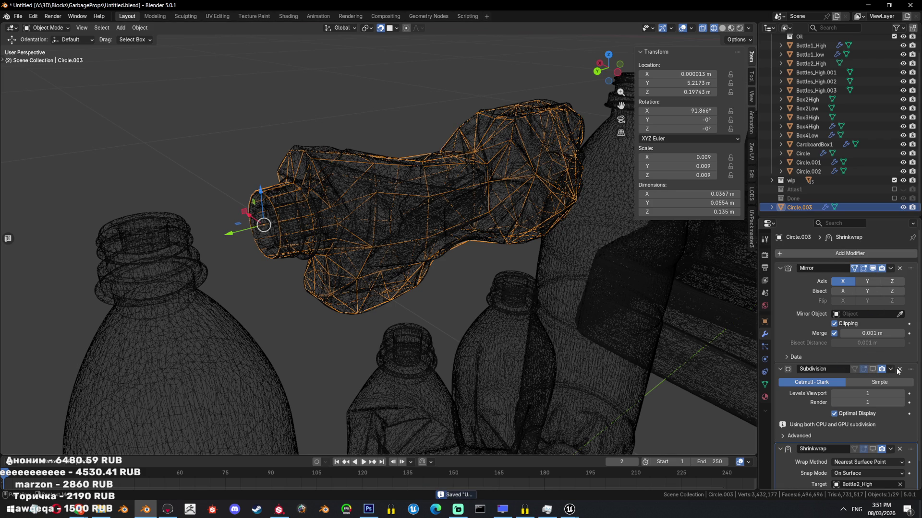
click(899, 368)
key(ctrl+KP_3)
shift+middle_drag(541, 234, 434, 234)
scroll(500, 236, up, 2)
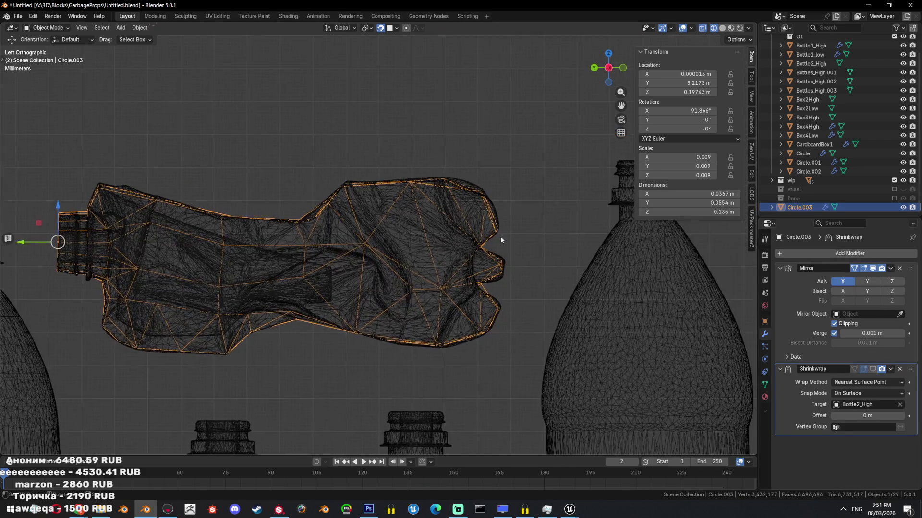
scroll(500, 240, up, 2)
- Check the mesh from the left side in Edit Mode, then return to solid Object Mode
key(Tab)
mouse_move(563, 261)
middle_down()
mouse_move(500, 259)
mouse_move(495, 268)
middle_up()
key(shift+z)
key(shift+z)
key(a)
key(alt+a)
key(ctrl+KP_3)
scroll(504, 264, up, 1)
key(a)
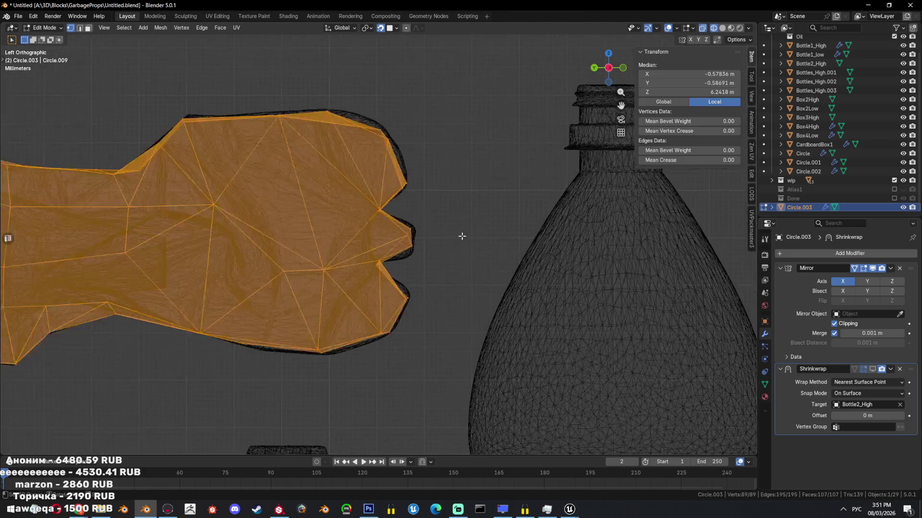
scroll(458, 236, up, 3)
mouse_move(463, 223)
middle_down()
mouse_move(434, 233)
mouse_move(456, 248)
middle_up()
key(Tab)
key(shift+z)
- Isolate the retopology mesh in wireframe with Shift+H and re-enter Edit Mode
key(shift+z)
key(ctrl+KP_3)
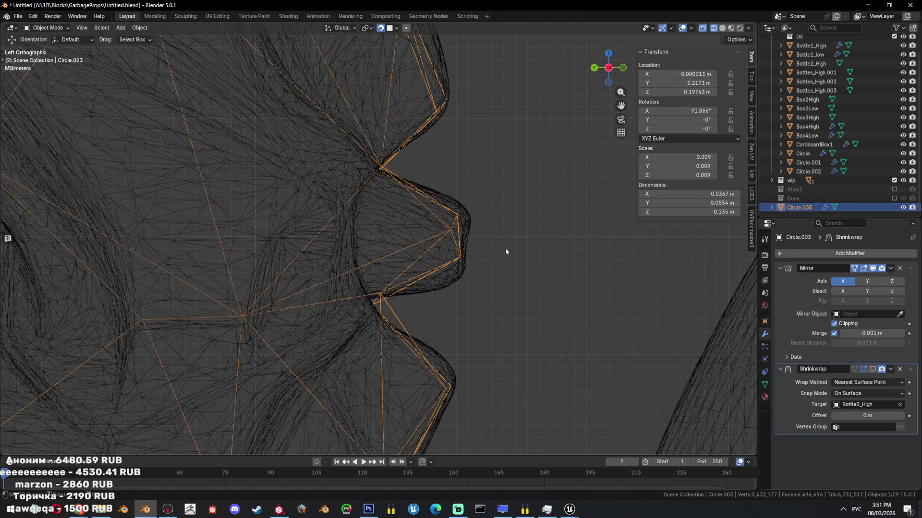
key(Tab)
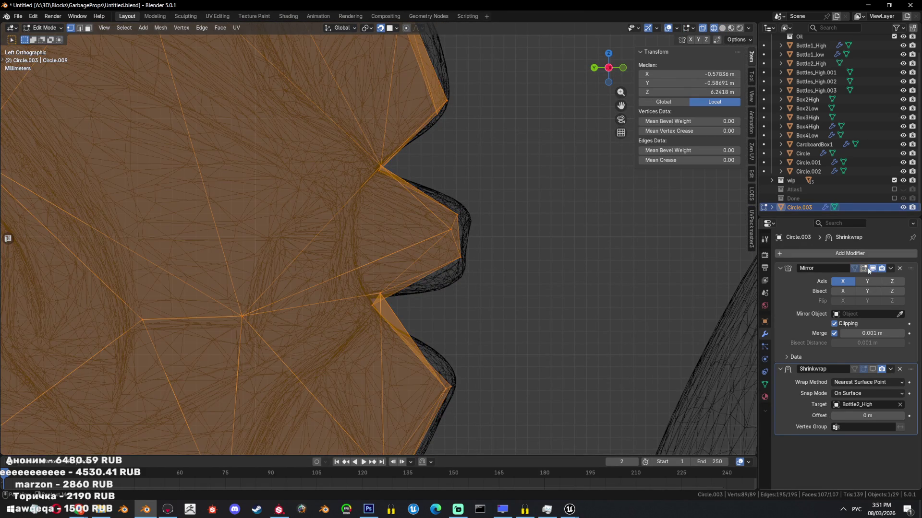
key(shift+z)
mouse_move(432, 240)
middle_down()
mouse_move(418, 245)
mouse_move(462, 245)
middle_up()
key(Tab)
key(shift+h)
key(Tab)
- Delete three unwanted faces from the retopology mesh
key(x)
click(435, 184)
click(379, 254)
key(x)
click(378, 253)
click(389, 258)
key(x)
click(389, 258)
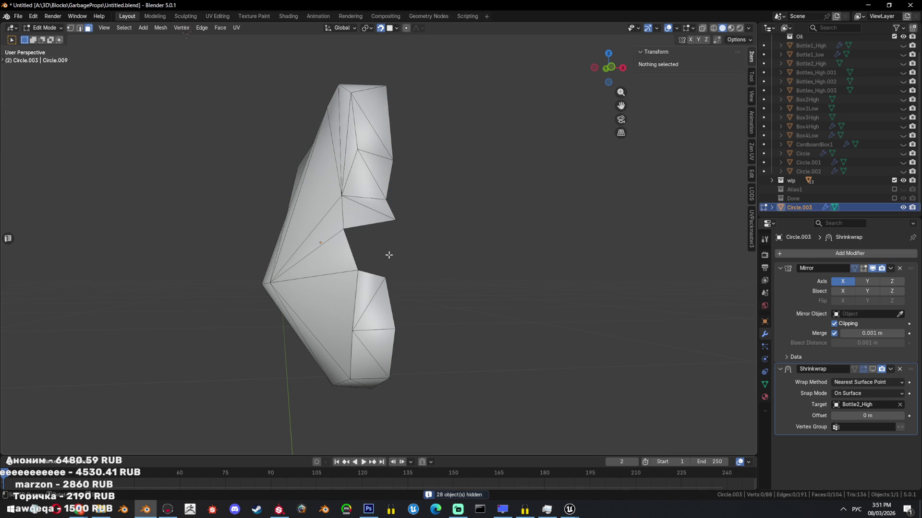
click(344, 230)
- Reveal all objects, reselect only the retopology mesh and return to Edit Mode in left view
key(Tab)
key(alt+h)
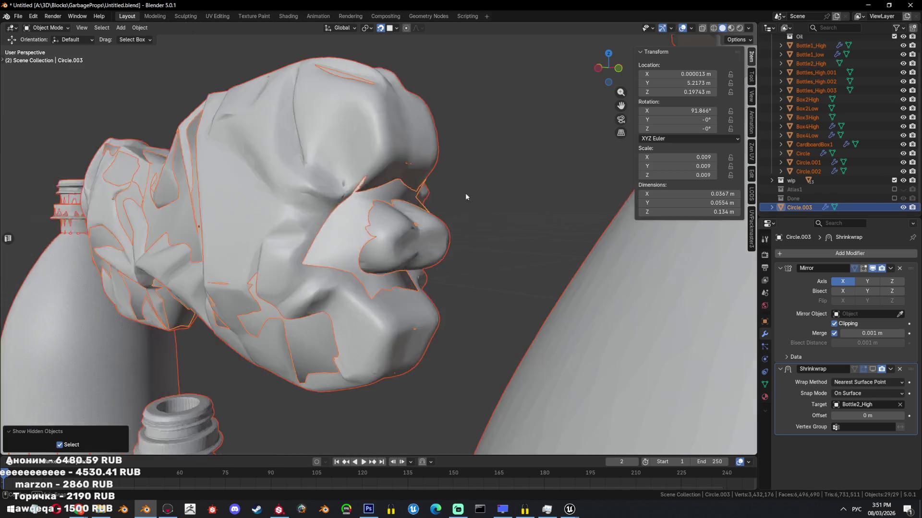
click(411, 205)
key(Tab)
key(shift+z)
key(ctrl+KP_3)
scroll(453, 233, up, 2)
- Build a new face from the lip vertices and triangulate it
key(a)
key(ctrl+z)
click(458, 286)
mouse_move(458, 286)
middle_down()
mouse_move(486, 288)
mouse_move(461, 288)
mouse_move(471, 268)
middle_up()
key(shift+z)
key(a)
key(shift+z)
scroll(428, 267, down, 2)
click(350, 309)
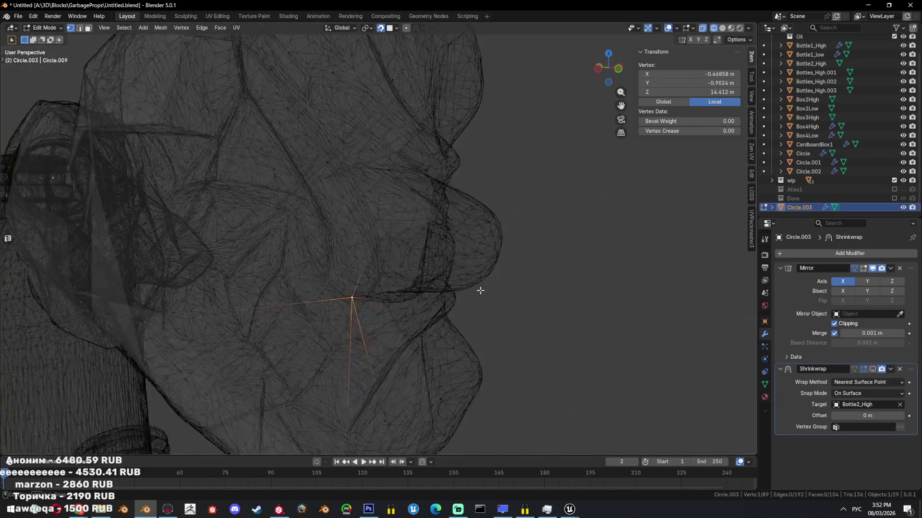
key(shift+z)
click(573, 245)
scroll(573, 245, up, 2)
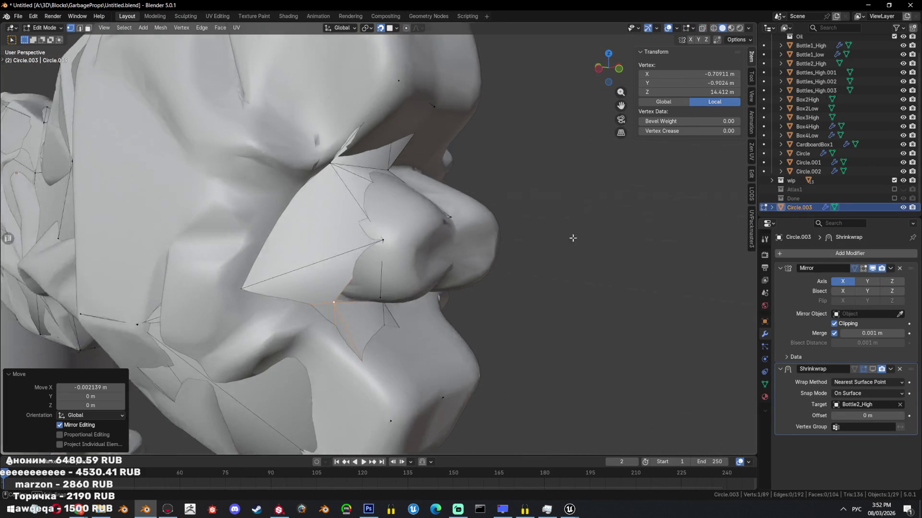
key(f)
key(ctrl+t)
- Extrude a lip vertex along X and fill new faces near the neck
middle_drag(464, 263, 485, 274)
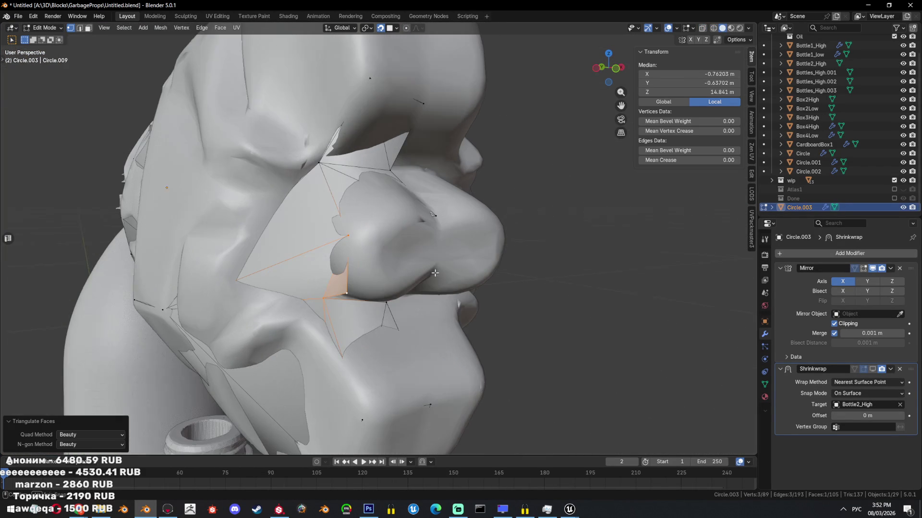
click(416, 287)
key(e)
key(x)
click(520, 255)
key(f)
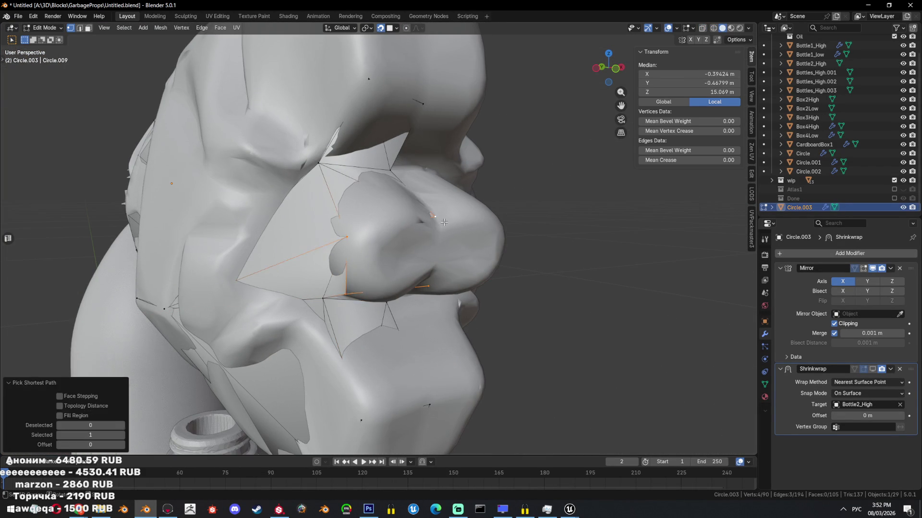
middle_drag(521, 256, 500, 206)
key(f)
- Select the new face's four corners in see-through left view and nudge them into place
key(alt+z)
key(ctrl+KP_3)
key(a)
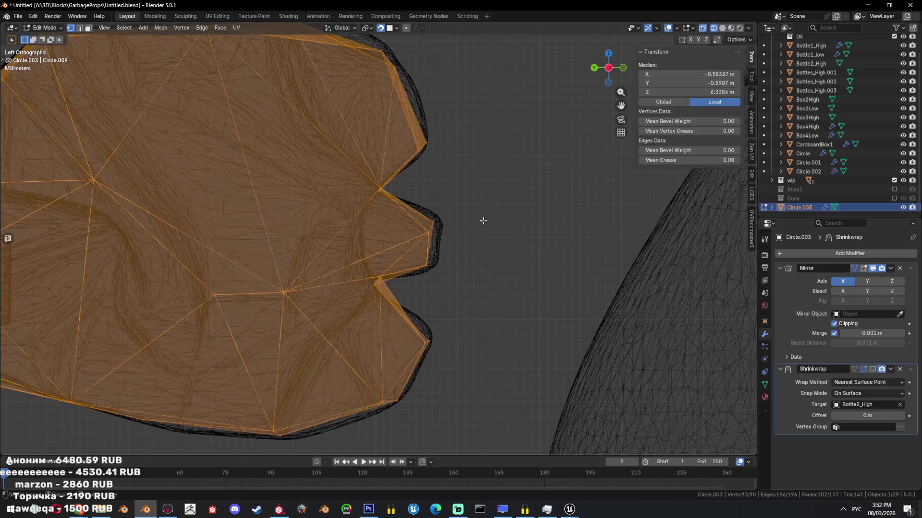
key(alt+a)
shift+middle_drag(483, 220, 447, 258)
drag(408, 317, 408, 317)
key(g)
click(502, 294)
mouse_move(503, 294)
middle_down()
mouse_move(431, 301)
mouse_move(537, 260)
middle_up()
key(alt+z)
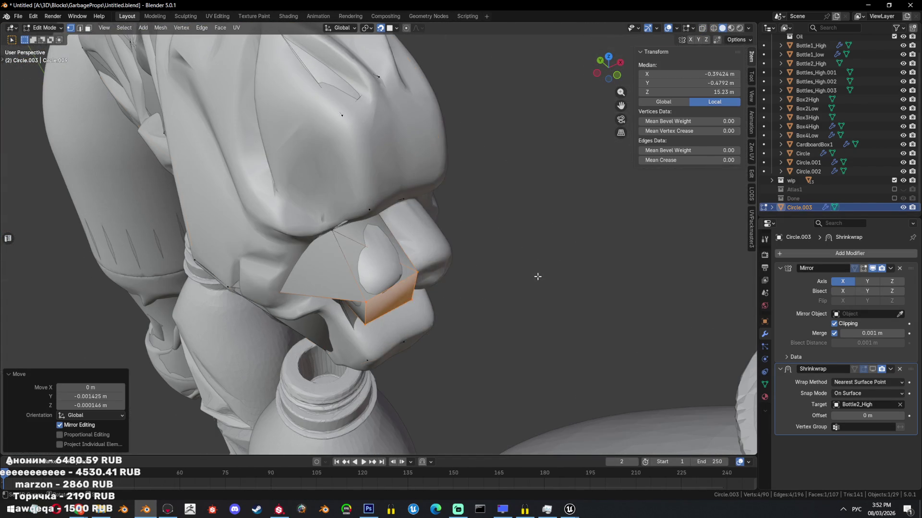
- Switch to face select, return to Object Mode and hide the other 28 objects
key(Tab)
key(Tab)
key(3)
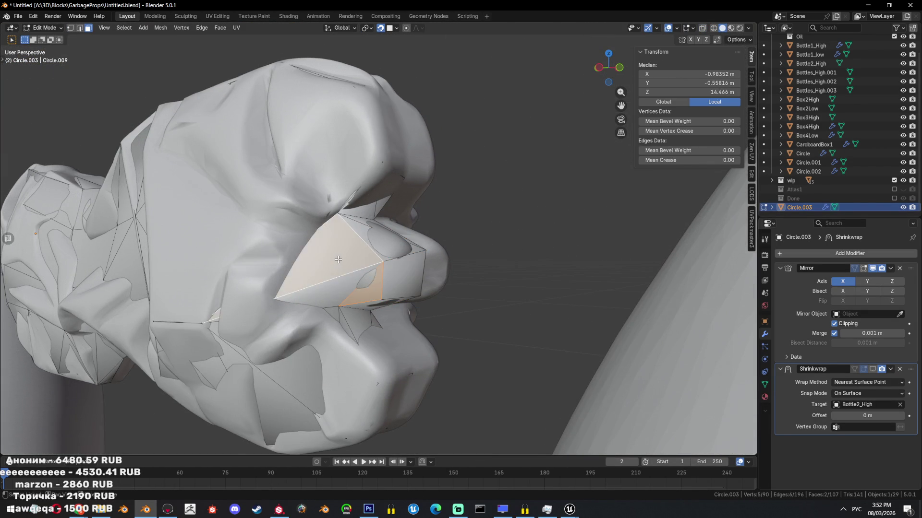
key(Tab)
scroll(408, 277, down, 10)
middle_drag(465, 281, 520, 263)
key(shift+h)
middle_drag(344, 235, 386, 237)
scroll(386, 237, up, 5)
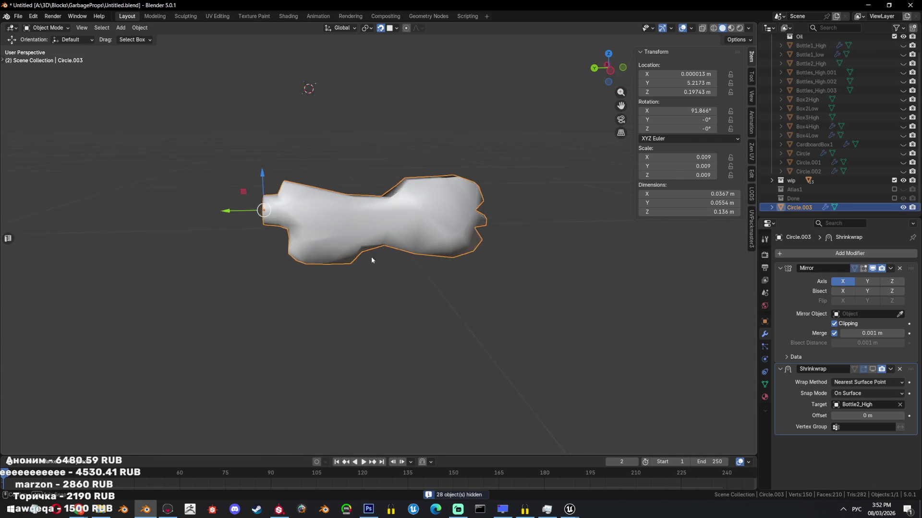
- Fill the open end loop at the bottle neck with a face
key(Tab)
key(f)
mouse_move(203, 221)
middle_down()
mouse_move(474, 224)
mouse_move(387, 265)
mouse_move(484, 273)
middle_up()
key(Tab)
key(Tab)
scroll(485, 273, up, 2)
- Mark the two edge loops near the cap as seam and sharp
alt+click(364, 288)
middle_drag(365, 288, 601, 301)
key(ctrl+e)
alt+shift+click(426, 305)
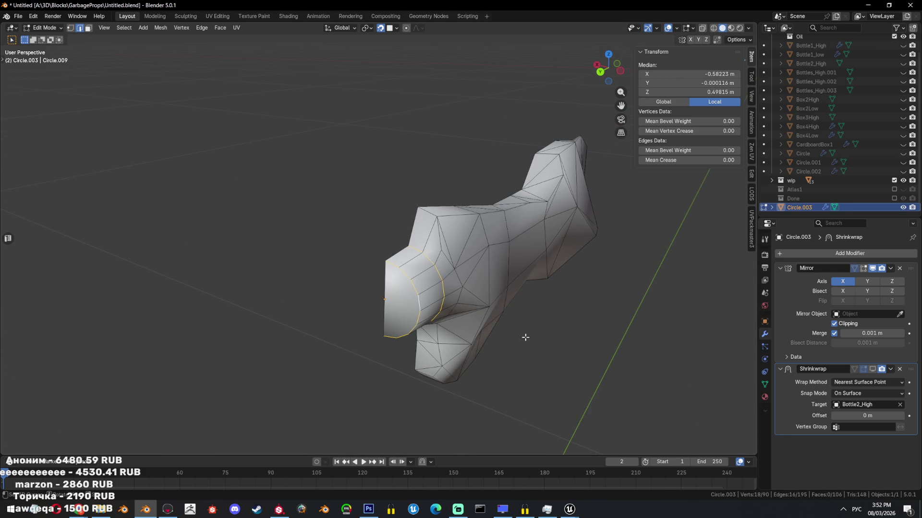
key(ctrl+e)
click(497, 411)
key(ctrl+e)
click(494, 433)
- Subdivide the whole low-poly mesh and triangulate all its faces
key(Tab)
mouse_move(535, 344)
middle_down()
mouse_move(495, 297)
mouse_move(527, 259)
mouse_move(450, 248)
mouse_move(517, 283)
mouse_move(477, 280)
mouse_move(482, 285)
mouse_move(566, 257)
middle_up()
key(Tab)
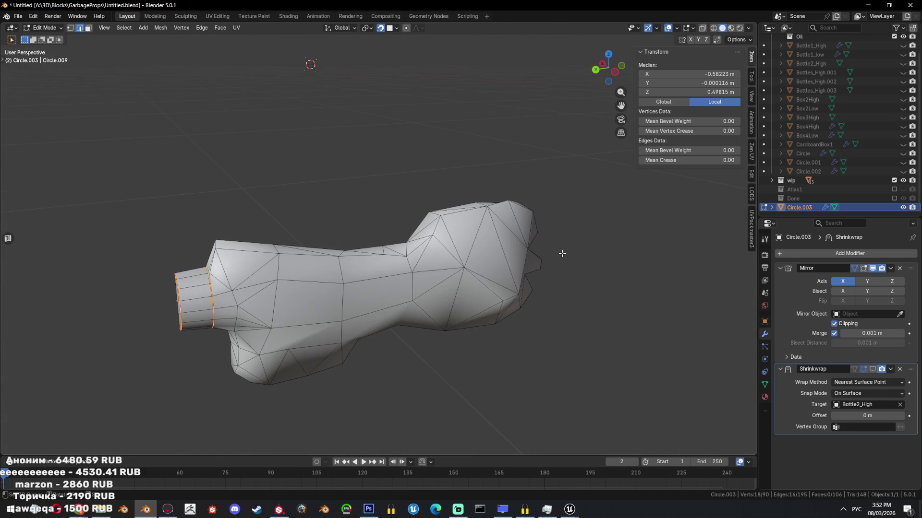
key(a)
key(ctrl+e)
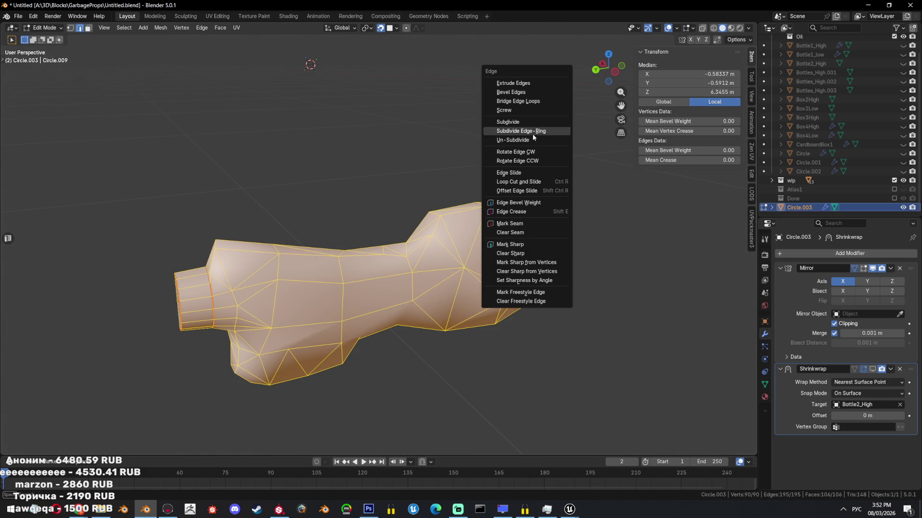
click(535, 123)
mouse_move(533, 192)
middle_down()
mouse_move(531, 264)
mouse_move(543, 256)
mouse_move(480, 249)
middle_up()
key(ctrl+t)
- Reselect Circle.003 and apply its Shrinkwrap modifier, leaving only Mirror at 1,124 faces
key(Tab)
key(alt+h)
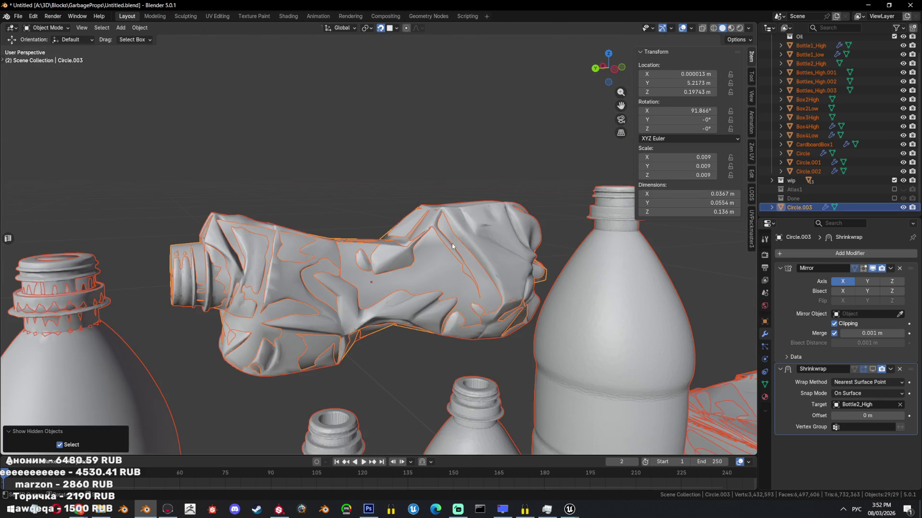
key(shift+z)
click(454, 248)
click(454, 246)
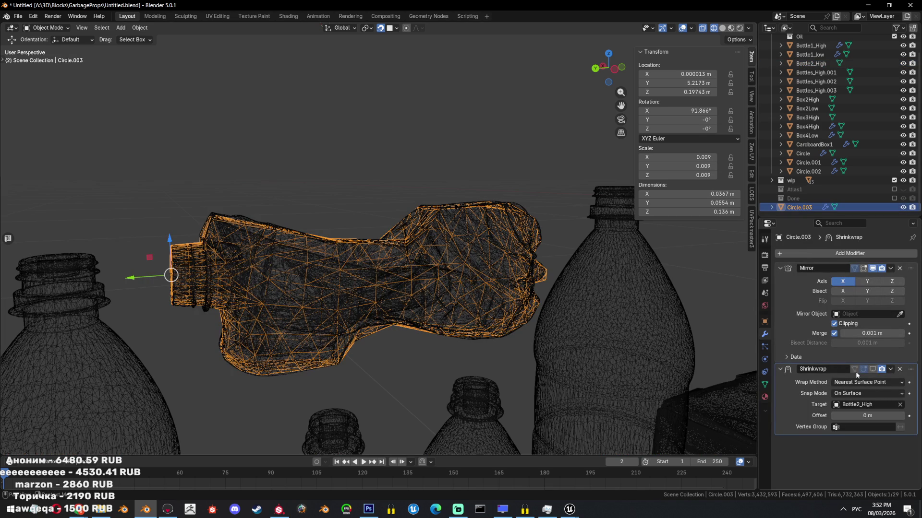
click(878, 373)
key(shift+z)
key(shift+h)
middle_drag(475, 251, 716, 318)
key(shift+z)
key(shift+z)
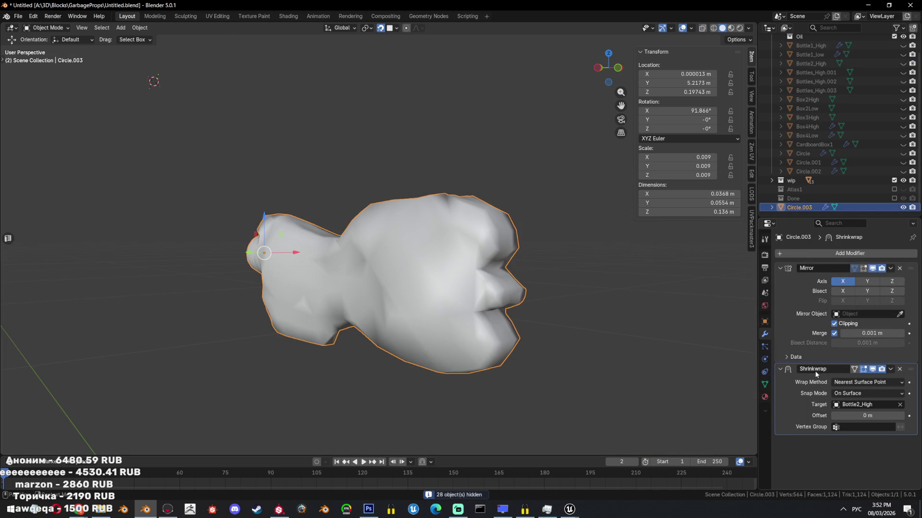
click(890, 369)
click(830, 380)
middle_drag(595, 333, 526, 314)
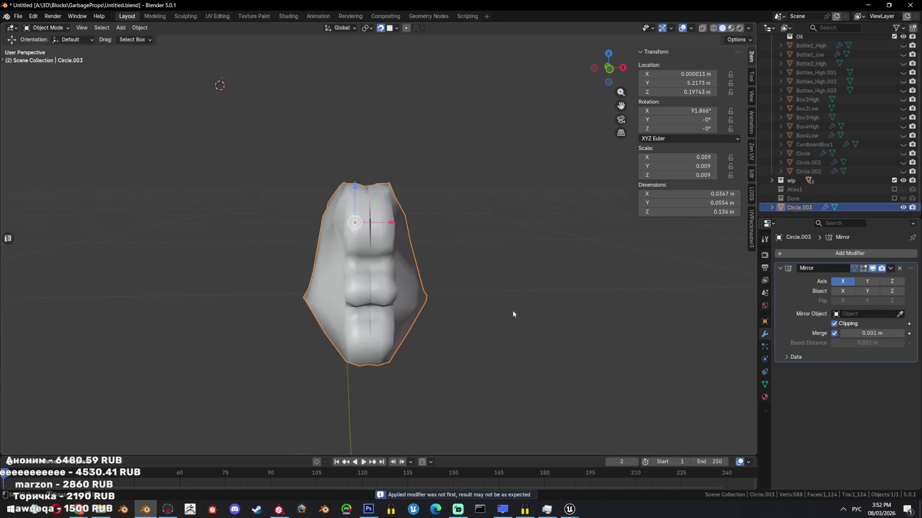
- Select the mirror seam loop and move it toward the centre in see-through front view
key(Tab)
alt+click(363, 246)
middle_drag(386, 247, 591, 291)
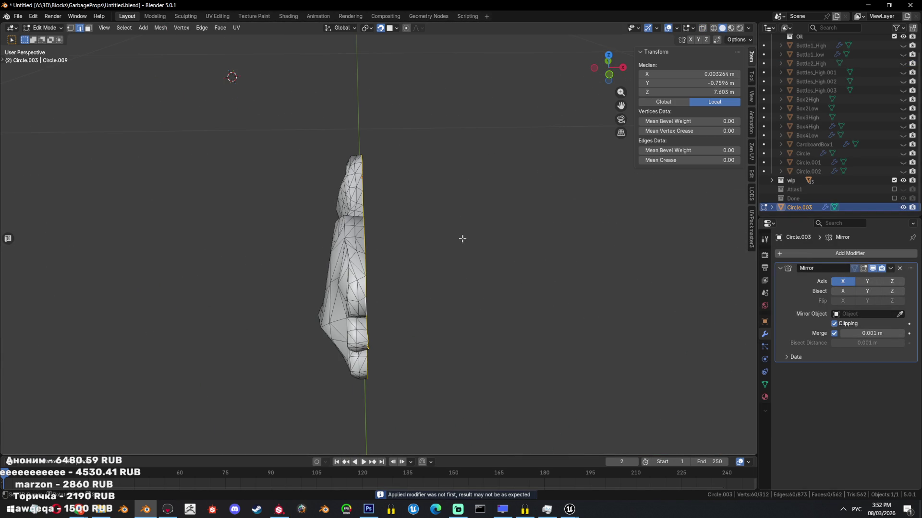
key(g)
key(y)
click(484, 235)
key(KP_1)
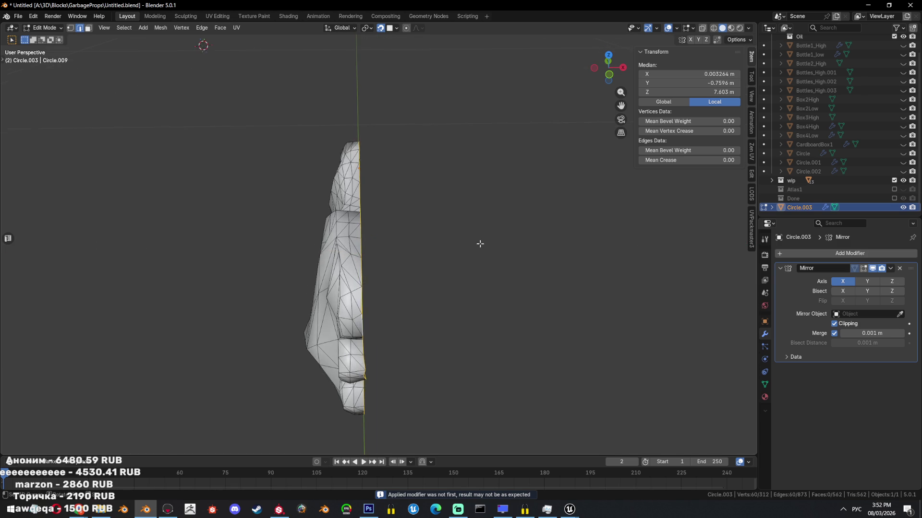
key(alt+z)
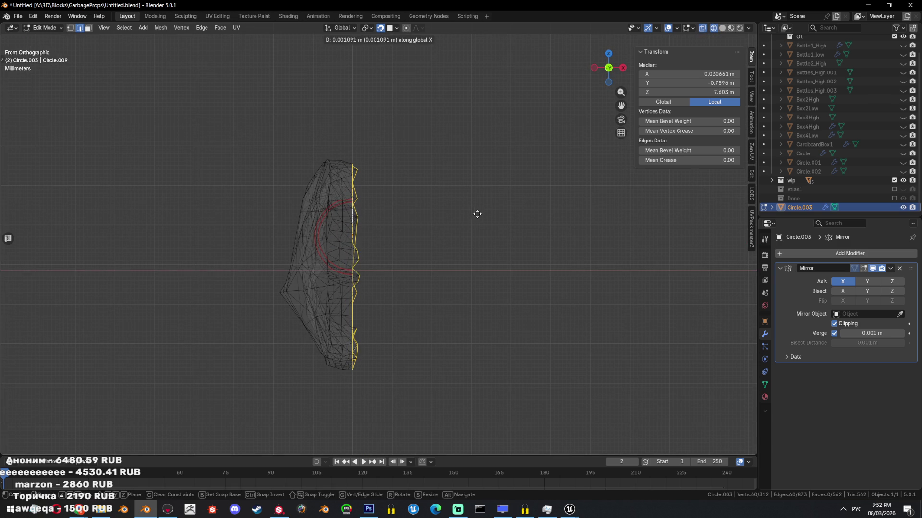
click(478, 214)
shift+middle_drag(520, 248, 524, 247)
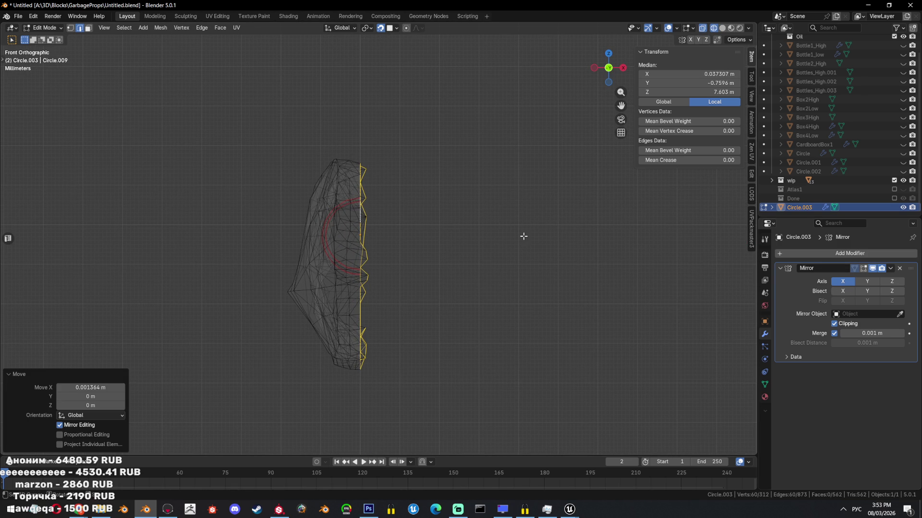
- Isolate Bottle2_High with Circle.003 and re-enter Edit Mode on the low-poly mesh
key(Tab)
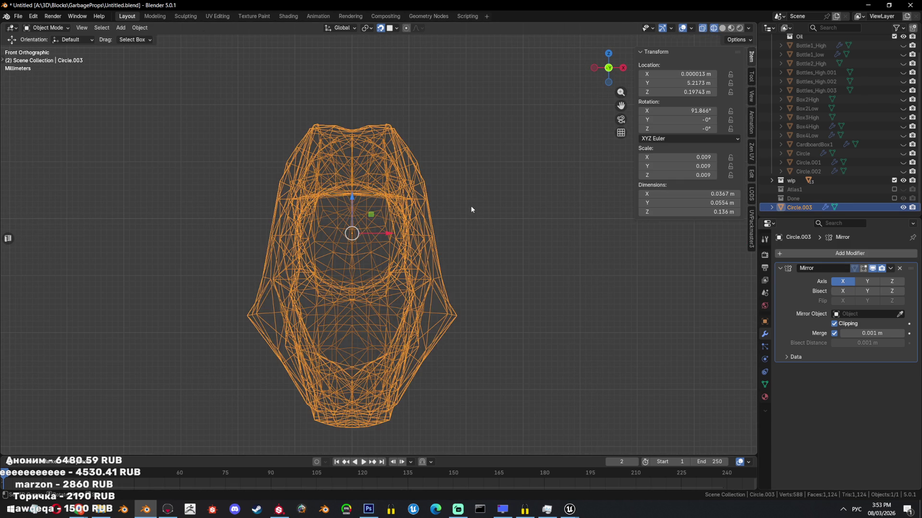
key(alt+h)
mouse_move(397, 186)
middle_down()
mouse_move(432, 226)
mouse_move(460, 214)
middle_up()
click(423, 216)
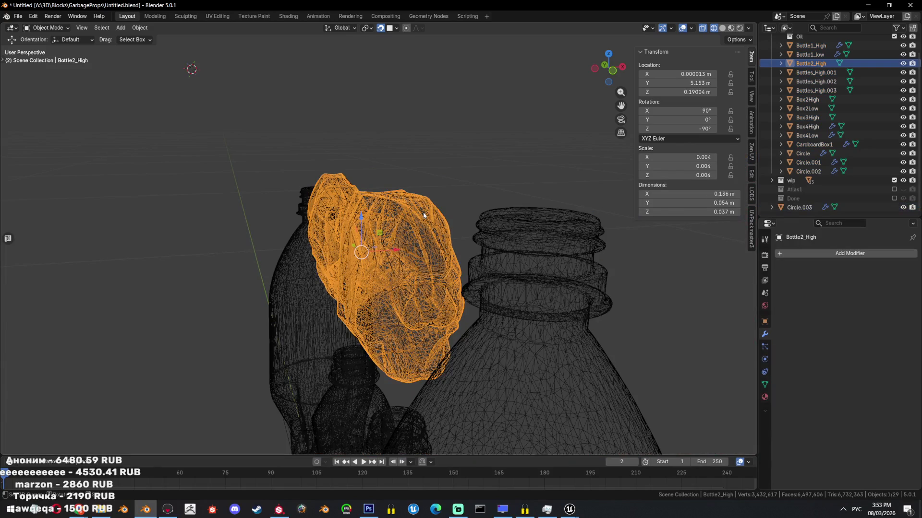
key(shift+h)
click(437, 231)
key(shift+z)
key(shift+z)
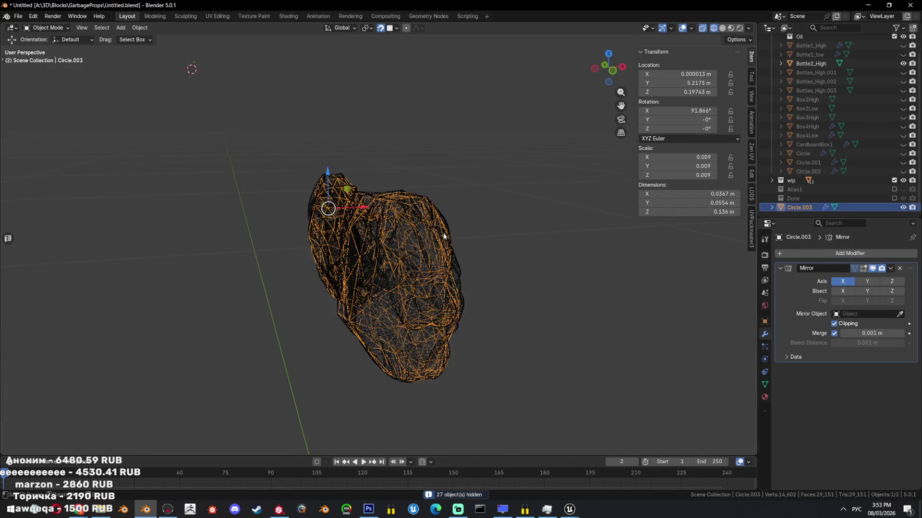
key(Tab)
- Shift the seam loop along X onto the bottle's centre line, checking from top view
key(g)
key(x)
click(556, 229)
key(ctrl+z)
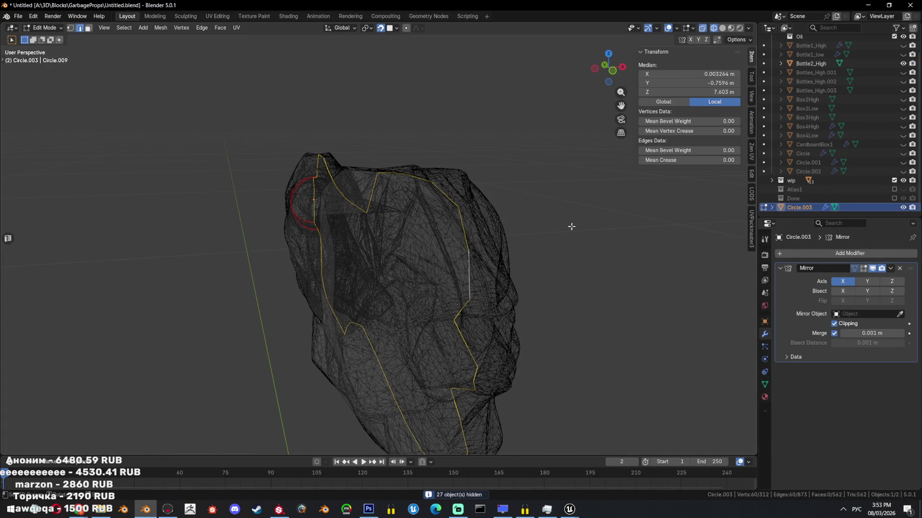
key(g)
key(x)
click(584, 225)
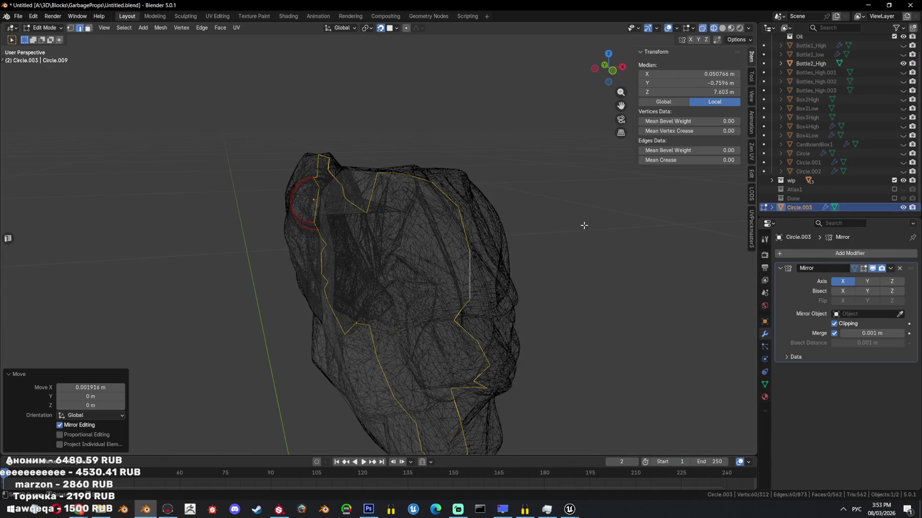
scroll(584, 224, down, 2)
scroll(578, 285, up, 3)
scroll(568, 272, down, 3)
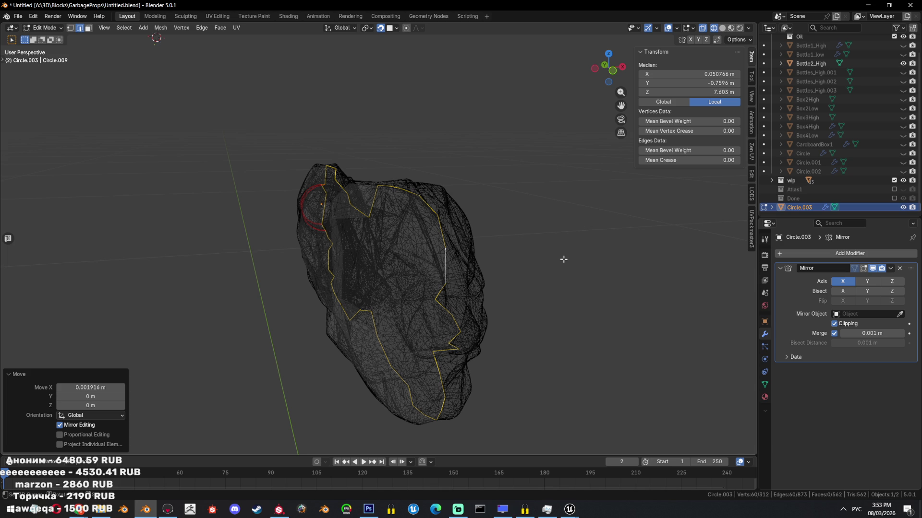
middle_drag(551, 277, 540, 253)
key(KP_7)
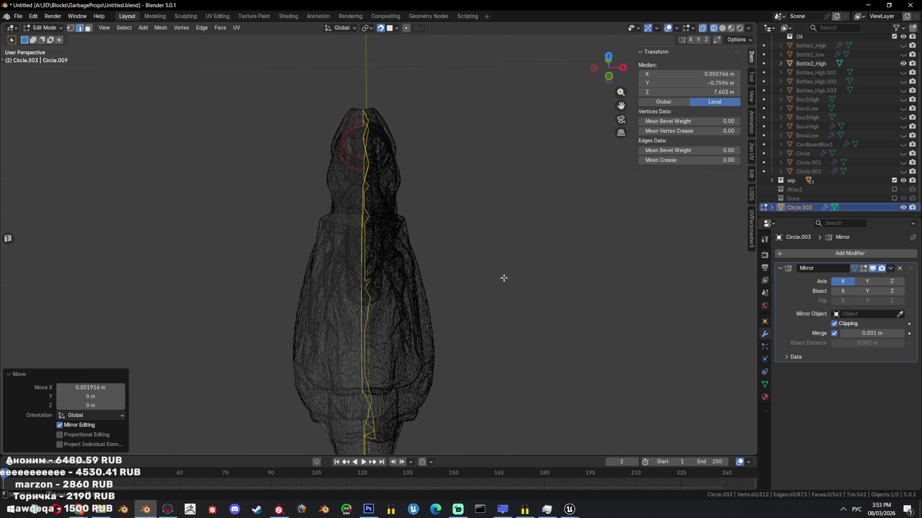
key(g)
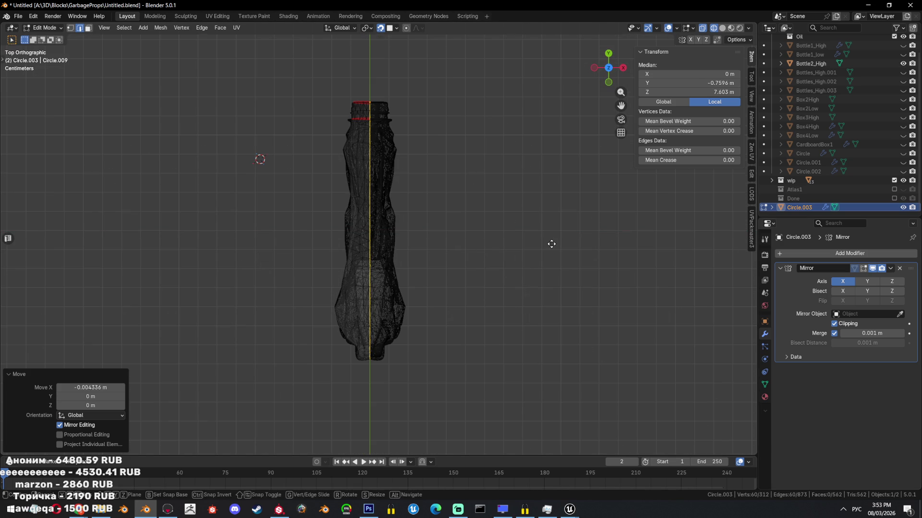
key(Escape)
mouse_move(542, 245)
middle_down()
mouse_move(507, 220)
mouse_move(443, 241)
mouse_move(536, 246)
middle_up()
- Hide the high-poly bottle and convert all triangles to quads, leaving 350 faces
key(shift+z)
key(shift+h)
key(alt+a)
key(alt+j)
key(a)
key(alt+j)
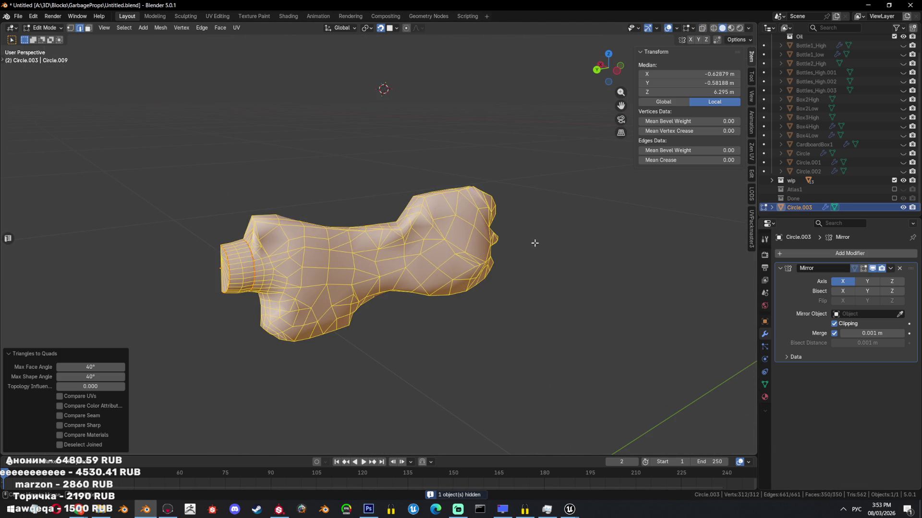
- Merge the triangles of the neck's end cap into a single face
scroll(355, 260, up, 5)
key(alt+a)
scroll(397, 238, down, 2)
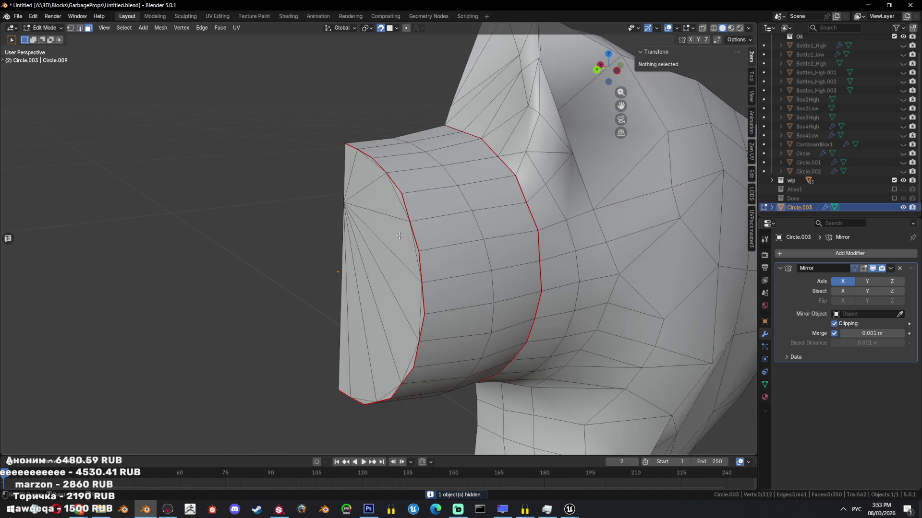
key(3)
click(397, 237)
key(ctrl+l)
key(ctrl+x)
middle_drag(397, 238, 451, 237)
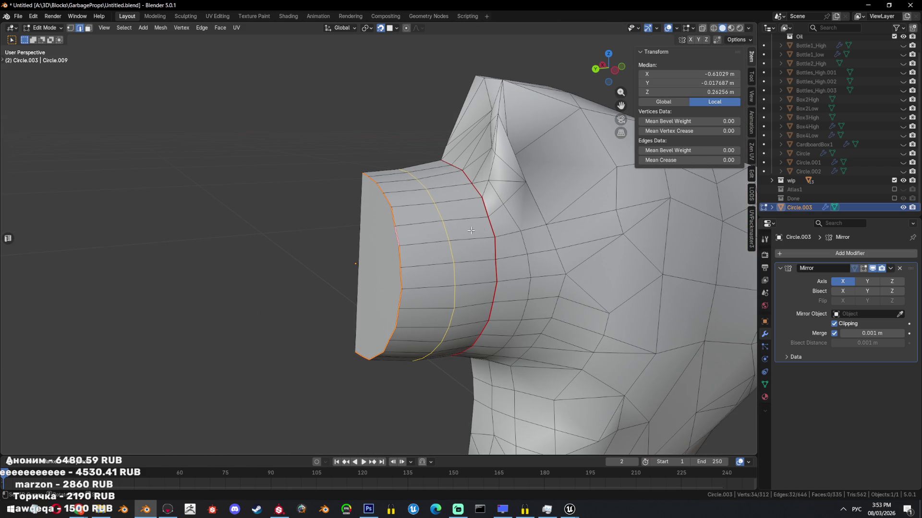
- Delete the band of faces around the neck together with the end cap, leaving an open hole
key(3)
ctrl+click(389, 220)
shift+click(379, 262)
key(x)
click(507, 232)
- Select the complete edge loop around the hole's rim
key(1)
click(421, 166)
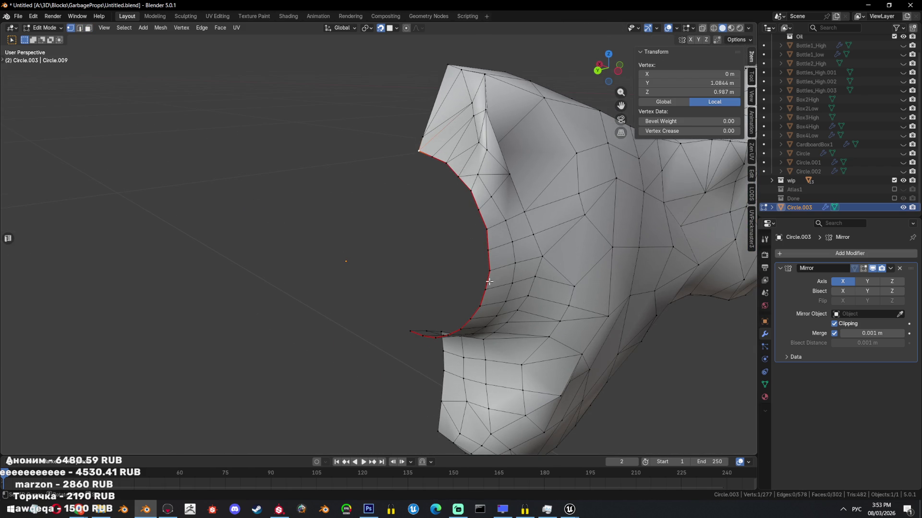
ctrl+click(490, 269)
key(2)
ctrl+click(419, 157)
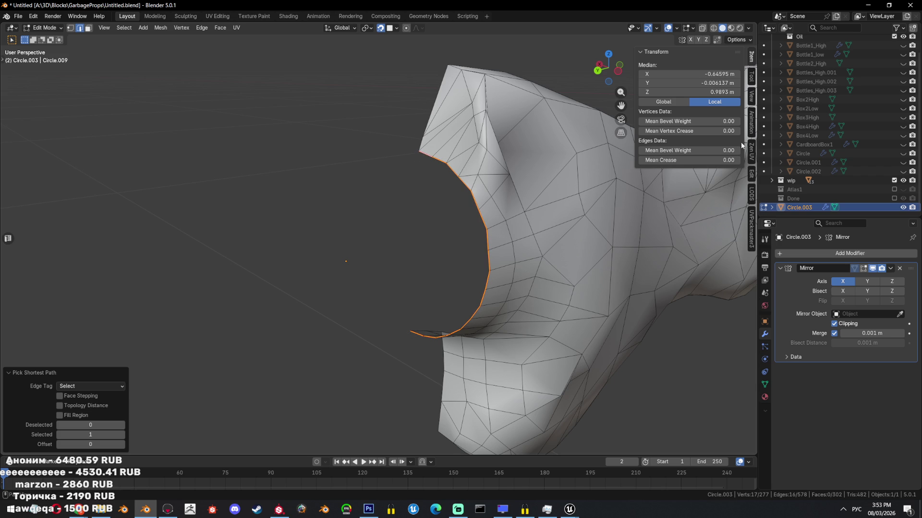
- Smooth the rim loop with LoopTools Relax from the sidebar
click(751, 125)
click(751, 193)
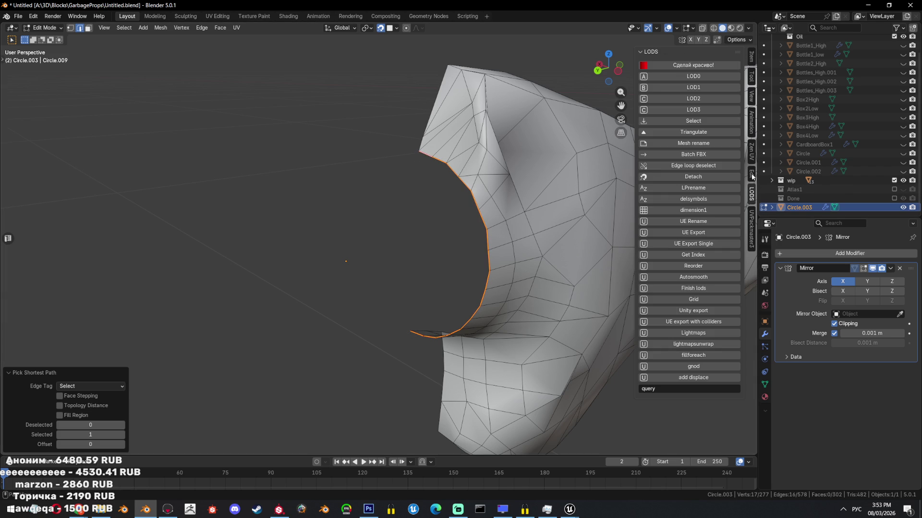
click(752, 176)
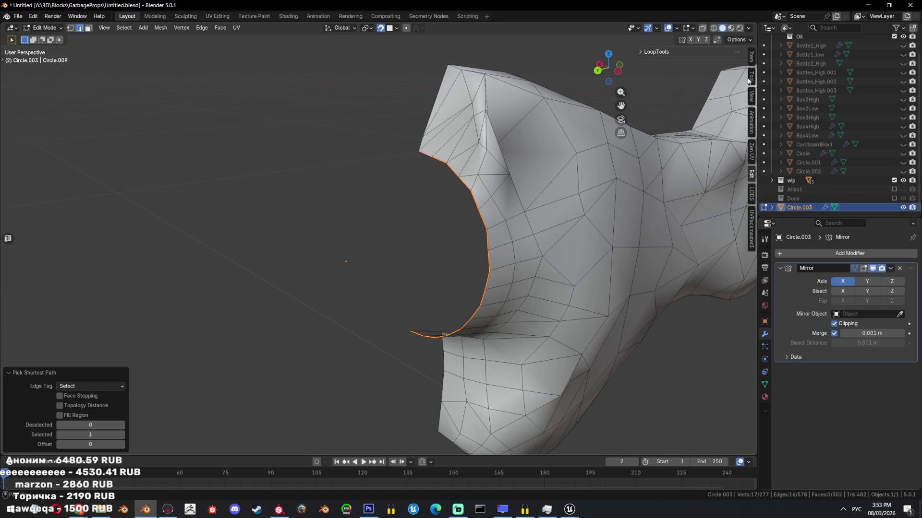
click(683, 52)
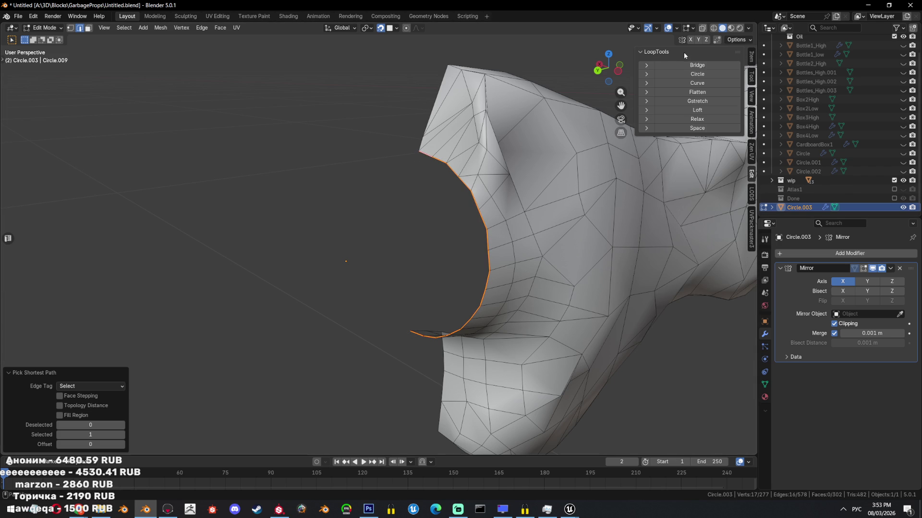
click(701, 124)
mouse_move(624, 216)
middle_down()
mouse_move(528, 230)
mouse_move(600, 244)
mouse_move(565, 247)
middle_up()
- Un-Subdivide the rim loop to reduce its vertices, leaving 308 faces
key(ctrl+e)
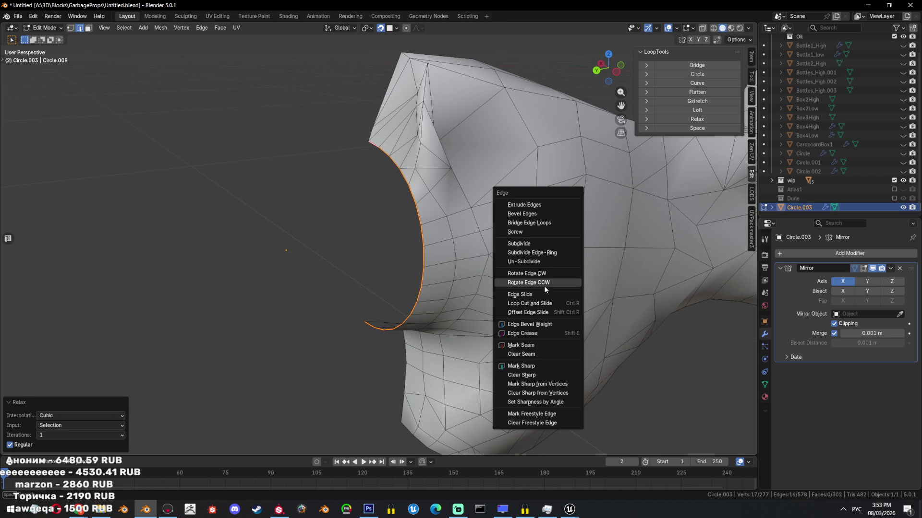
mouse_move(347, 258)
middle_down()
mouse_move(421, 189)
mouse_move(460, 230)
mouse_move(557, 289)
middle_up()
key(ctrl+e)
click(527, 265)
key(a)
key(ctrl+e)
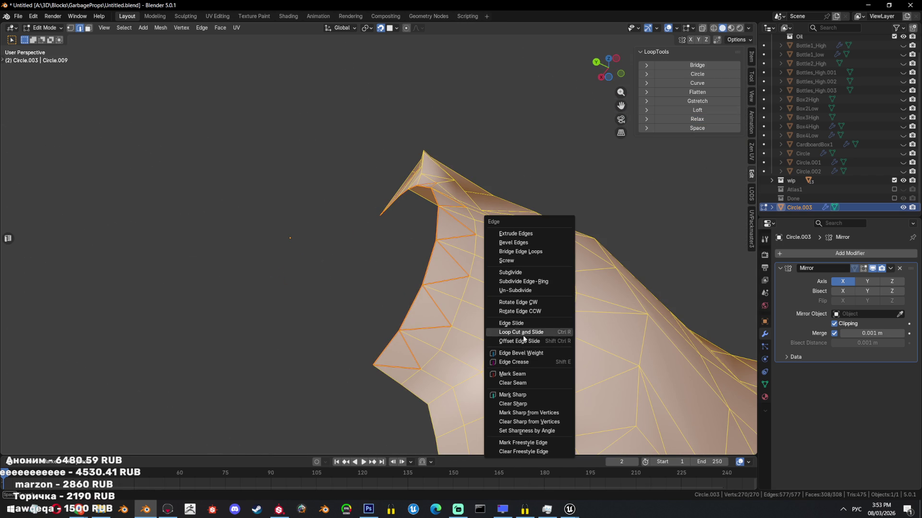